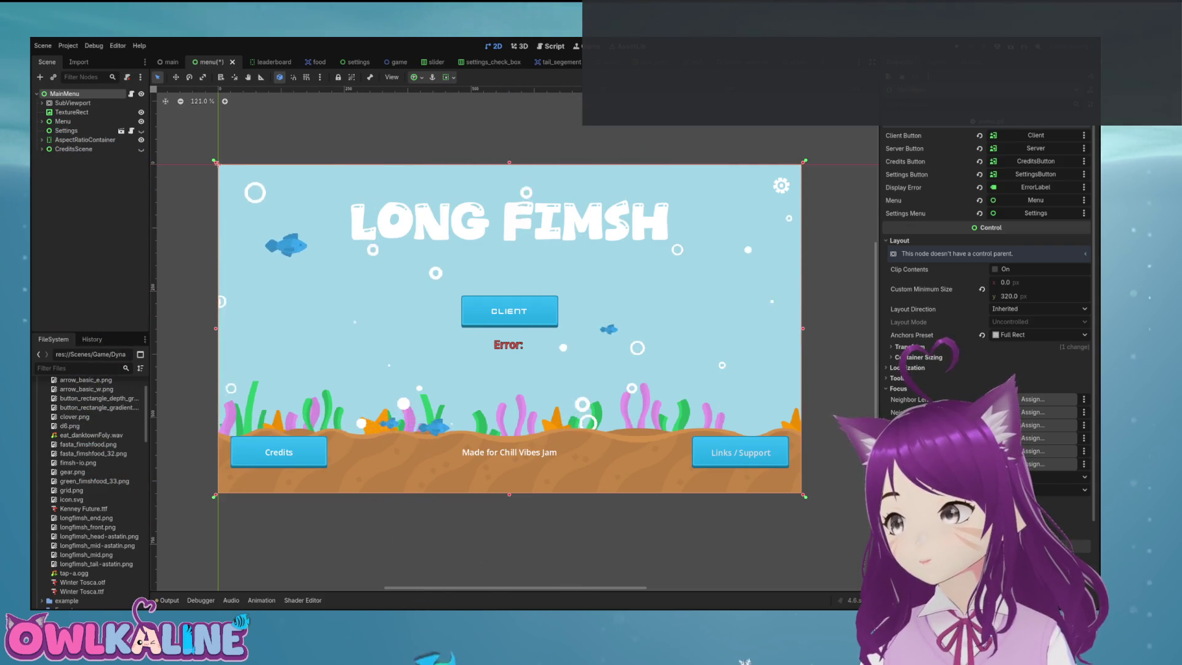
Launch the Long Fimsh project from the Godot editor with F5
{"action": "key", "text": "F5"}
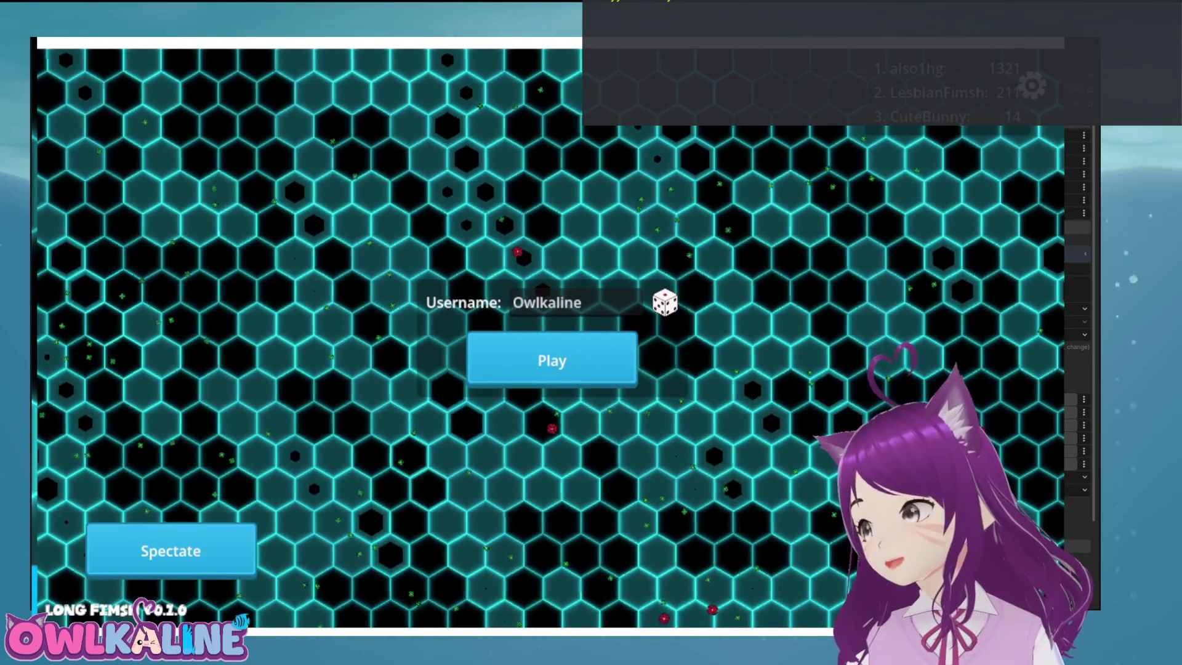
Start a snake round from the start screen and play it until it ends
{"action": "left_click", "coordinate": [616, 362]}
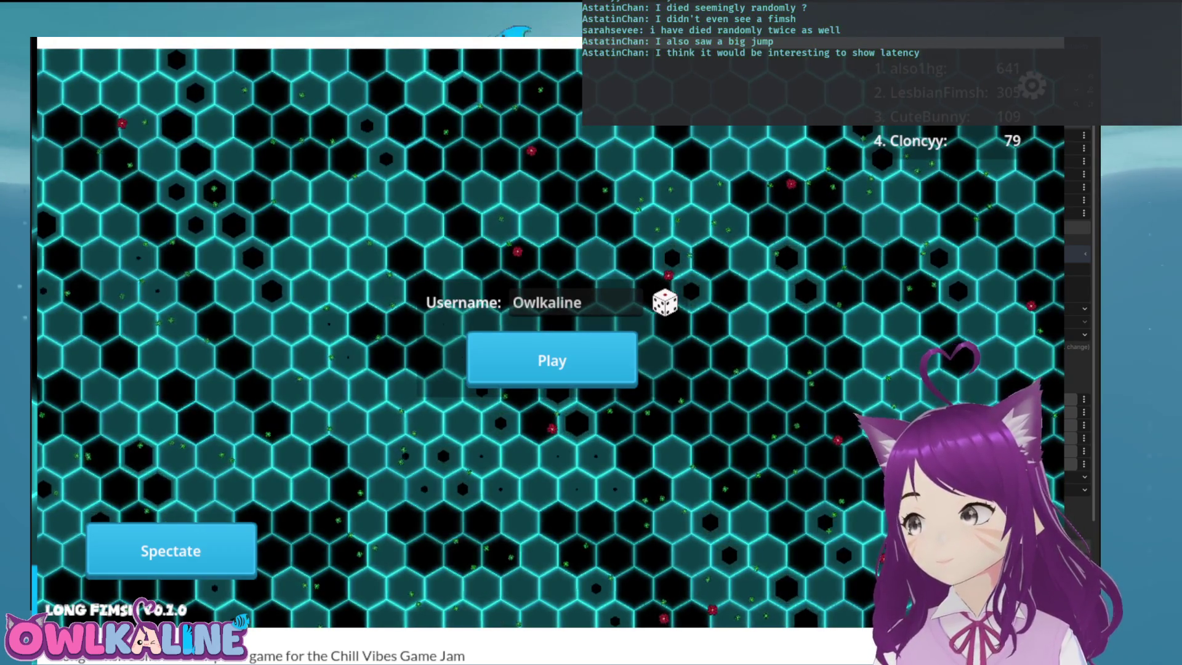
Bring the Godot editor window back in front of the game
{"action": "key", "text": "alt+Tab"}
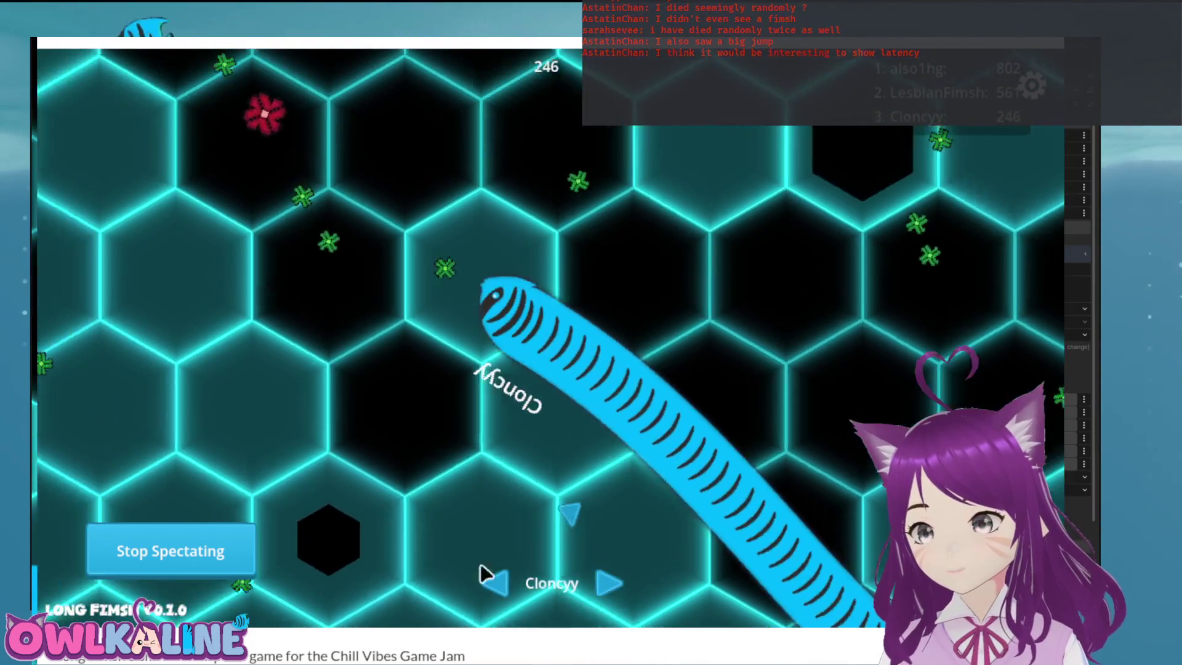
Cycle through the spectated players five times, then stop spectating to return to the main menu
{"action": "left_click", "coordinate": [608, 583]}
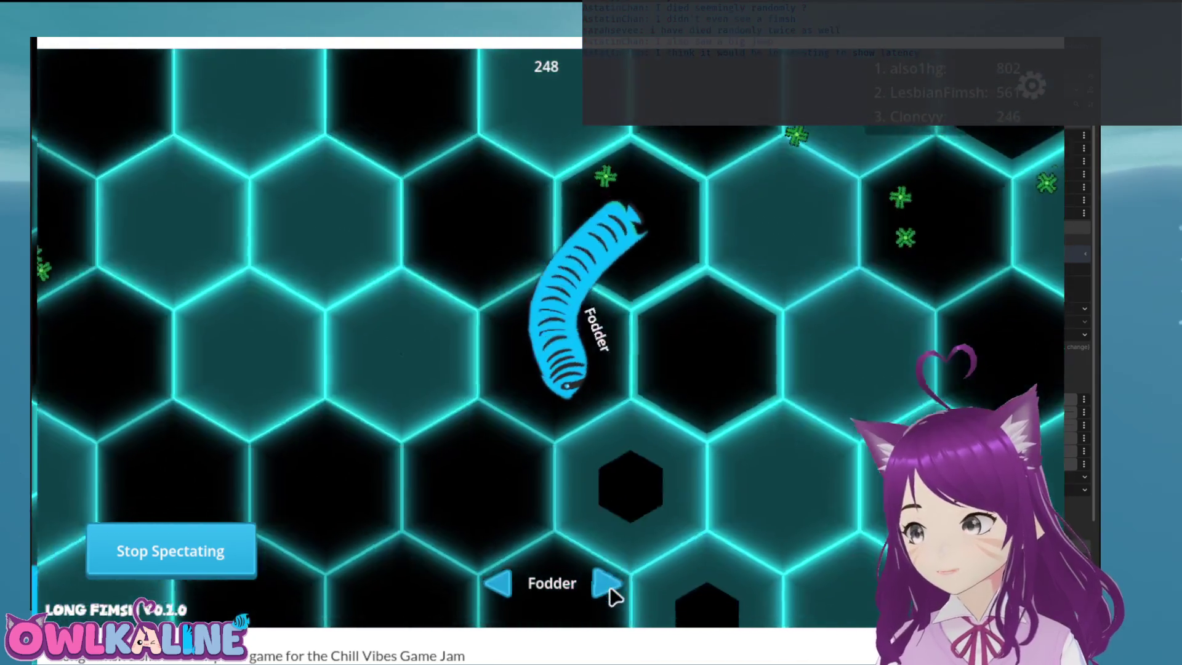
{"action": "left_click", "coordinate": [610, 586]}
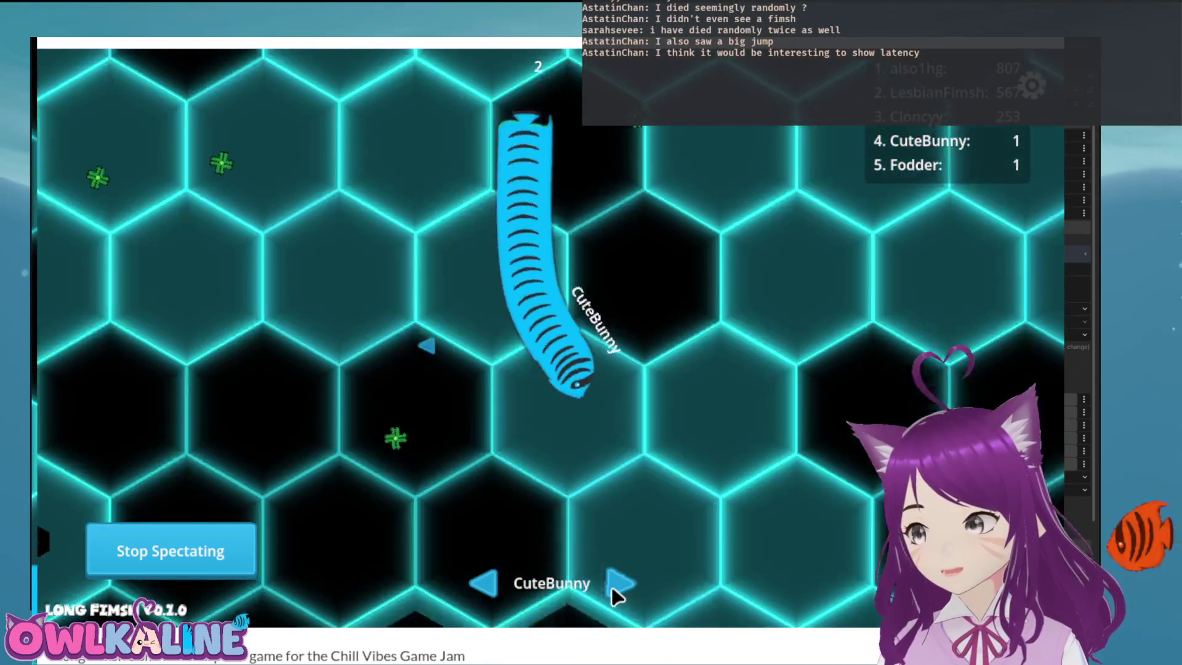
{"action": "left_click", "coordinate": [611, 586]}
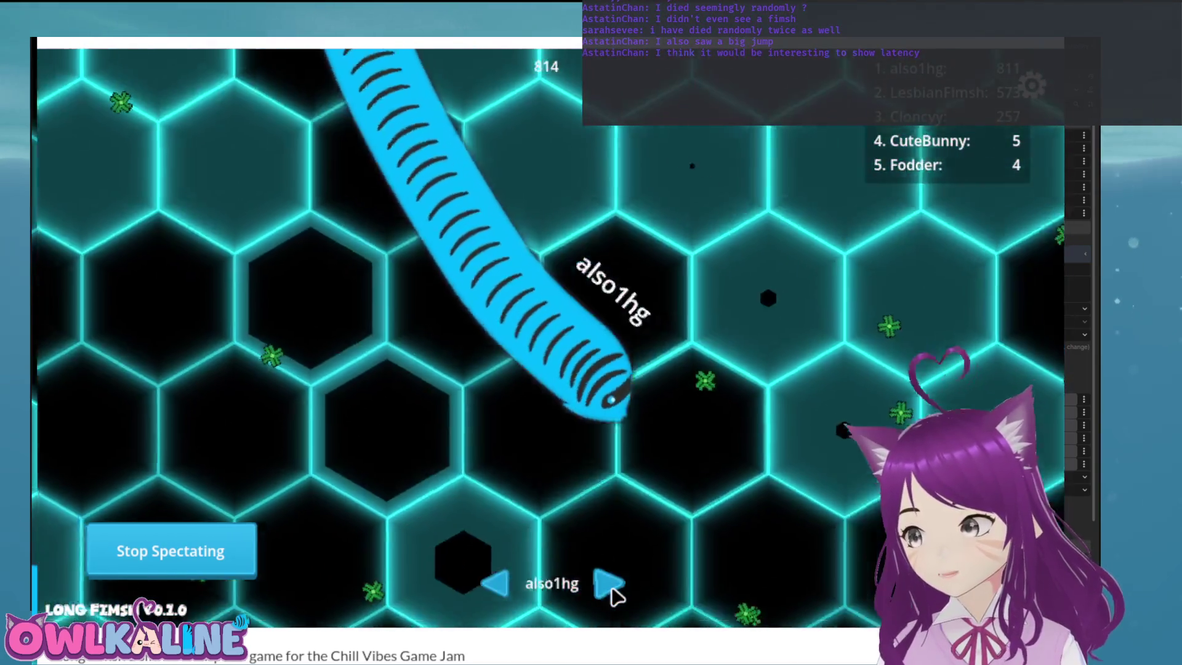
{"action": "left_click", "coordinate": [613, 589]}
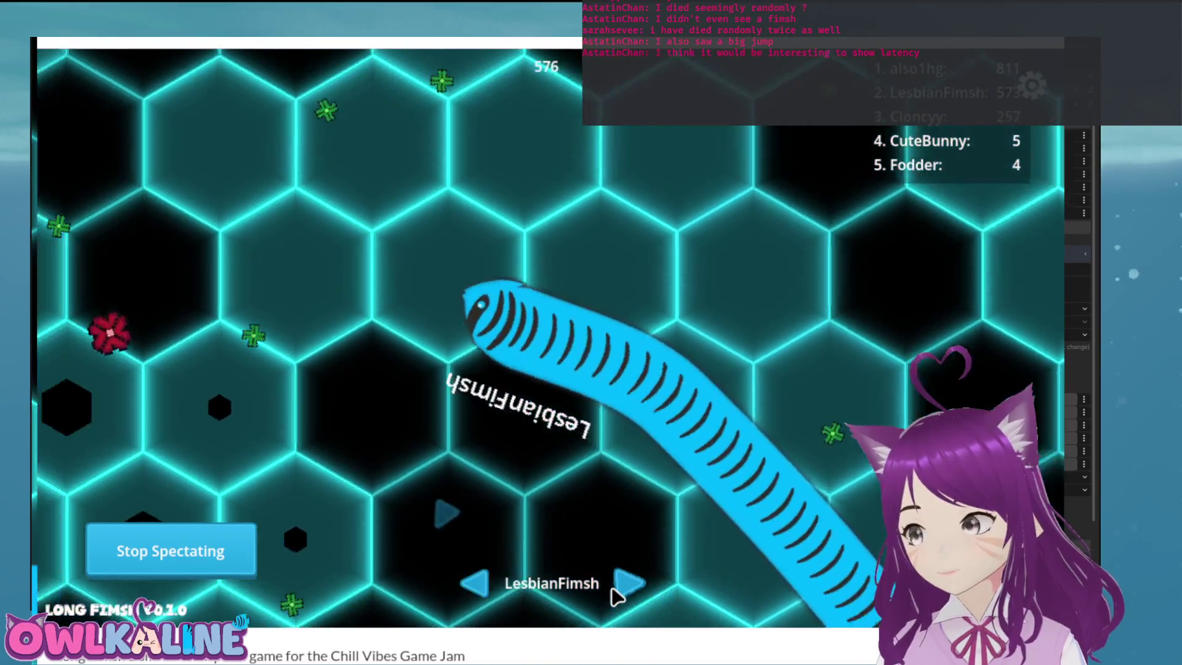
{"action": "left_click", "coordinate": [628, 588]}
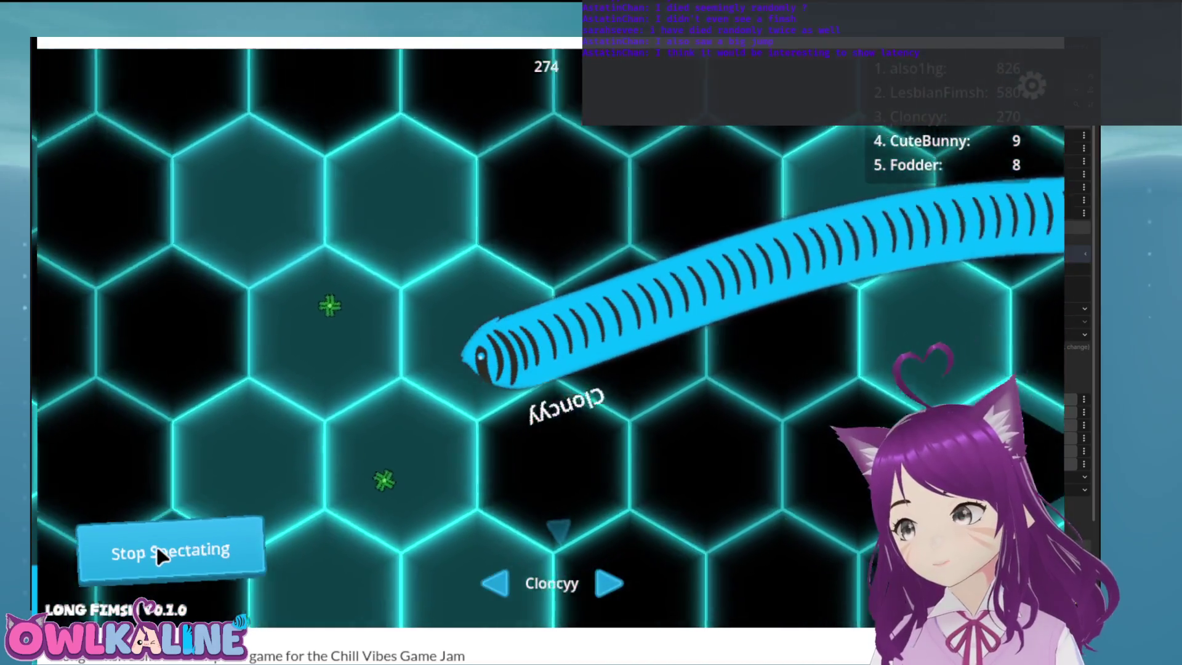
{"action": "left_click", "coordinate": [158, 549]}
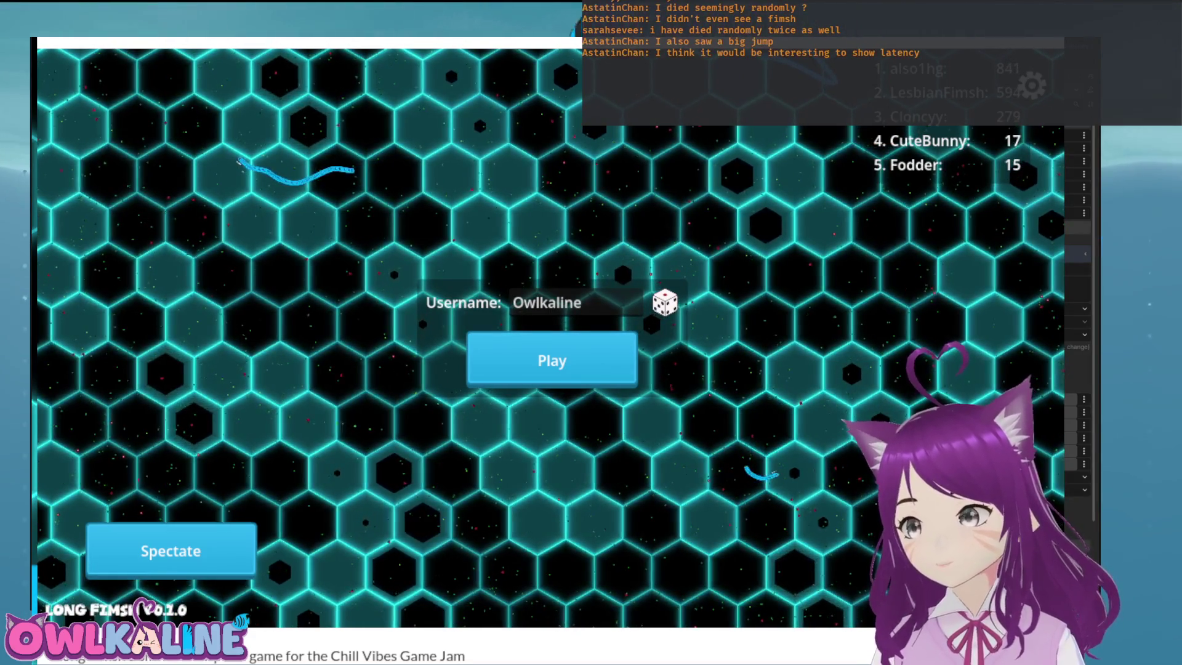
Leave the running game and return to the editor's menu scene
{"action": "key", "text": "alt+Tab"}
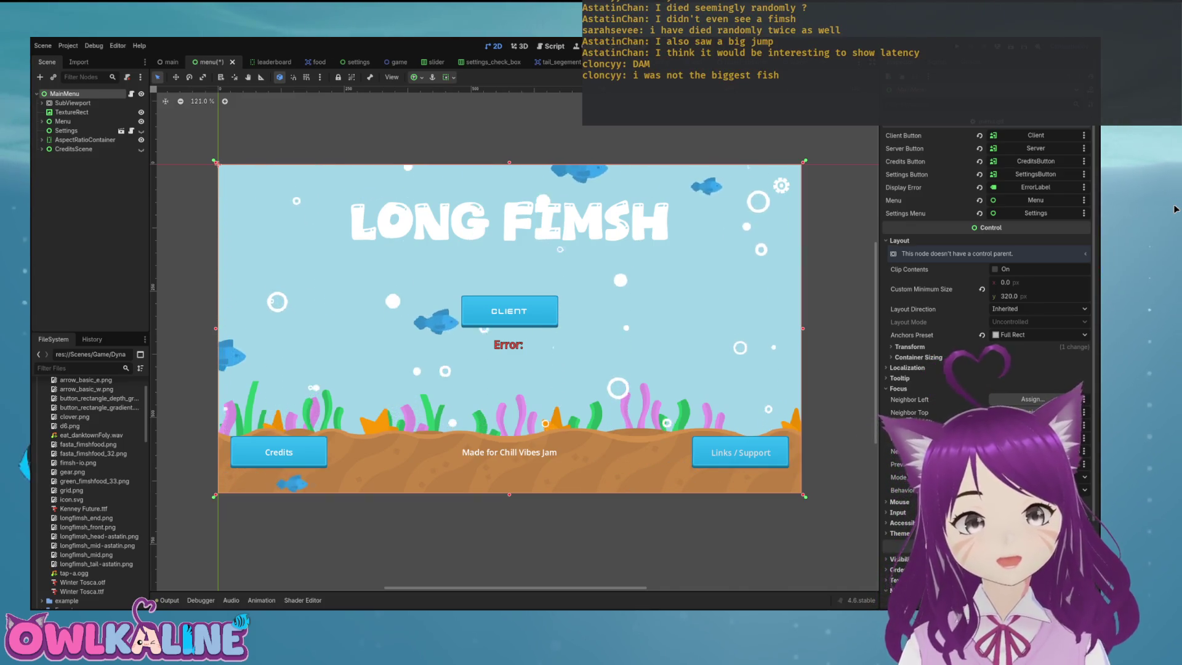
Hide the Menu node, zoom onto the credits text, and expand CreditsScene's child nodes
{"action": "left_click", "coordinate": [141, 149]}
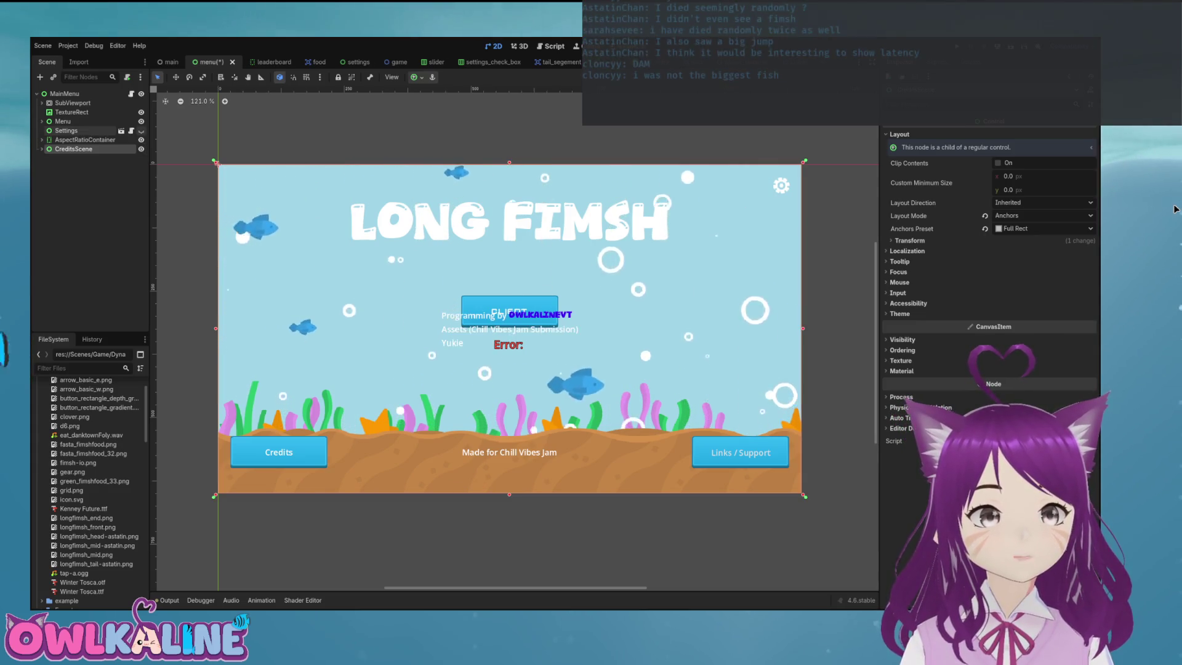
{"action": "left_click", "coordinate": [141, 121]}
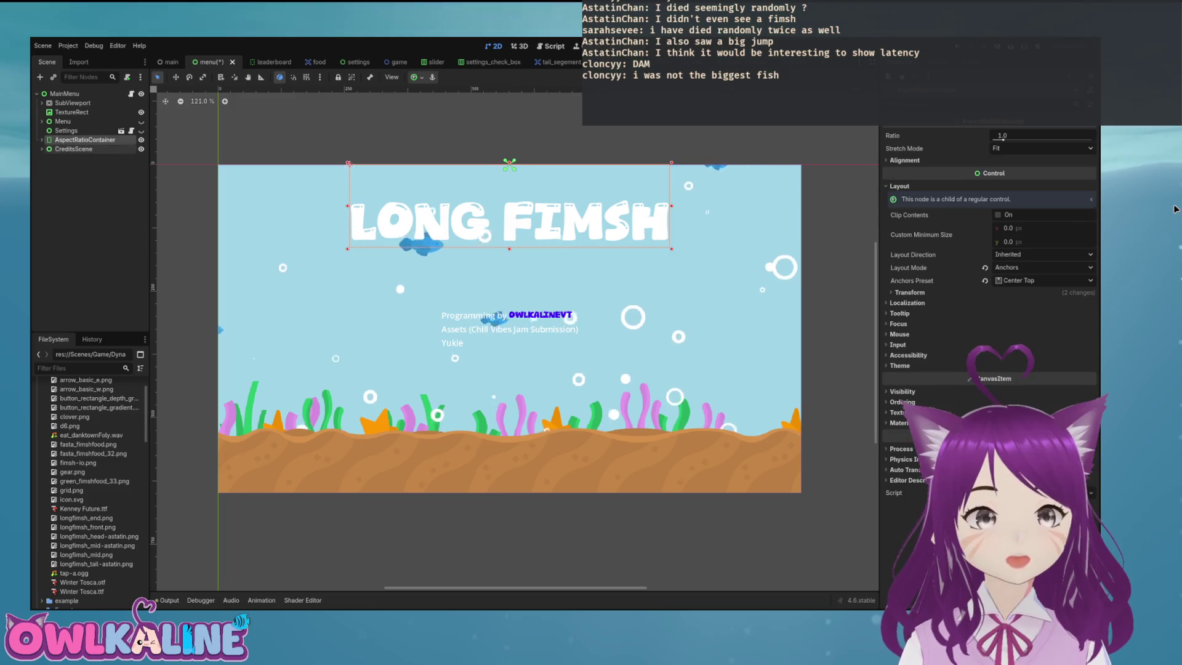
{"action": "key", "text": "f"}
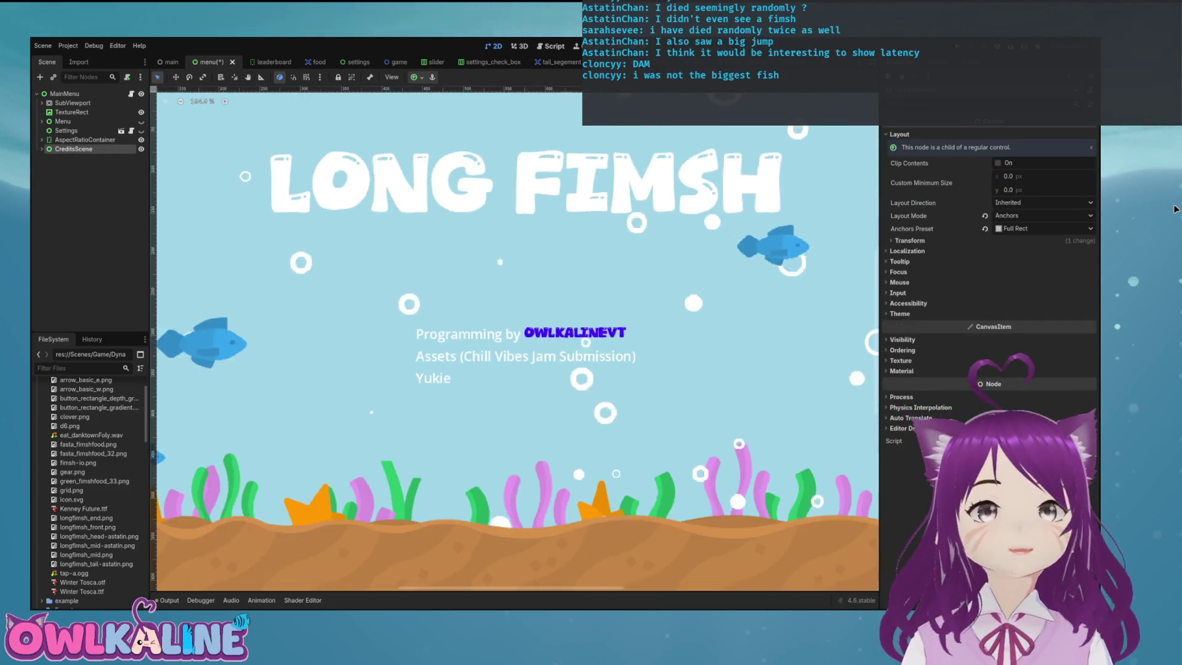
{"action": "key", "text": "ctrl+minus"}
{"action": "key", "text": "ctrl+equal"}
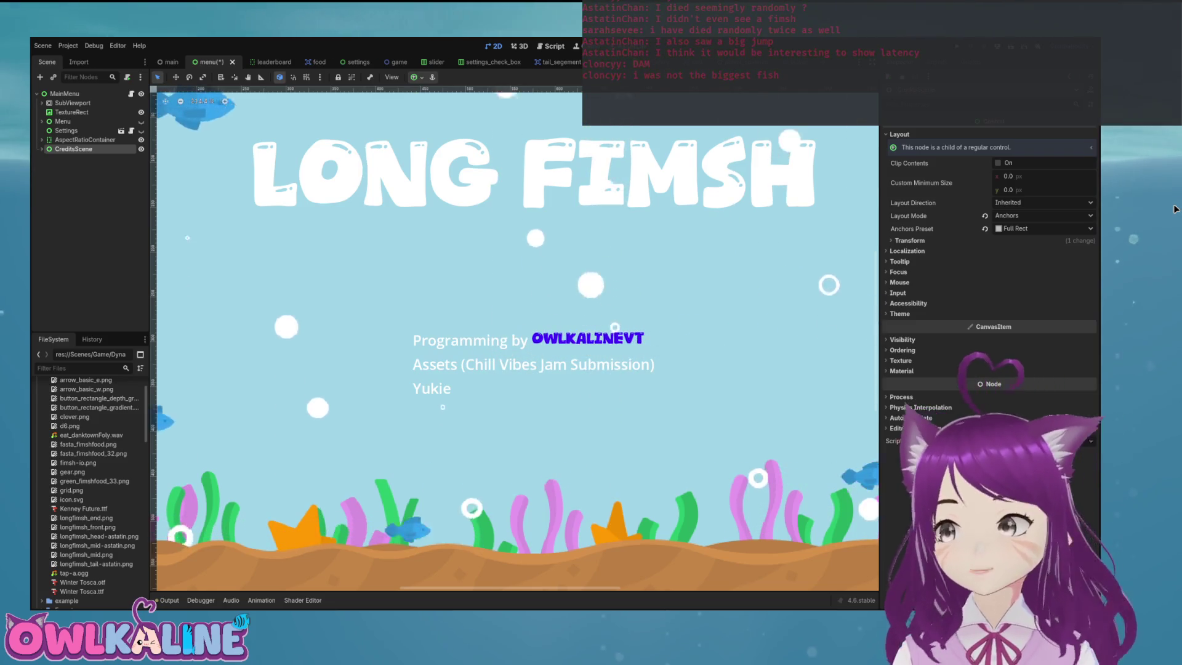
{"action": "key", "text": "Right"}
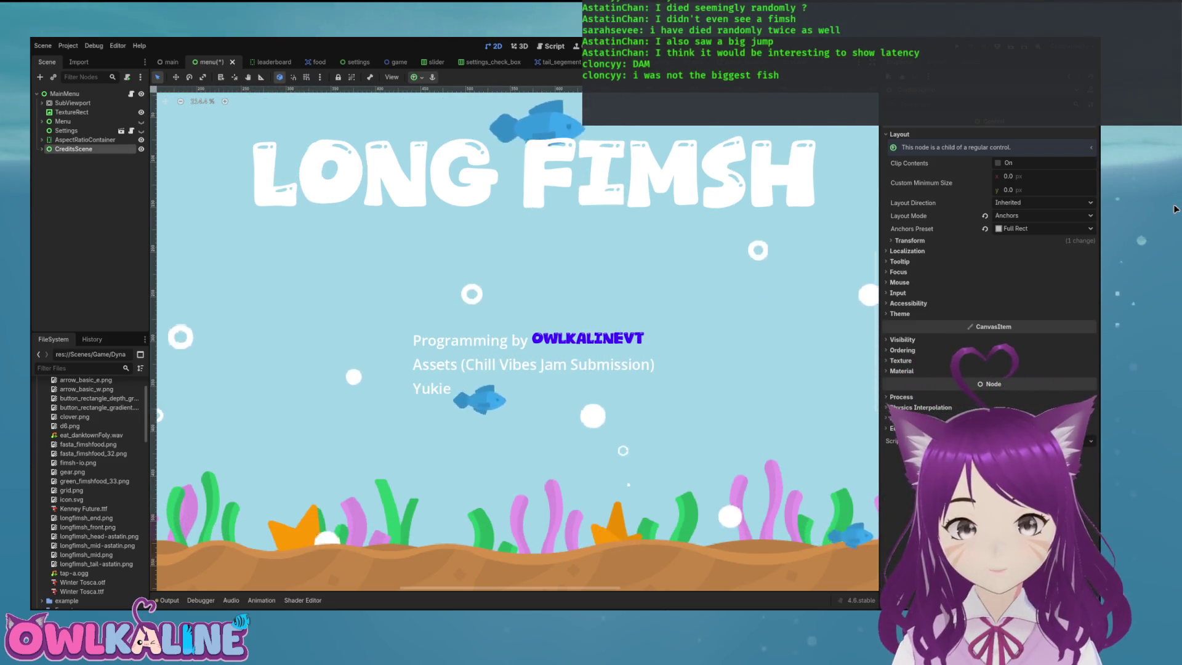
{"action": "key", "text": "Down"}
{"action": "key", "text": "Down"}
{"action": "key", "text": "Down"}
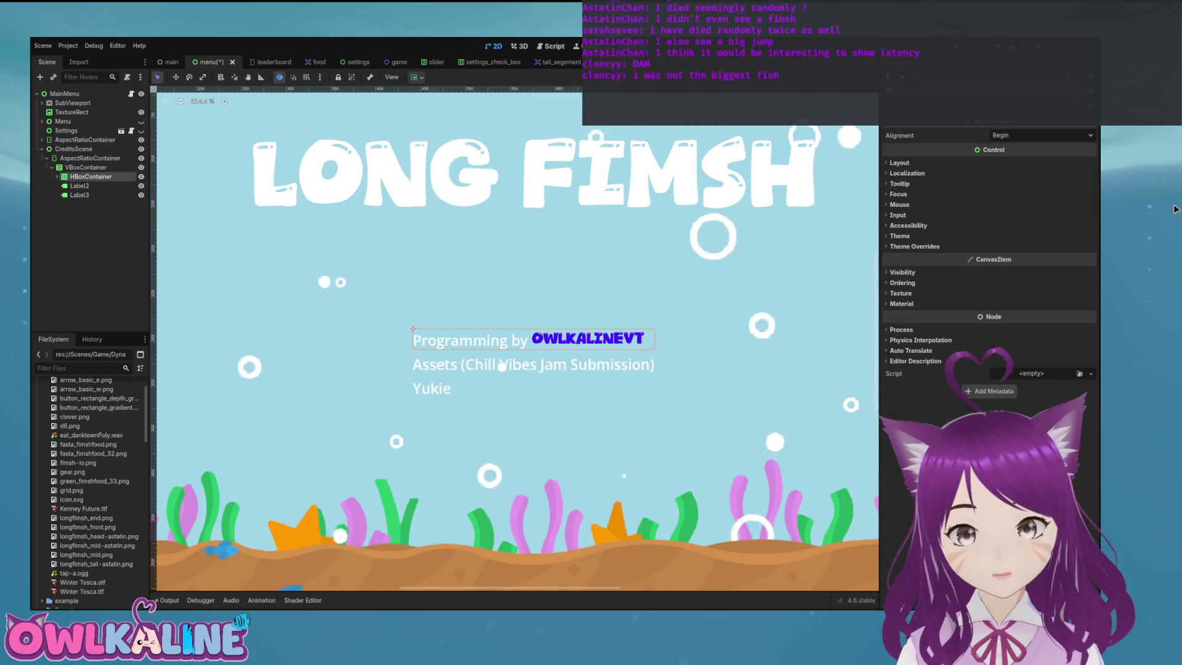
Move the Control node out of HBoxContainer to sit just above Label2
{"action": "key", "text": "Right"}
{"action": "key", "text": "Down"}
{"action": "key", "text": "Down"}
{"action": "key", "text": "Down"}
{"action": "left_click_drag", "start_coordinate": [99, 224], "coordinate": [95, 201]}
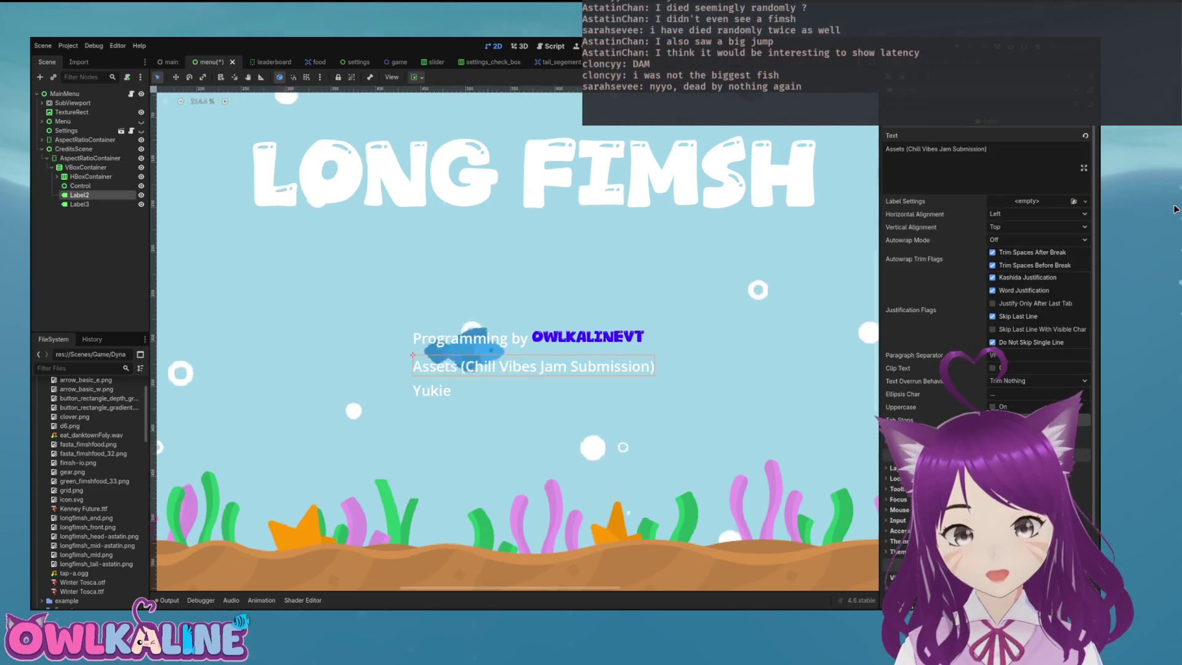
{"action": "left_click_drag", "start_coordinate": [80, 185], "coordinate": [83, 175]}
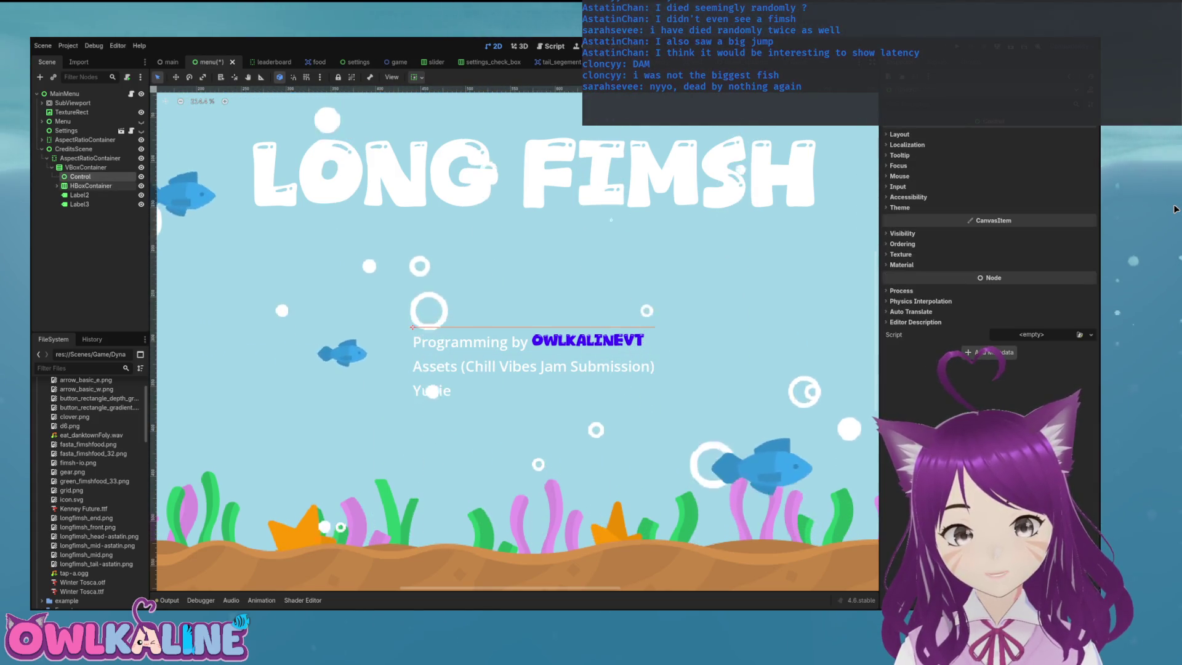
{"action": "left_click_drag", "start_coordinate": [80, 176], "coordinate": [83, 192]}
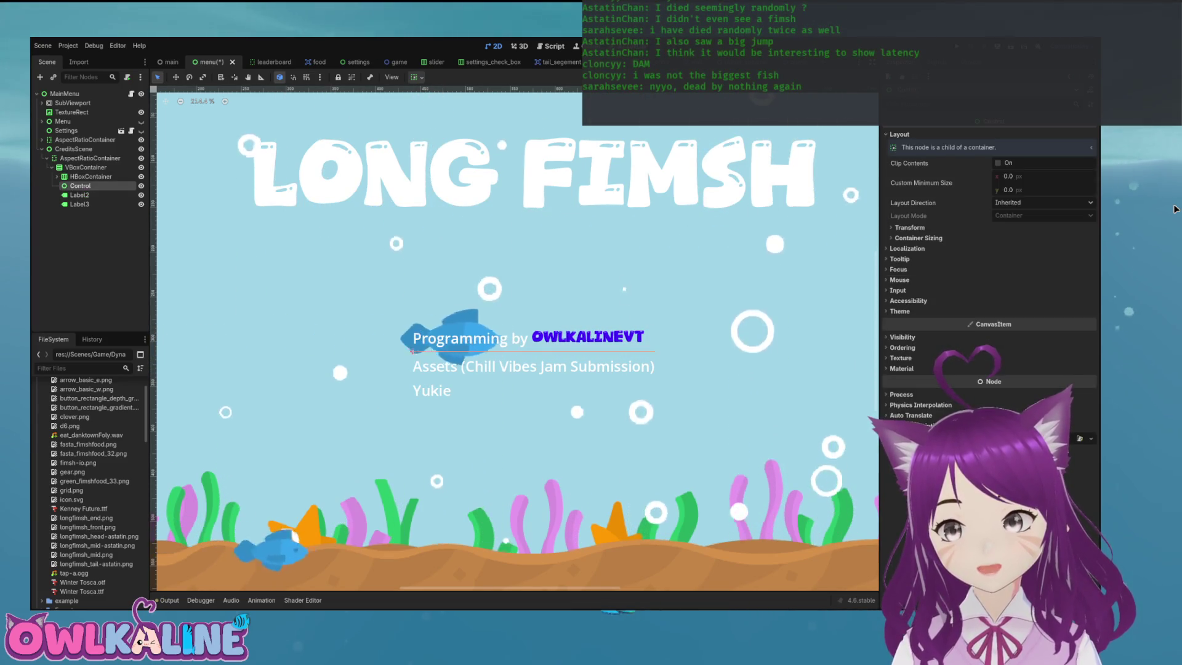
Set the Control's Custom Minimum Size height to 10 px
{"action": "left_click", "coordinate": [909, 227]}
{"action": "left_click", "coordinate": [909, 227]}
{"action": "left_click", "coordinate": [918, 237]}
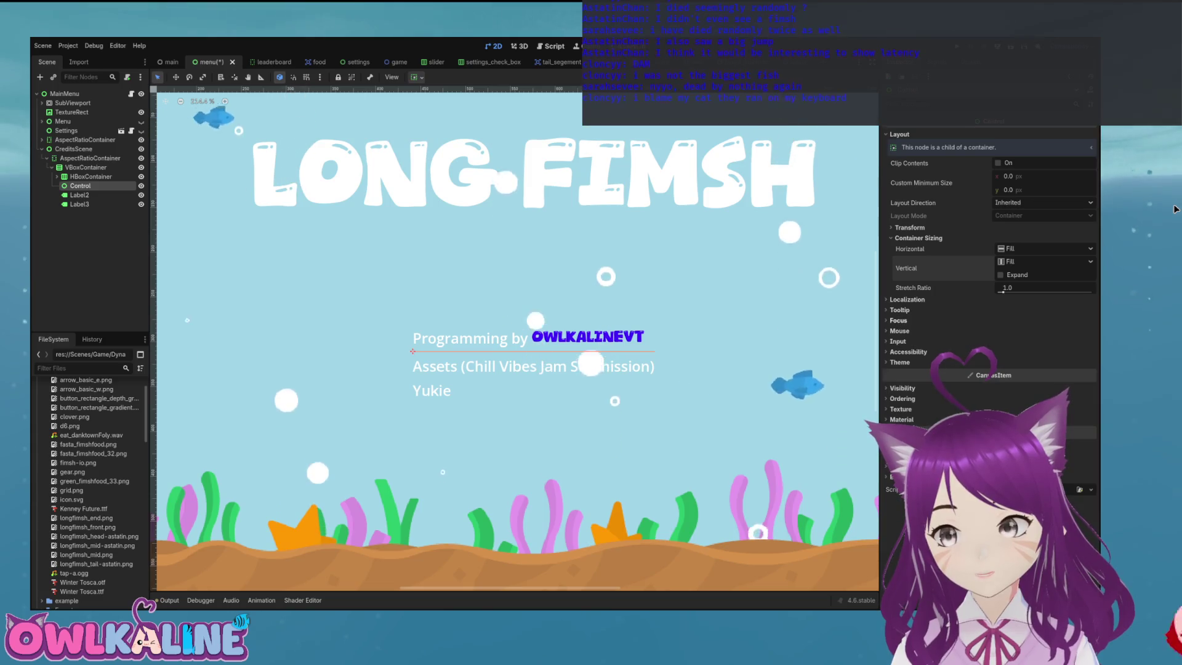
{"action": "left_click", "coordinate": [909, 227]}
{"action": "left_click", "coordinate": [1005, 190]}
{"action": "type", "text": "1"}
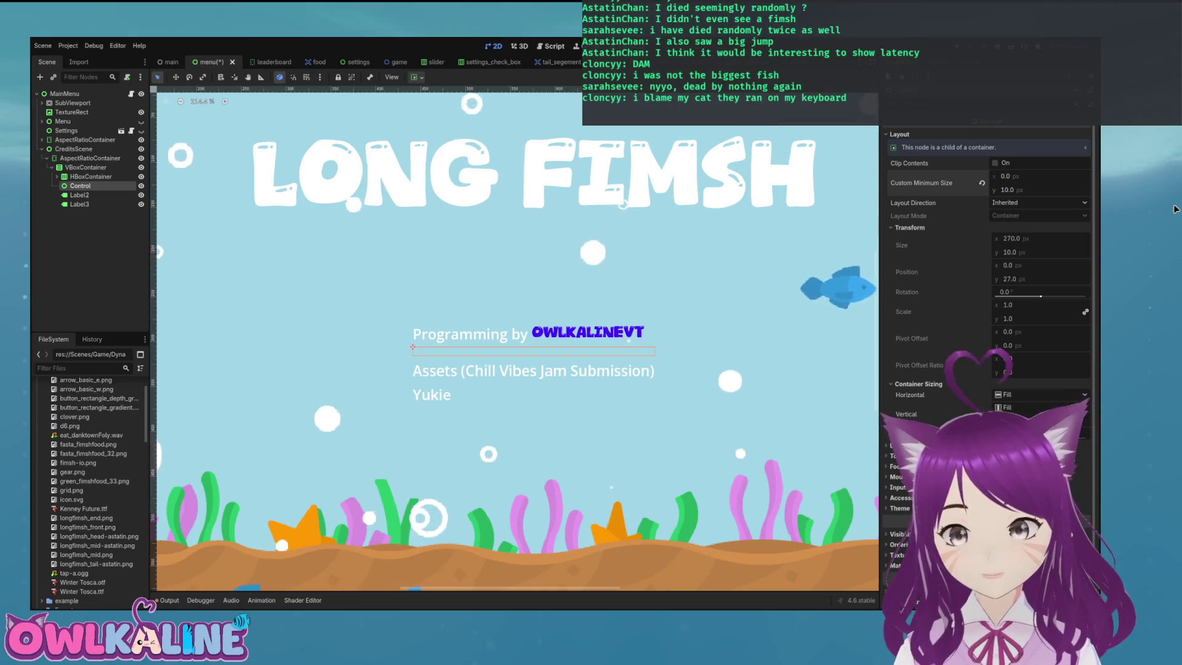
{"action": "type", "text": "0"}
{"action": "key", "text": "Return"}
{"action": "scroll", "coordinate": [517, 339], "scroll_direction": "down", "scroll_amount": 2}
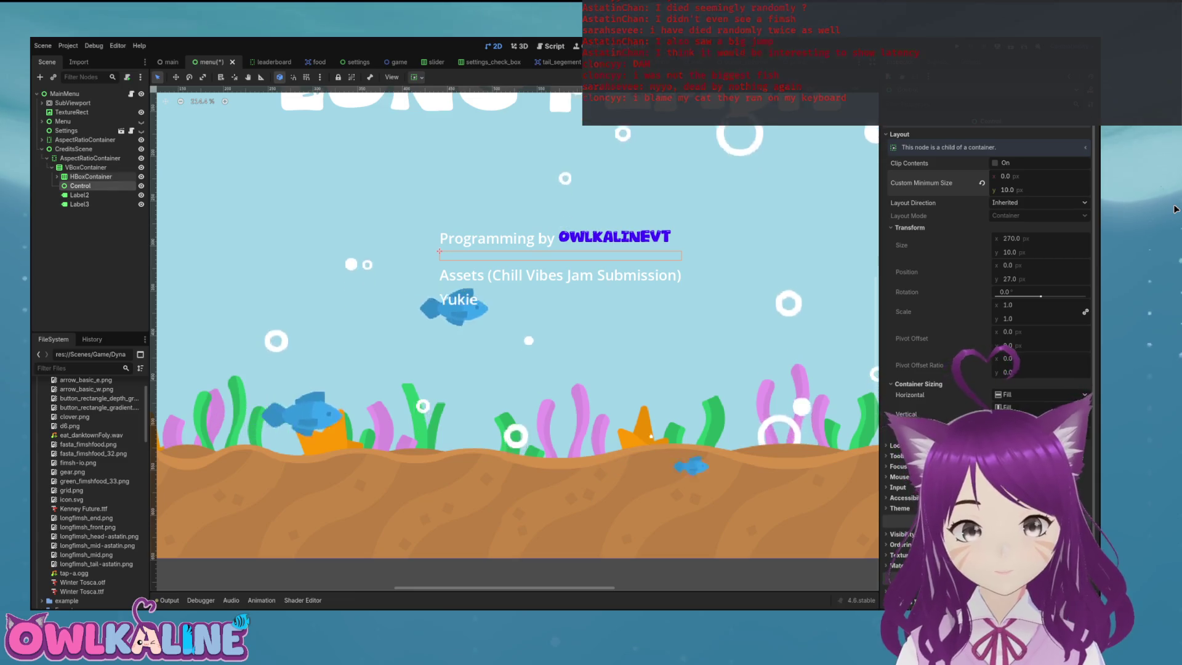
{"action": "key", "text": "minus"}
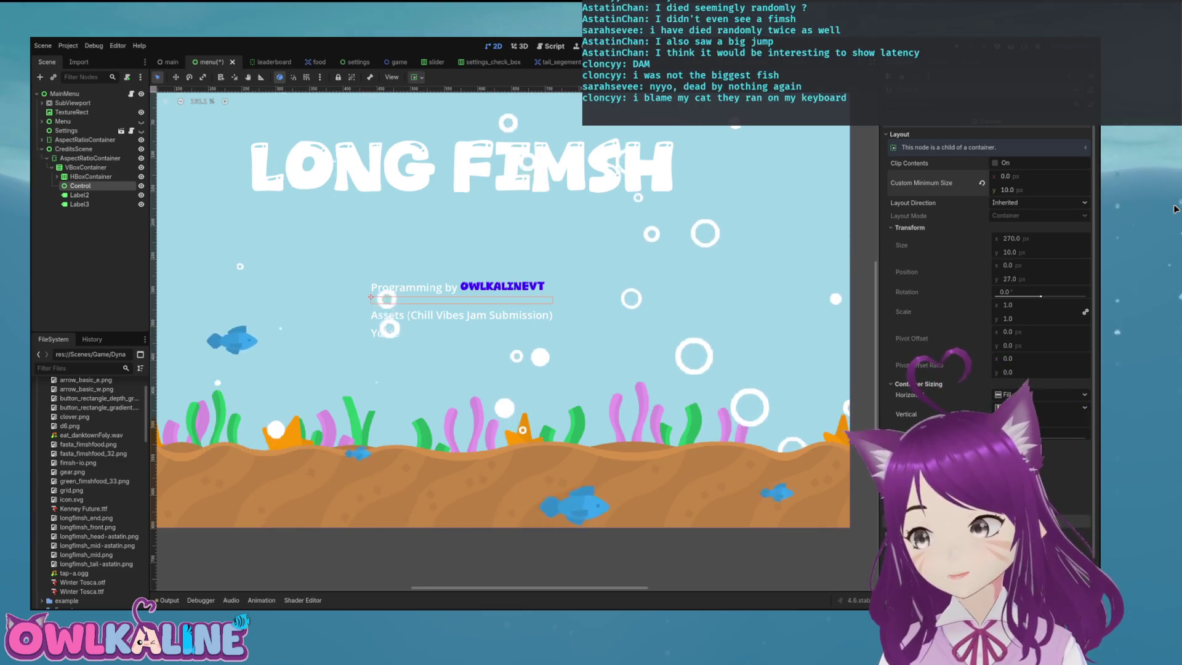
{"action": "key", "text": "Down"}
{"action": "key", "text": "Down"}
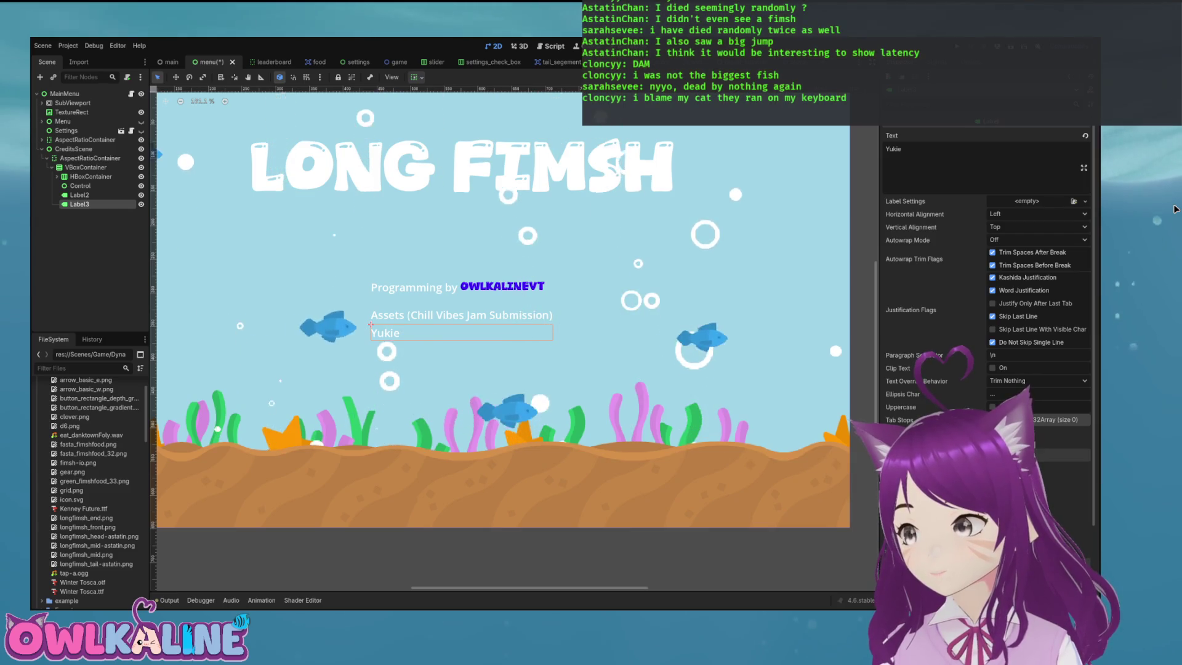
Select Label2 and zoom the canvas to about 177% on the credits lines
{"action": "scroll", "coordinate": [502, 338], "scroll_direction": "down", "scroll_amount": 5}
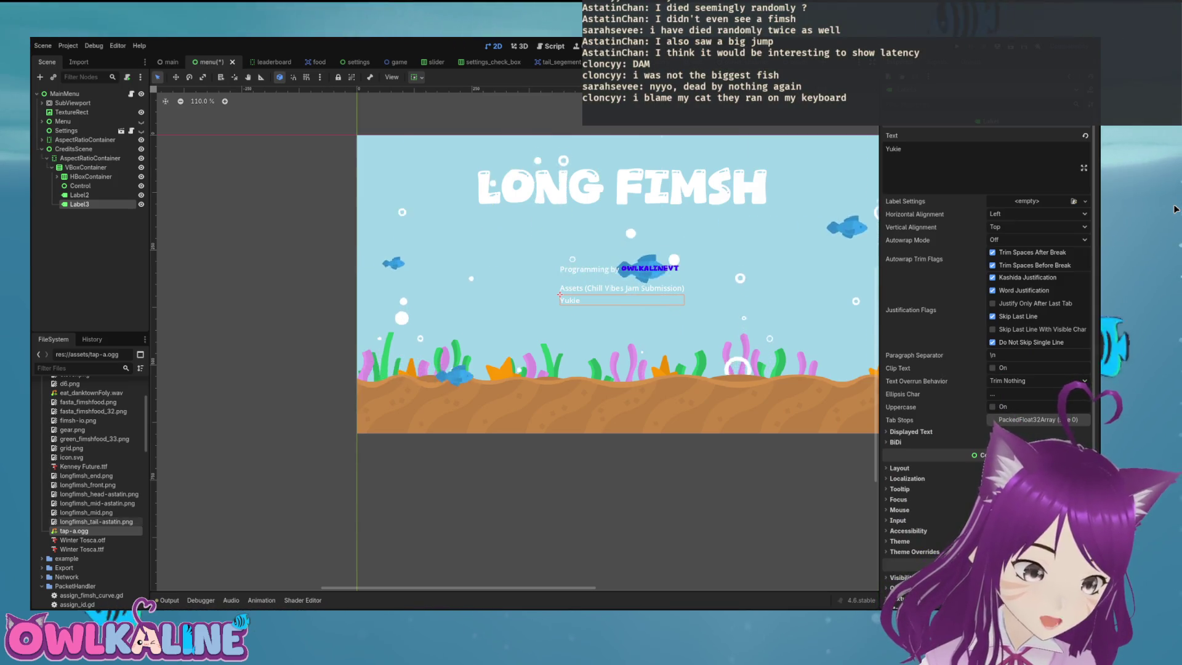
{"action": "scroll", "coordinate": [92, 504], "scroll_direction": "up", "scroll_amount": 2}
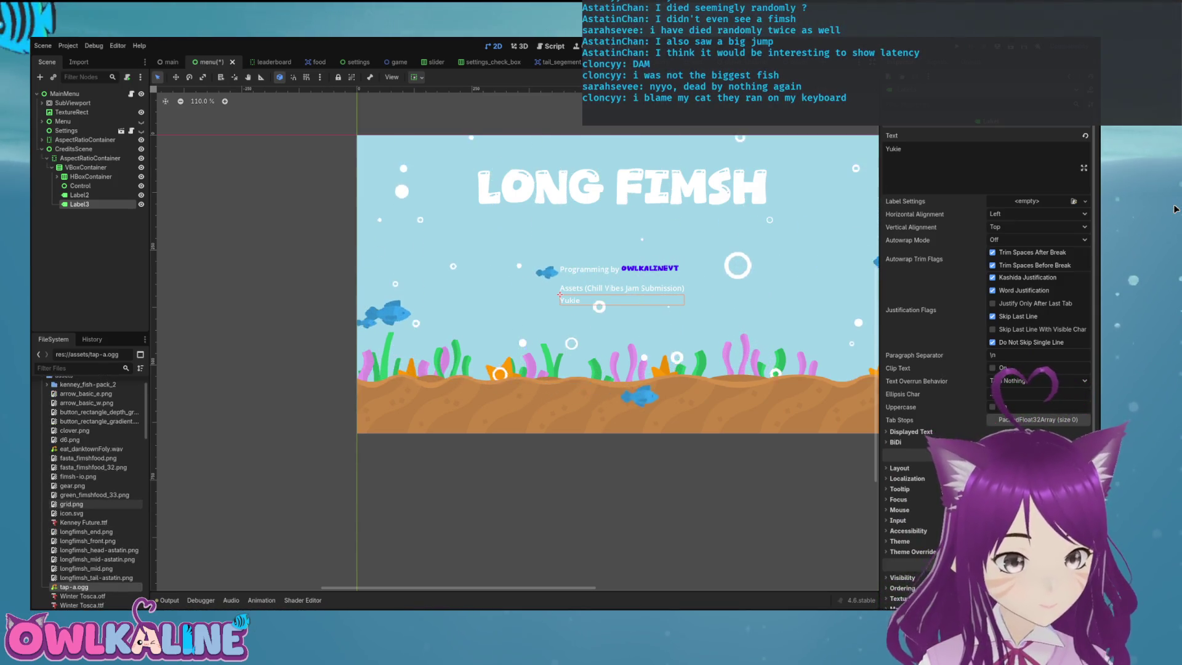
{"action": "scroll", "coordinate": [92, 486], "scroll_direction": "up", "scroll_amount": 1}
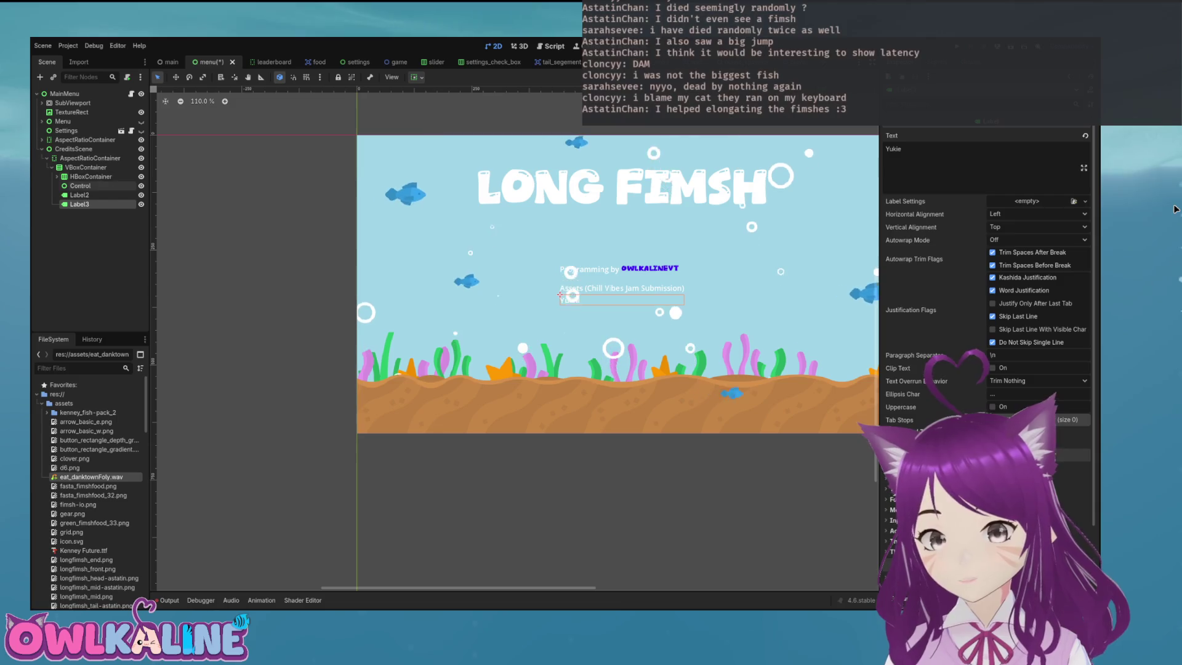
{"action": "key", "text": "Down"}
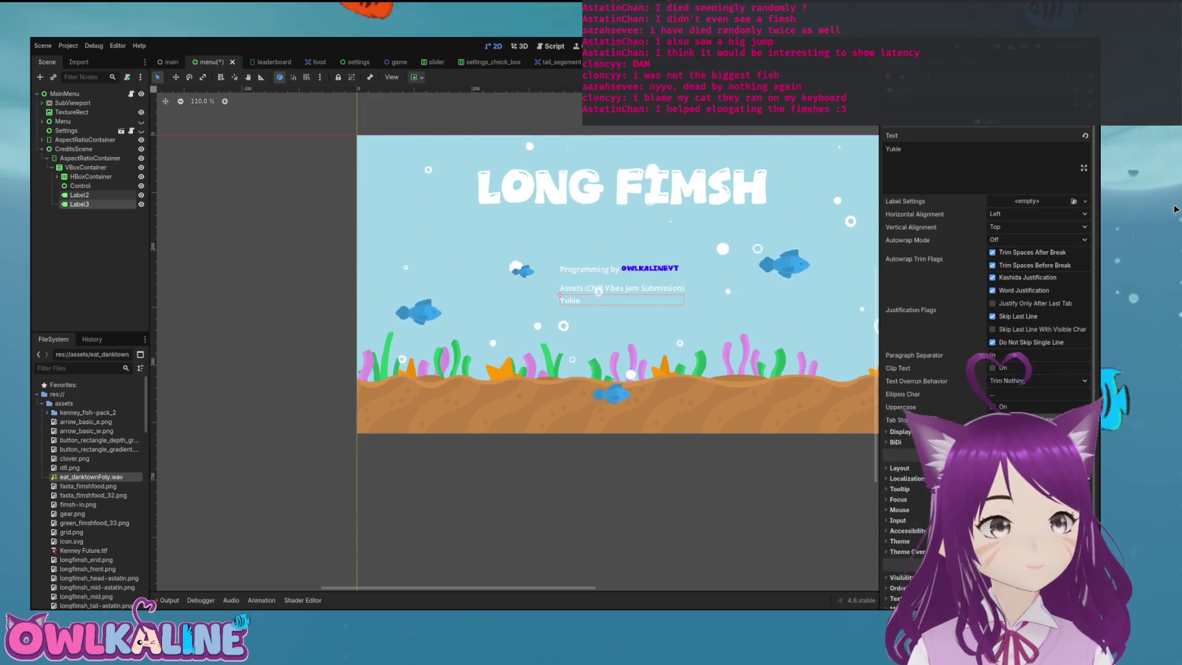
{"action": "scroll", "coordinate": [496, 266], "scroll_direction": "up", "scroll_amount": 5}
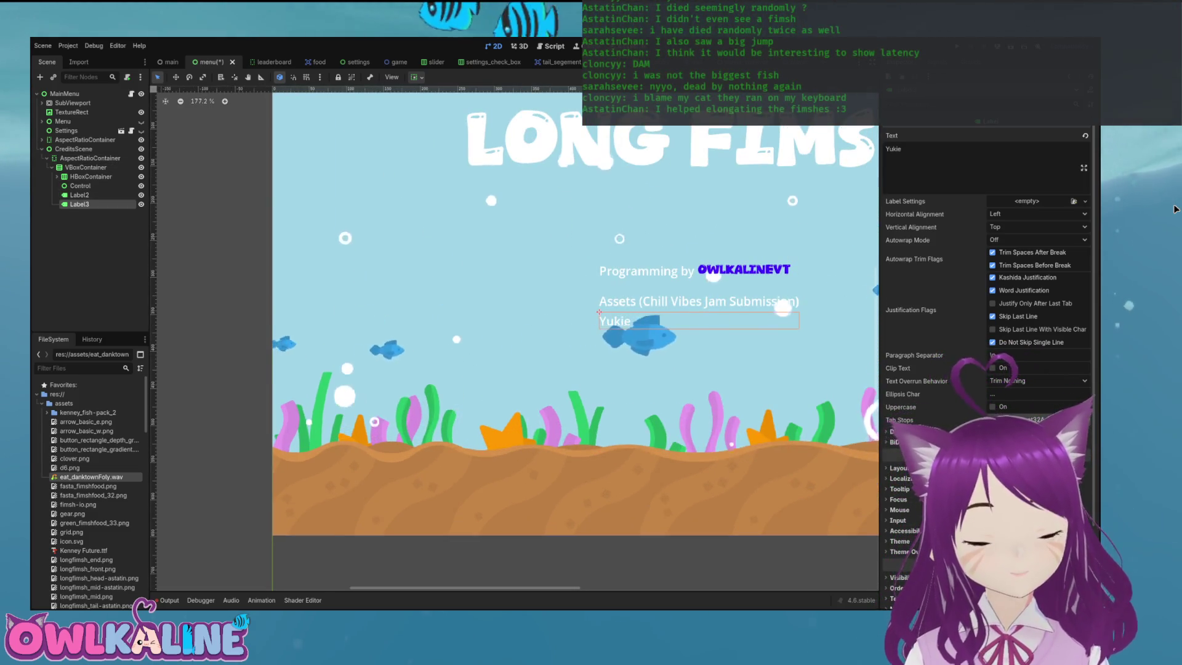
{"action": "scroll", "coordinate": [518, 338], "scroll_direction": "right", "scroll_amount": 5}
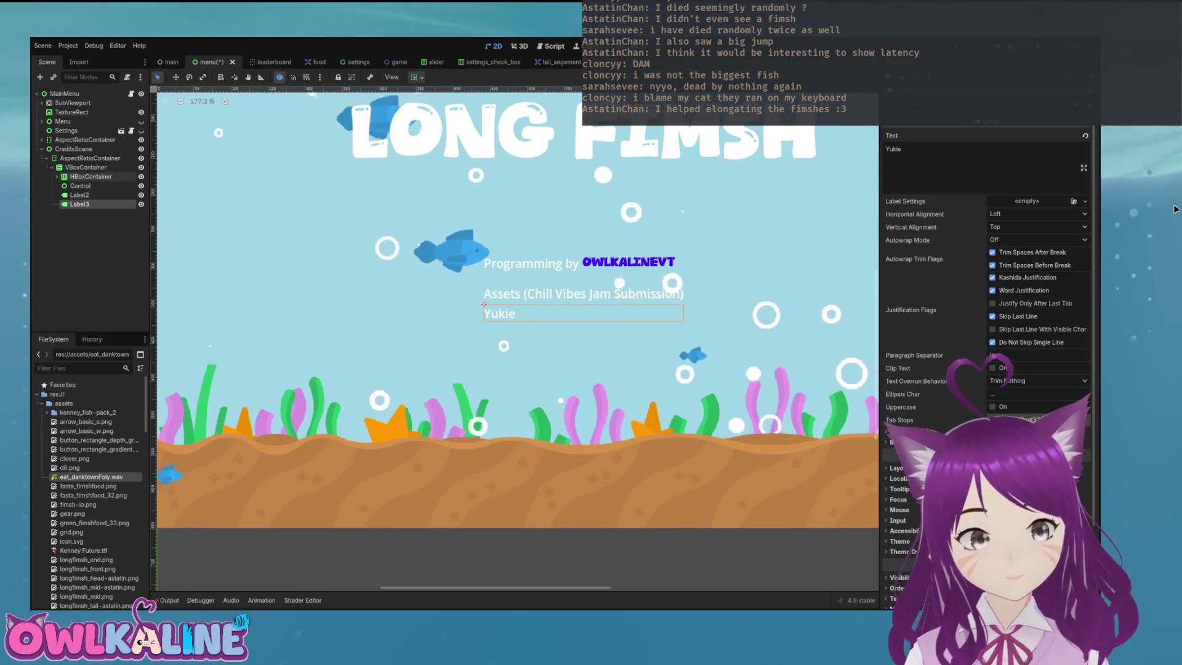
Drag the HBoxContainer's Label2 below Label3 in the VBoxContainer
{"action": "left_click", "coordinate": [85, 168]}
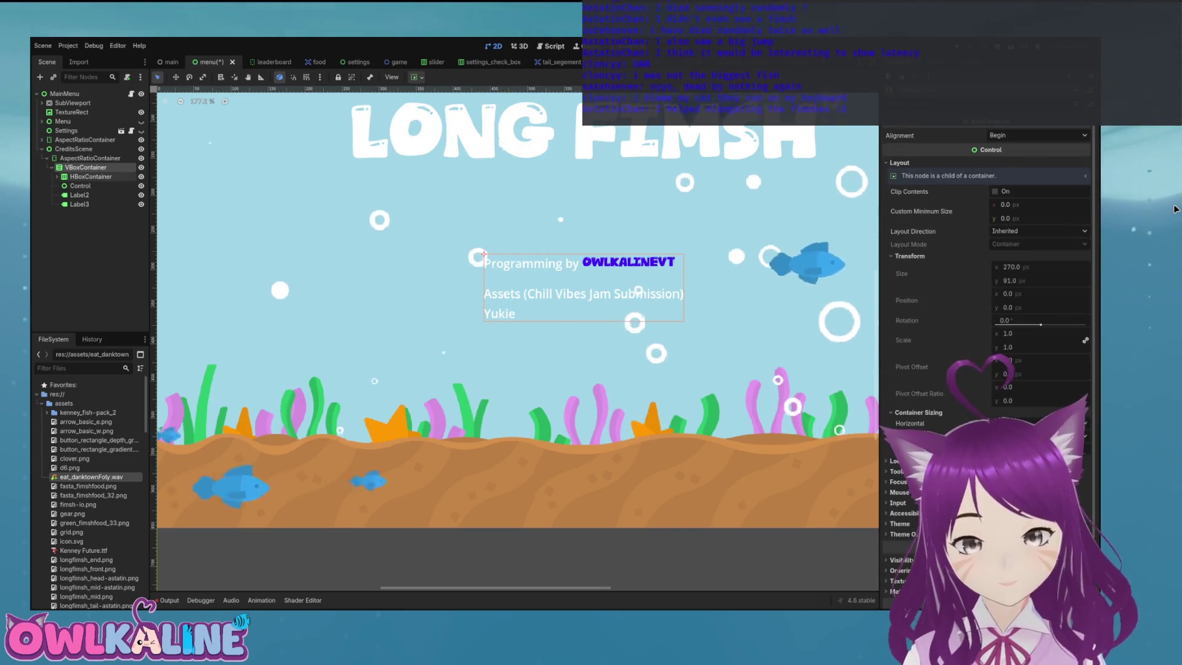
{"action": "key", "text": "Down"}
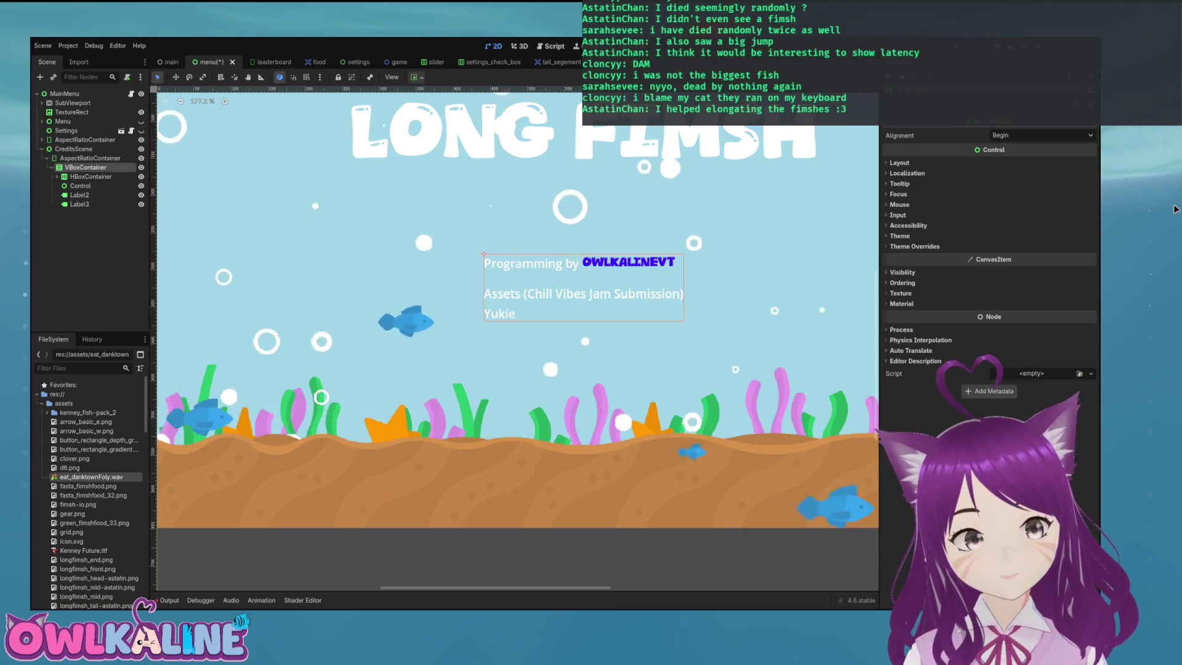
{"action": "key", "text": "Up"}
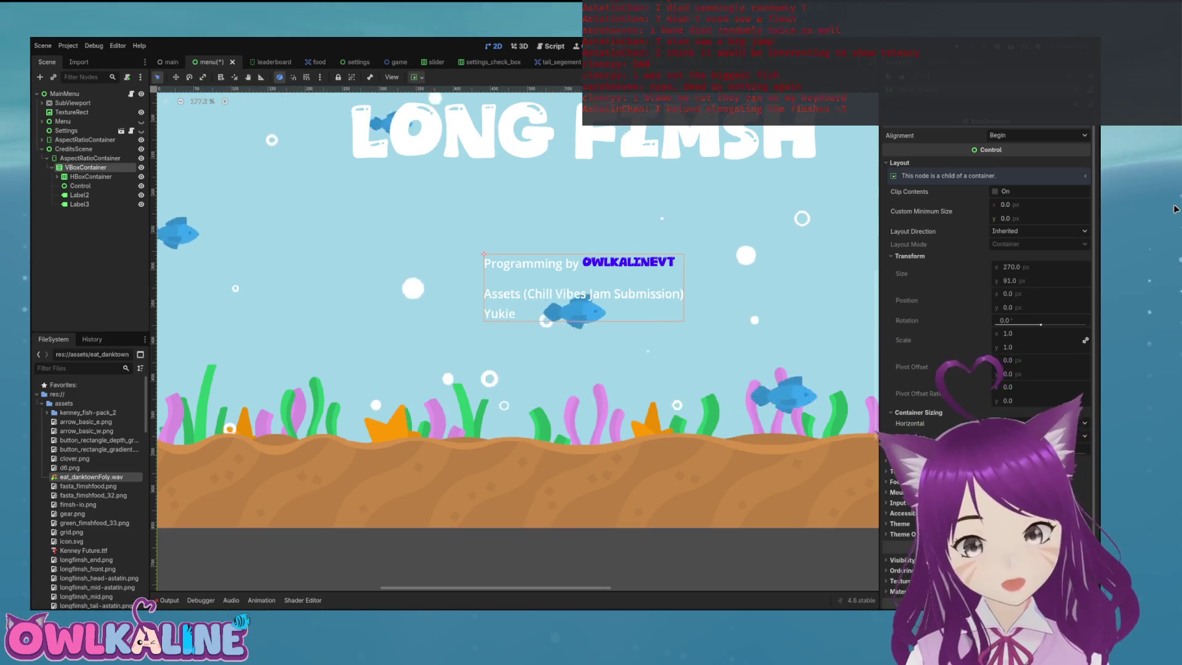
{"action": "key", "text": "Down"}
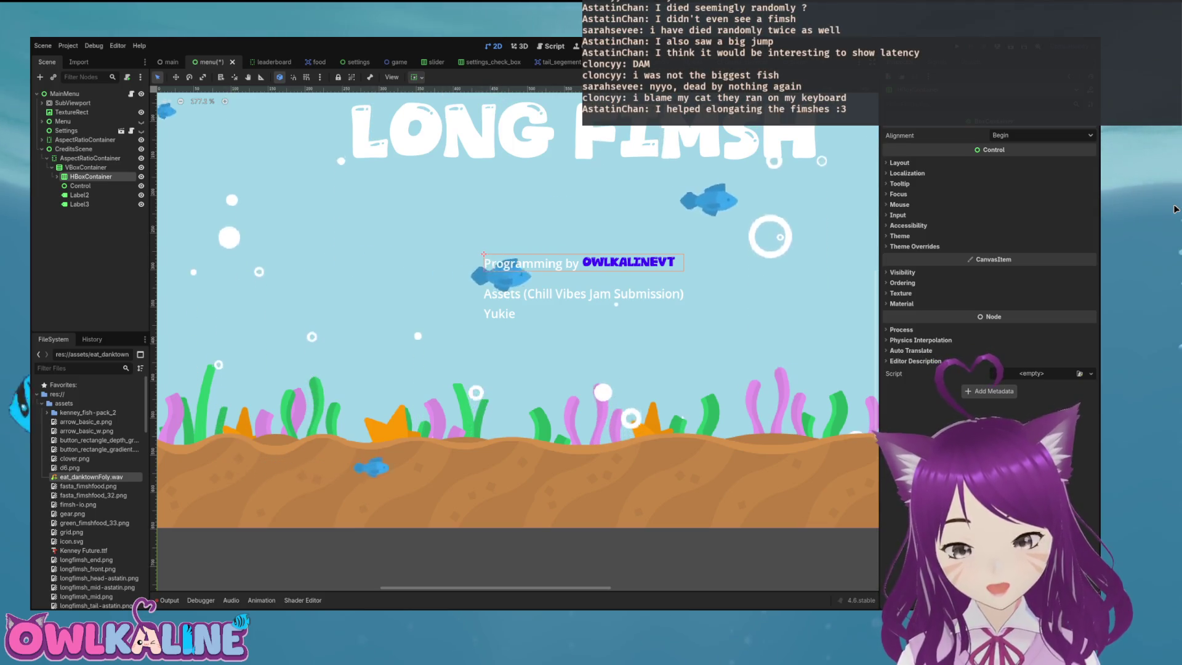
{"action": "left_click", "coordinate": [57, 177]}
{"action": "left_click_drag", "start_coordinate": [85, 204], "coordinate": [94, 238]}
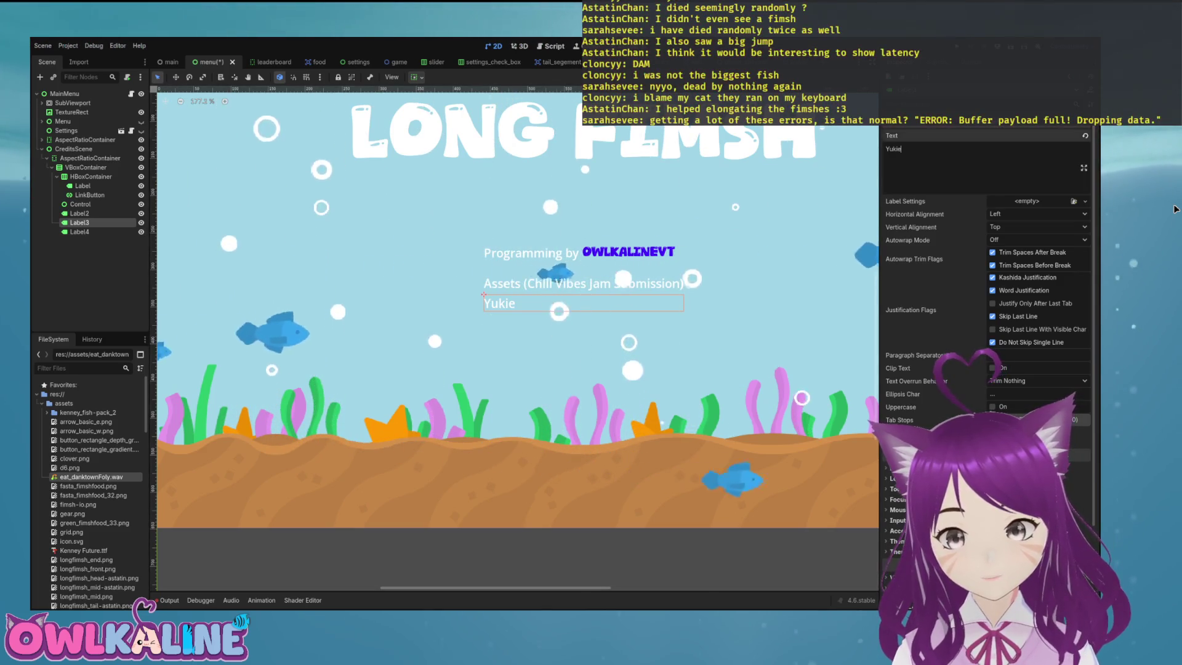
Make Label3's sound credit end with 'sounds 2023' and save the scene
{"action": "type", "text": "sounds 2024"}
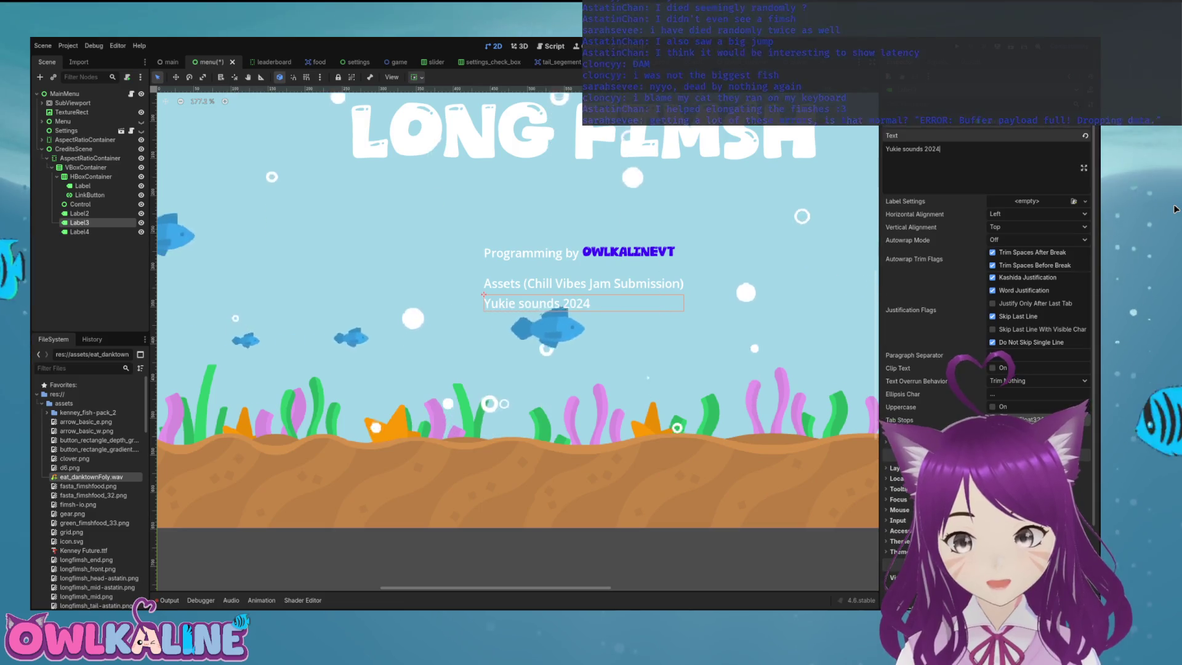
{"action": "key", "text": "BackSpace"}
{"action": "type", "text": "3"}
{"action": "key", "text": "ctrl+s"}
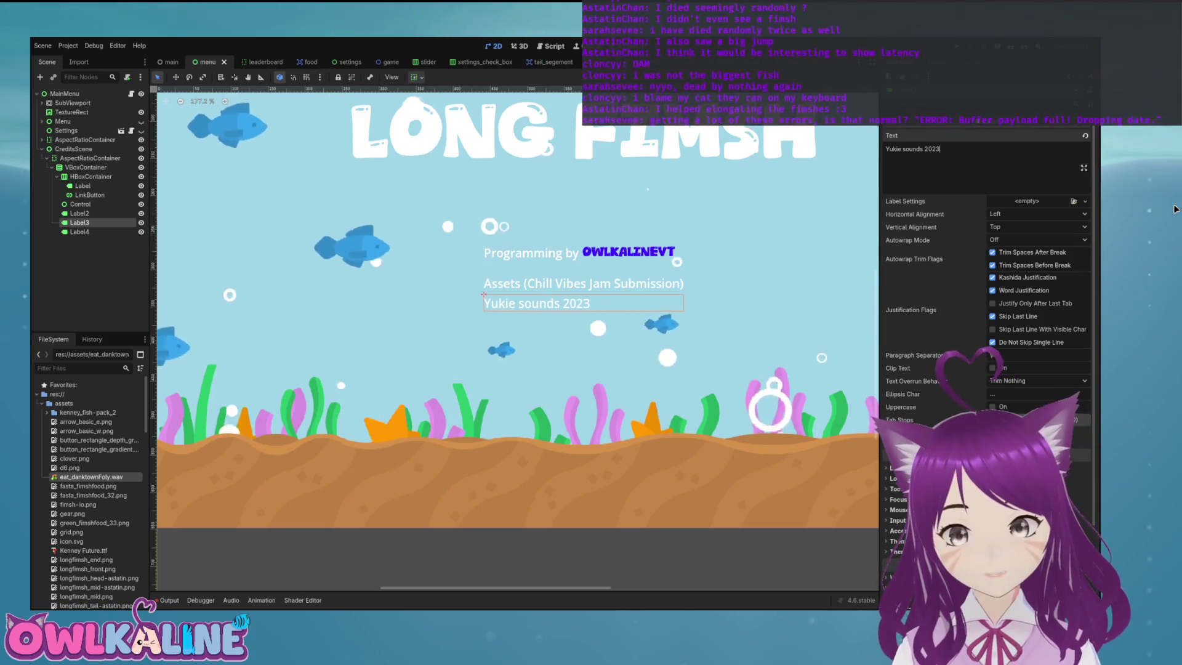
Give Label4 a contributor's credit for 'Fimsh Elogation'
{"action": "left_click", "coordinate": [79, 231]}
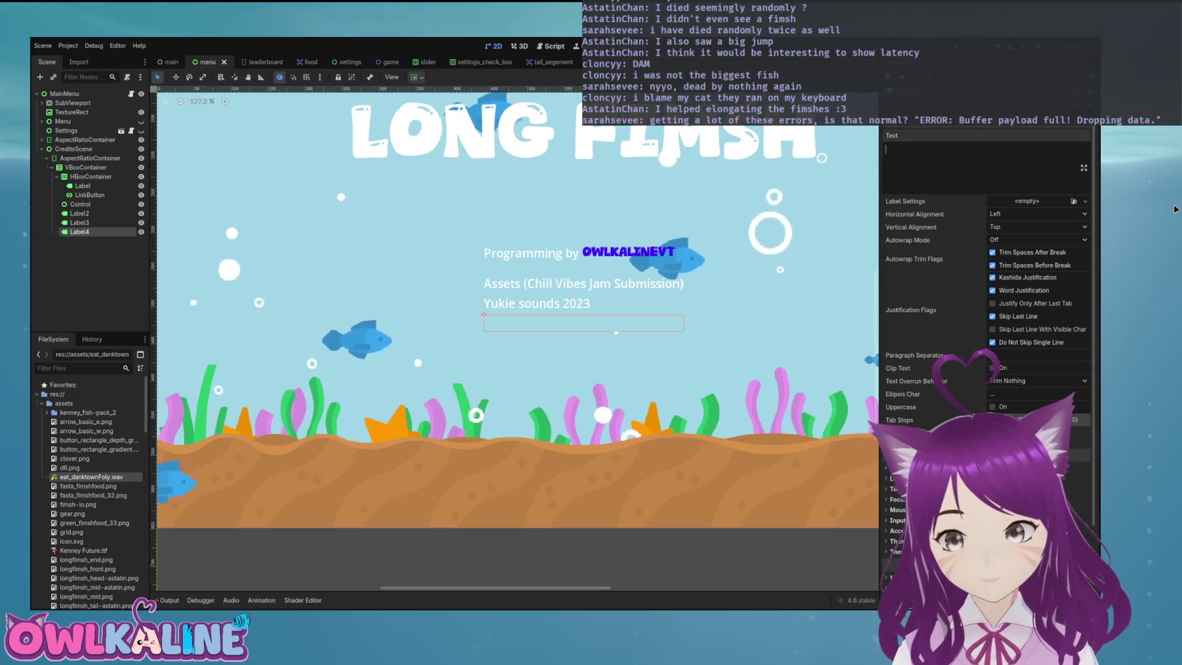
{"action": "type", "text": "AstatinChan"}
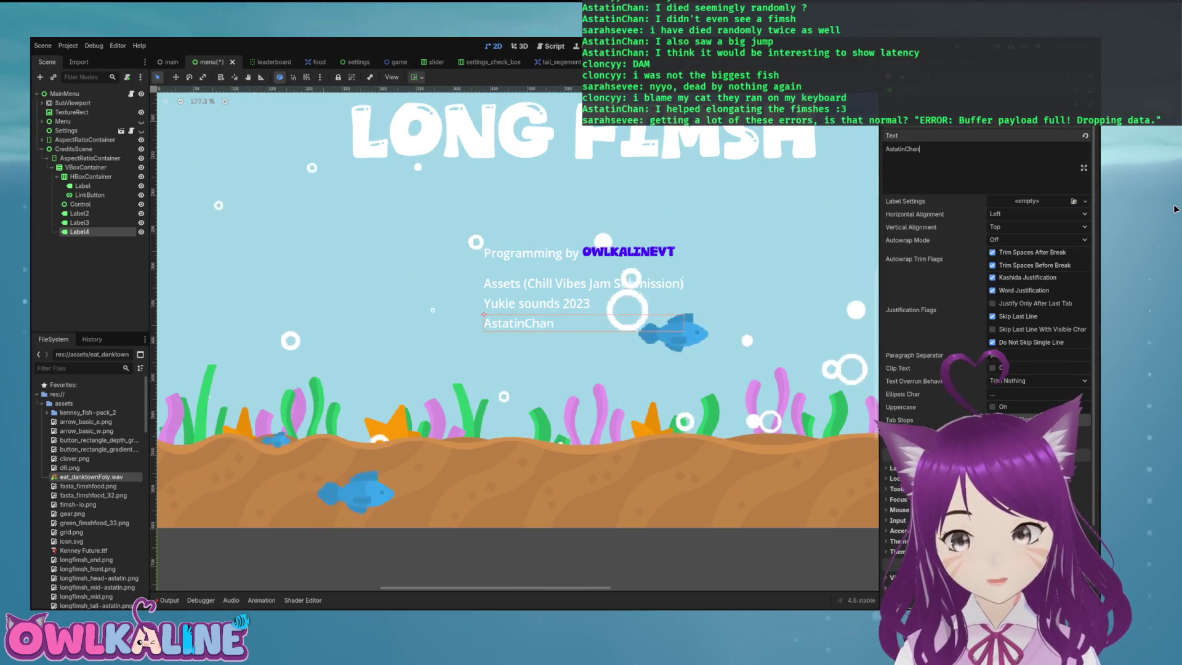
{"action": "type", "text": " Elogation"}
{"action": "key", "text": "ctrl+Left"}
{"action": "type", "text": "Fimsh"}
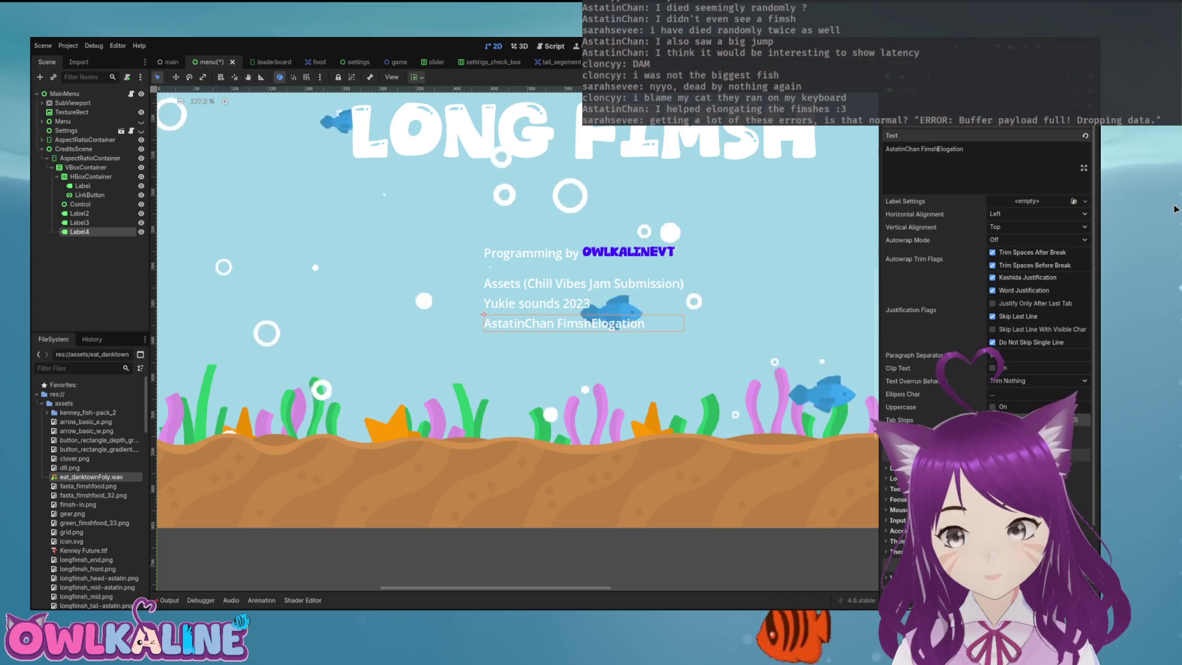
{"action": "key", "text": "End"}
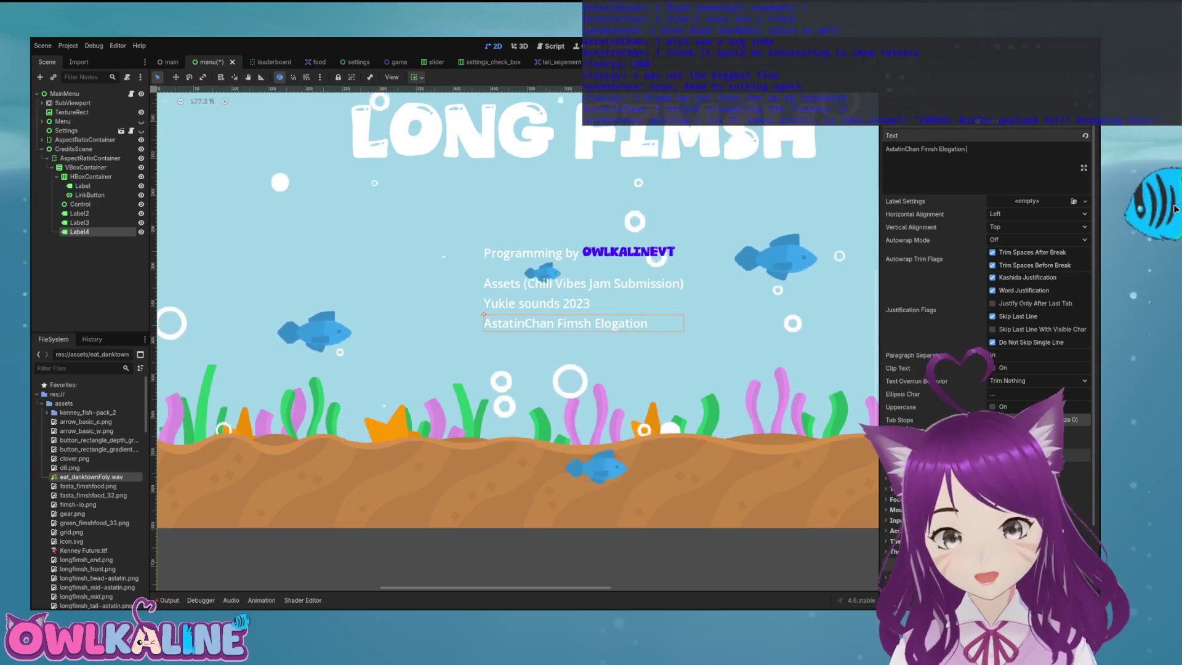
{"action": "left_click", "coordinate": [85, 167]}
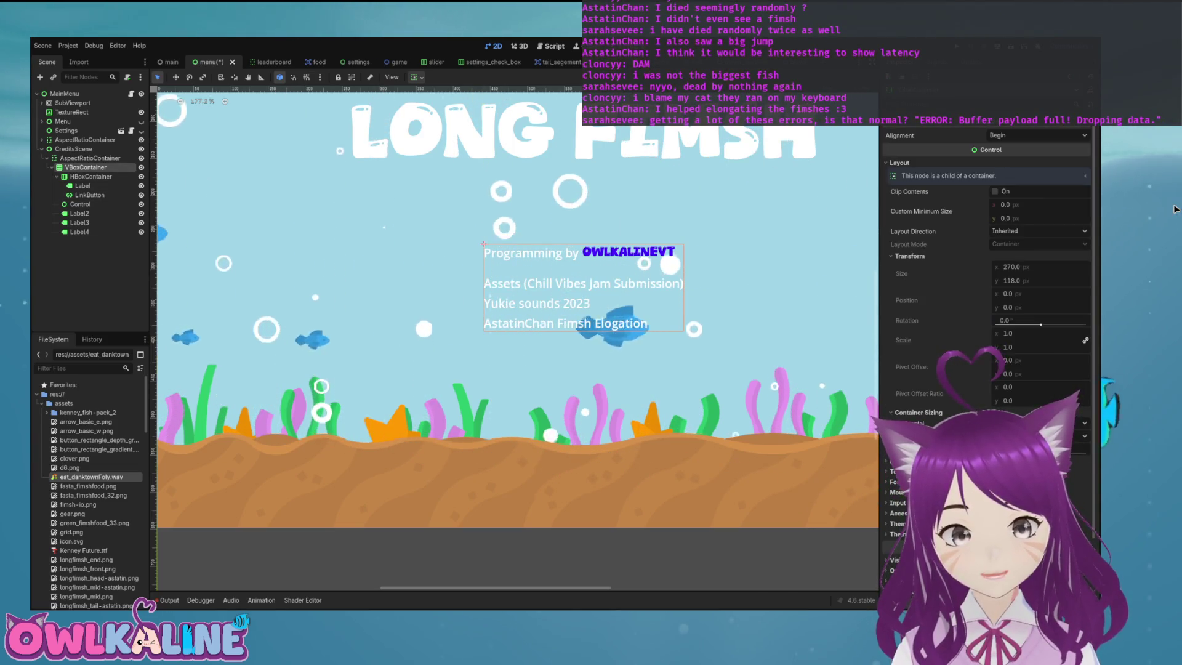
Add a fifth credit label for the Fimsh Tail contributor, append ' Export' to the Elogation line, and save
{"action": "key", "text": "ctrl+v"}
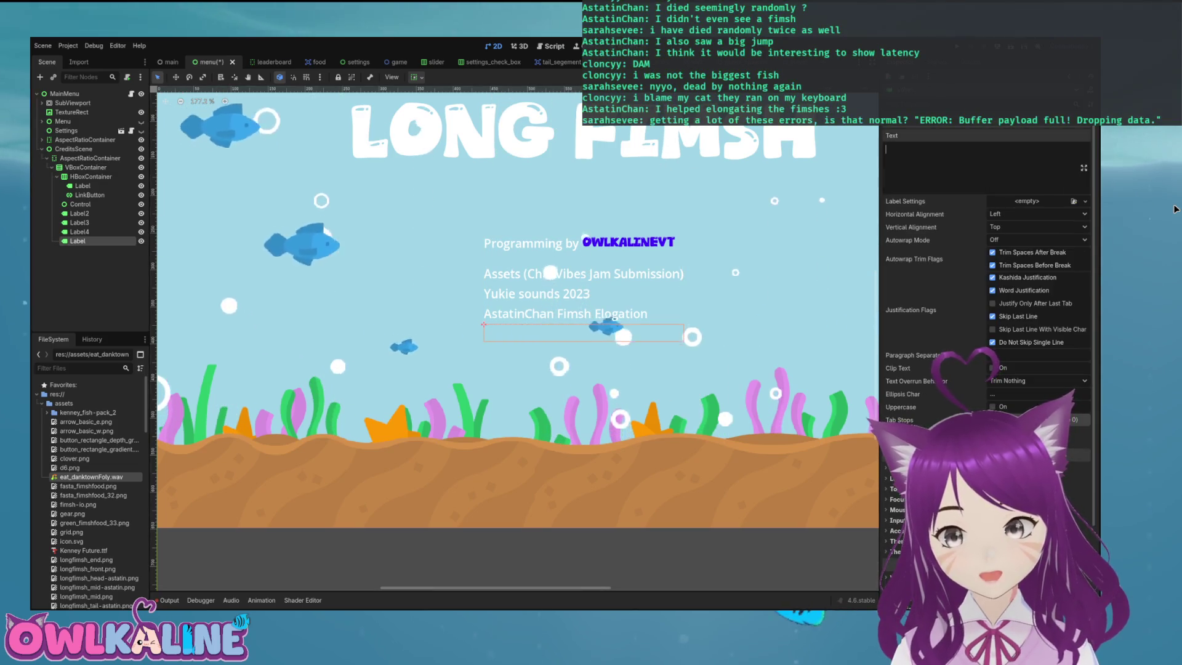
{"action": "type", "text": "Stewie Fimsh Tail Export"}
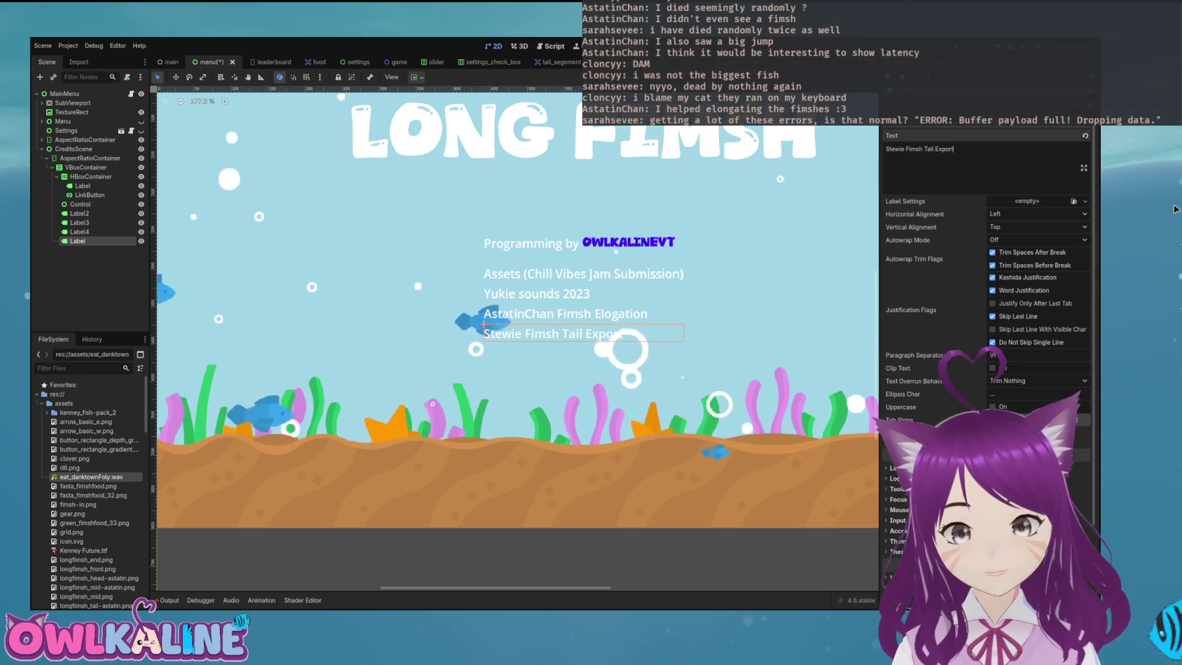
{"action": "left_click", "coordinate": [79, 231]}
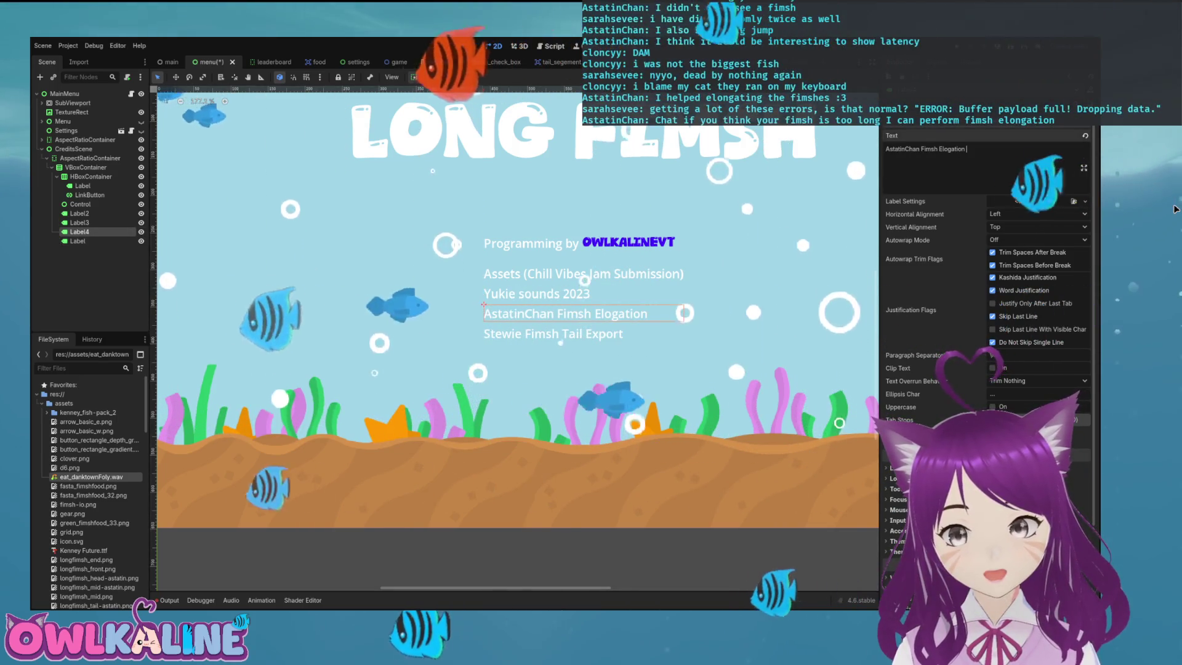
{"action": "type", "text": "Export"}
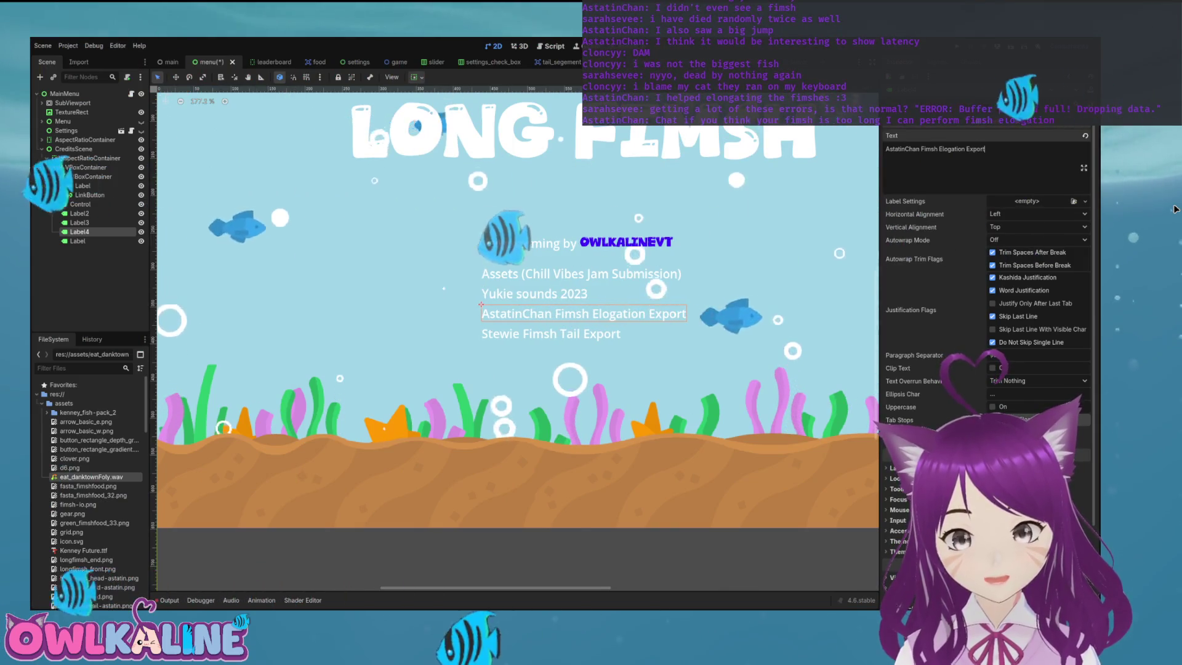
{"action": "left_click", "coordinate": [79, 222]}
{"action": "left_click", "coordinate": [79, 231]}
{"action": "key", "text": "ctrl+s"}
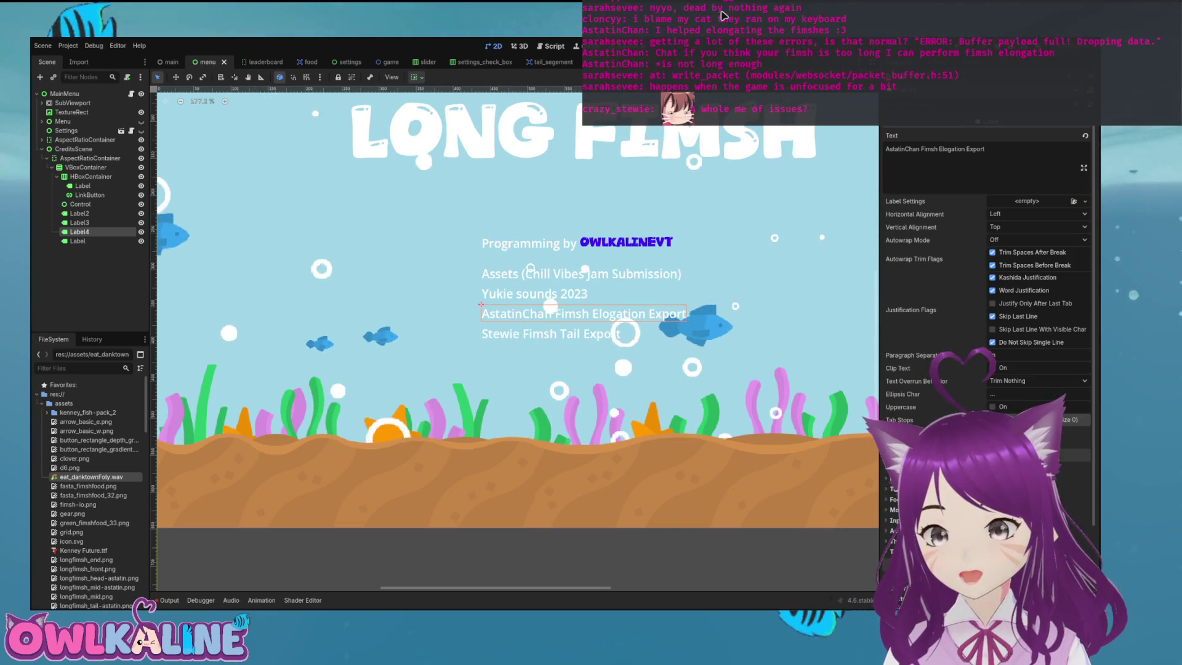
{"action": "key", "text": "Down"}
{"action": "key", "text": "f"}
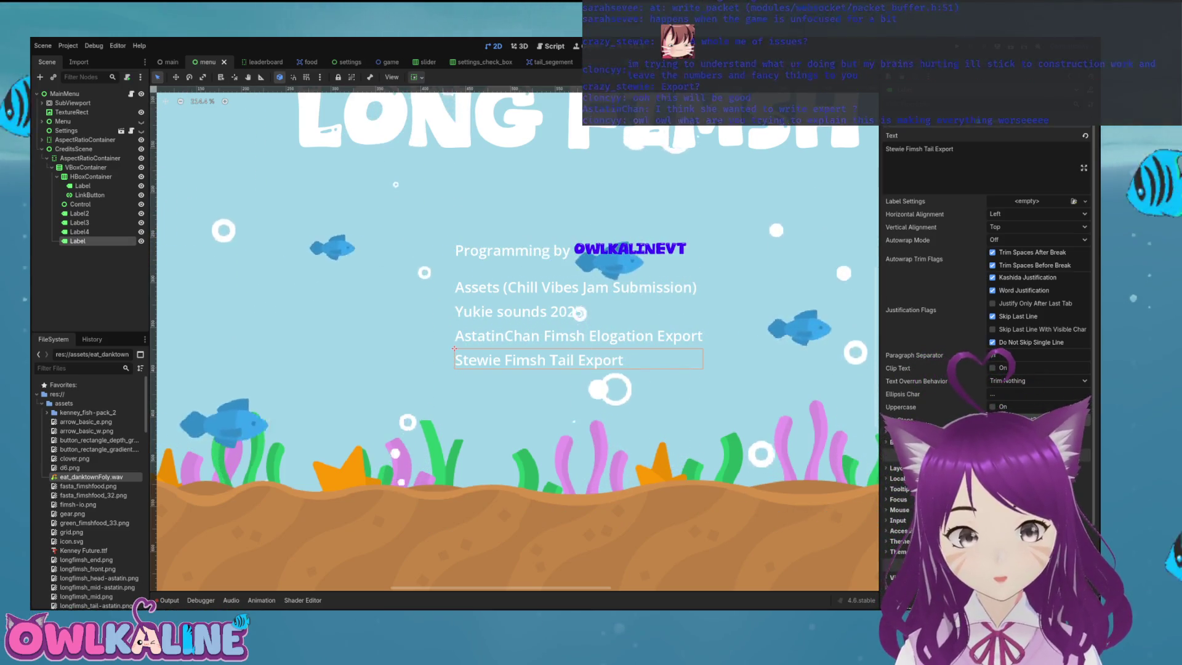
Change 'Export' to 'Expert' in the Fimsh Tail credit line and save
{"action": "key", "text": "BackSpace"}
{"action": "type", "text": "e"}
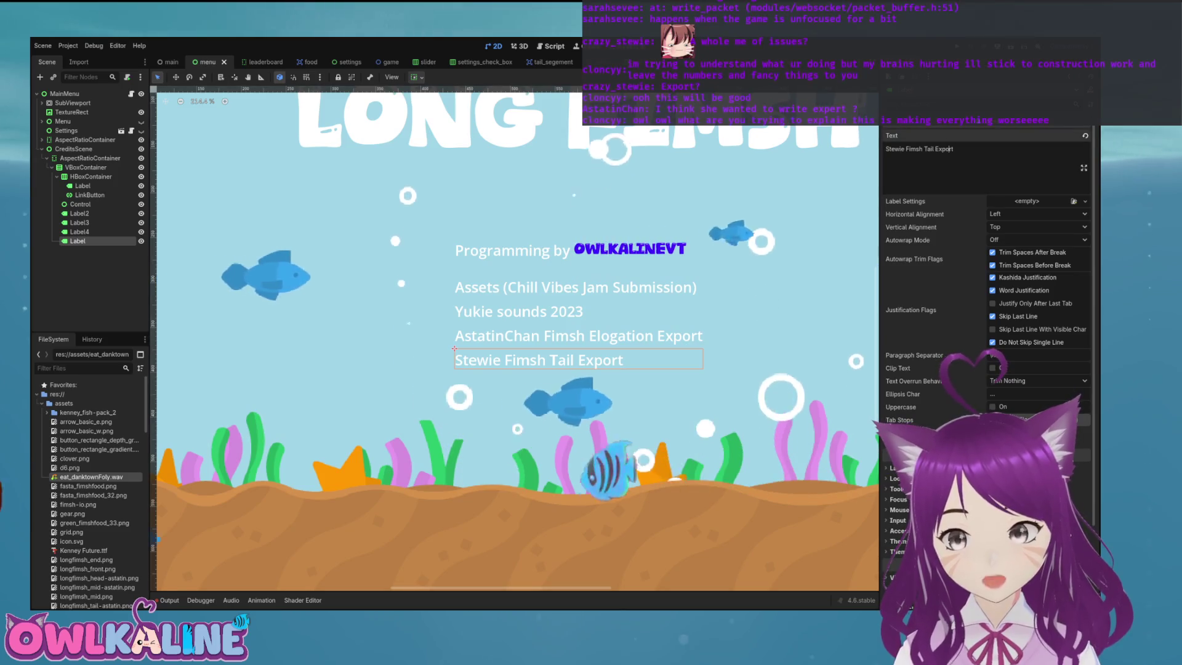
{"action": "key", "text": "ctrl+s"}
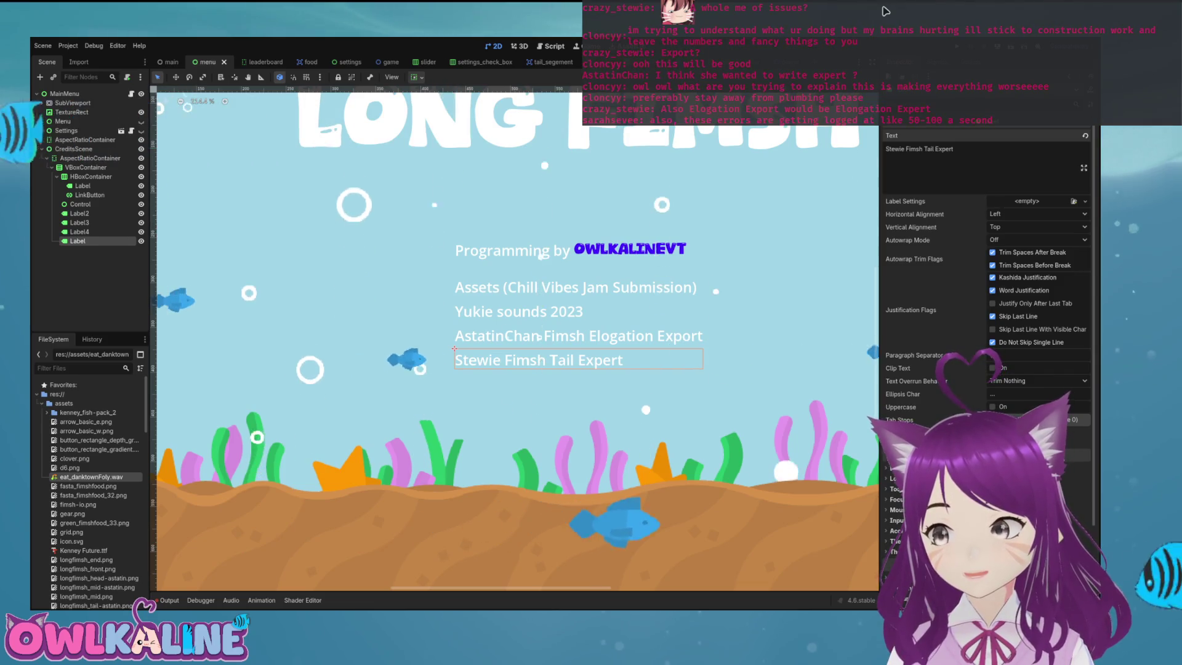
Correct the Fimsh Elogation credit to end in 'Expert' and add a new empty label
{"action": "left_click", "coordinate": [519, 311]}
{"action": "left_click", "coordinate": [519, 335]}
{"action": "key", "text": "Delete"}
{"action": "type", "text": "ets (Chill Vibes Jam Submission"}
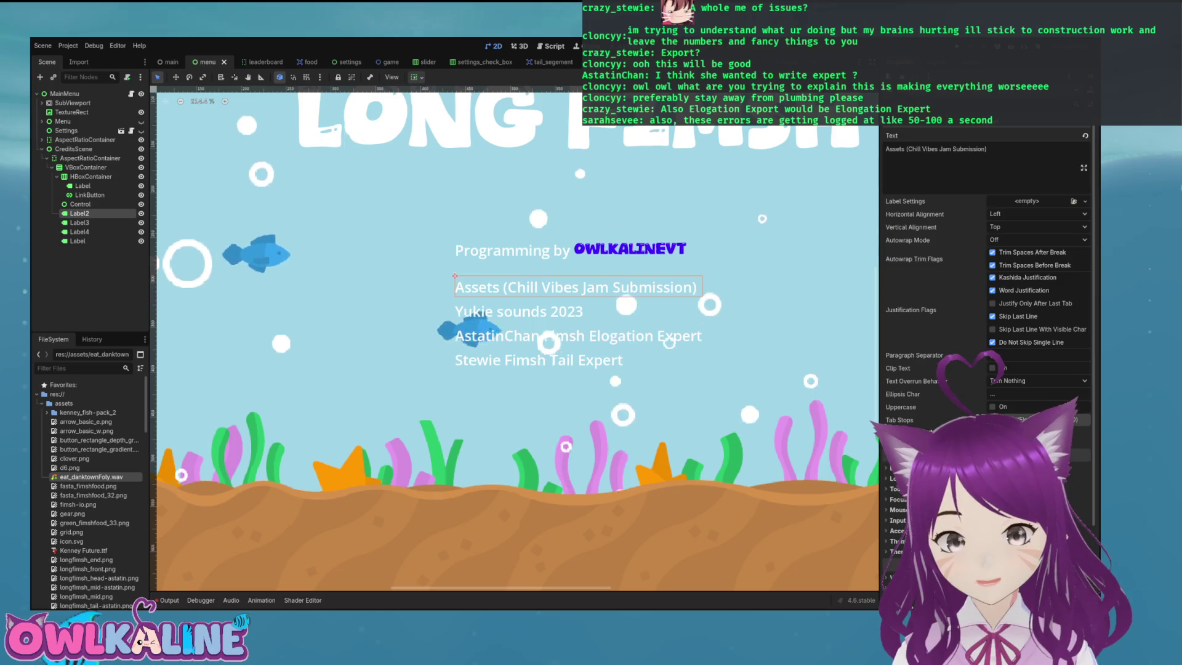
{"action": "key", "text": "ctrl+v"}
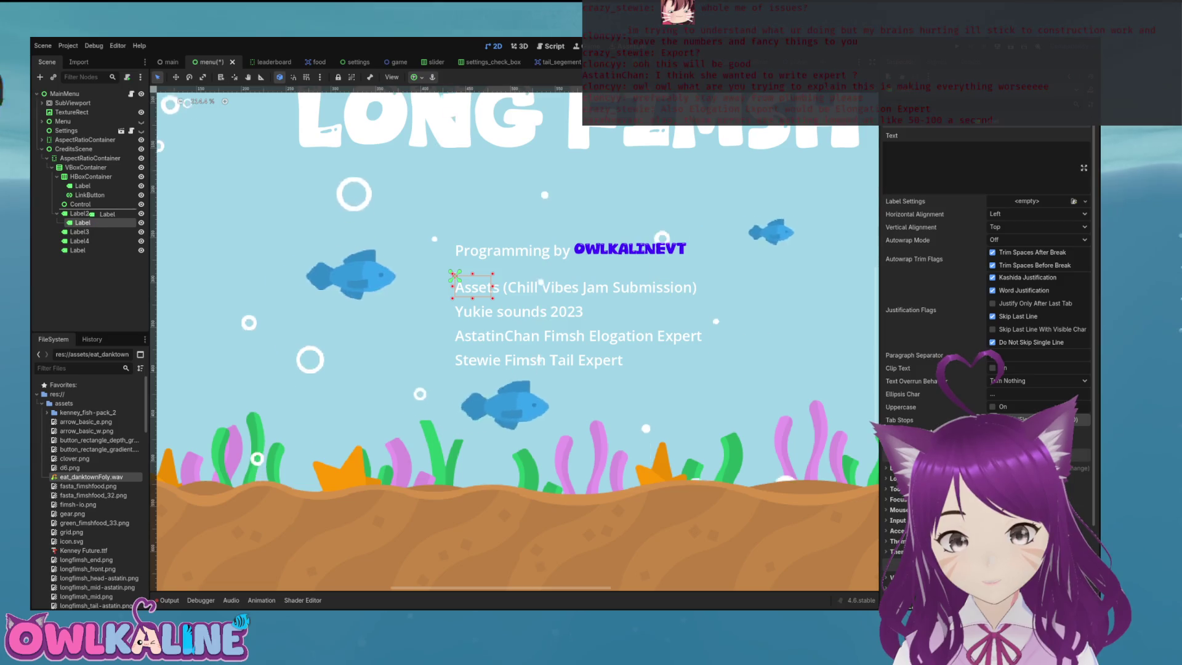
Place the new label above the Assets line with text 'BAM', save, and drop an empty label below Elogation Expert
{"action": "left_click_drag", "start_coordinate": [83, 223], "coordinate": [79, 209]}
{"action": "type", "text": "Bixia"}
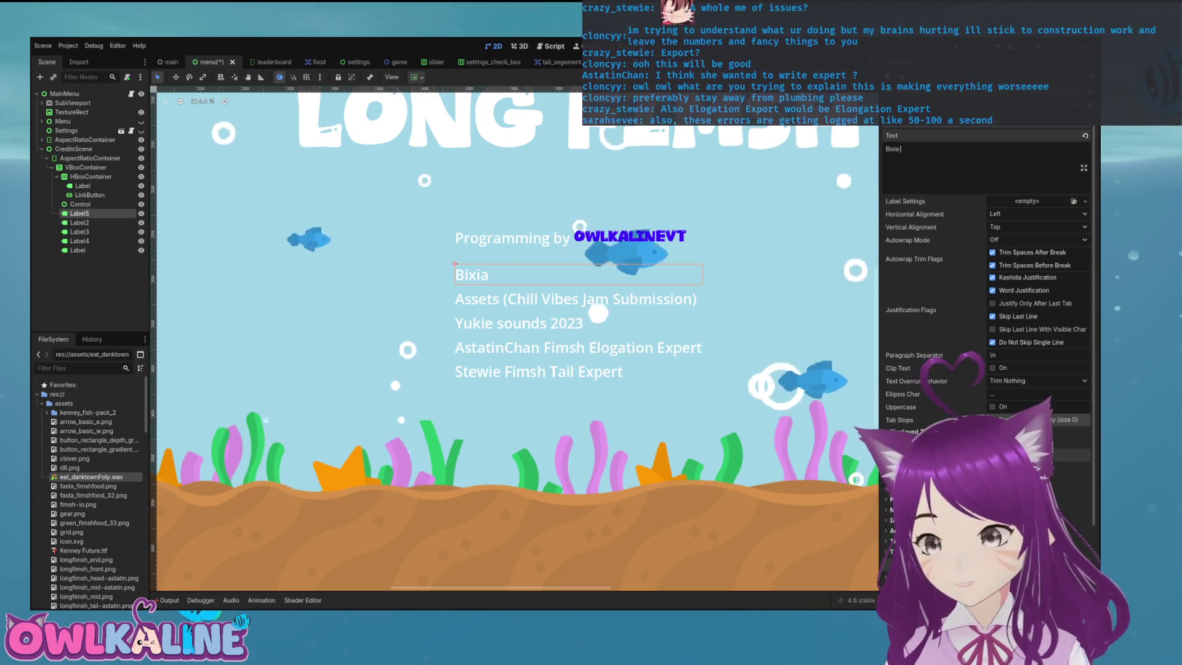
{"action": "type", "text": "A"}
{"action": "type", "text": "MA"}
{"action": "key", "text": "ctrl+s"}
{"action": "left_click", "coordinate": [538, 372]}
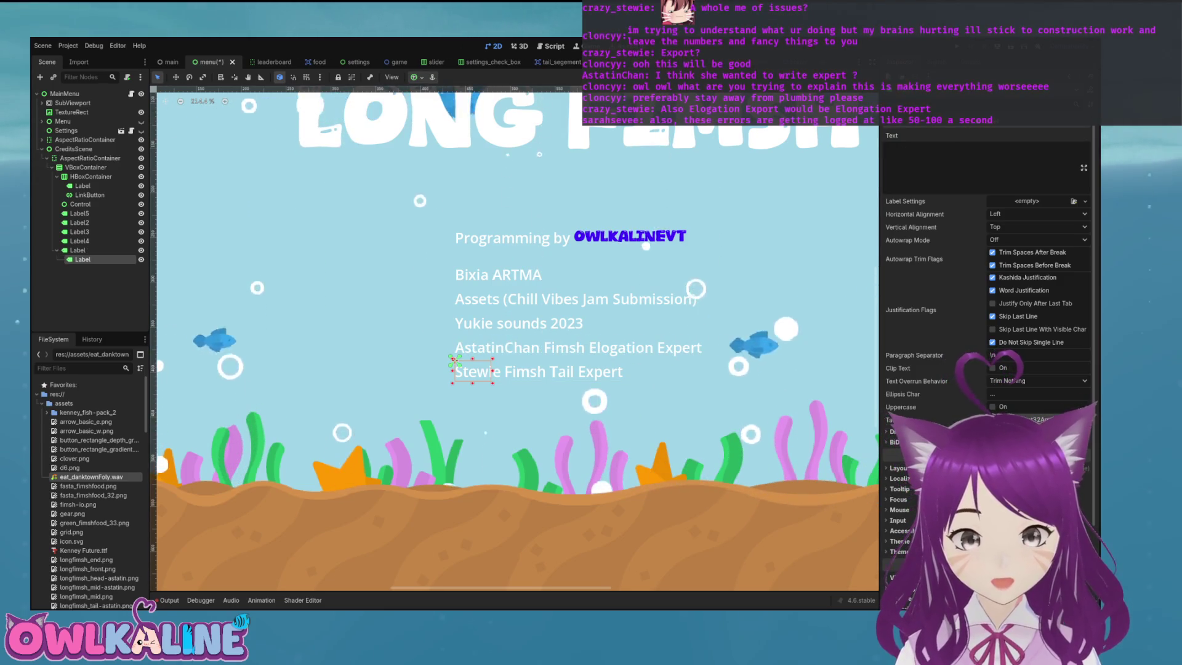
{"action": "left_click_drag", "start_coordinate": [81, 251], "coordinate": [80, 249]}
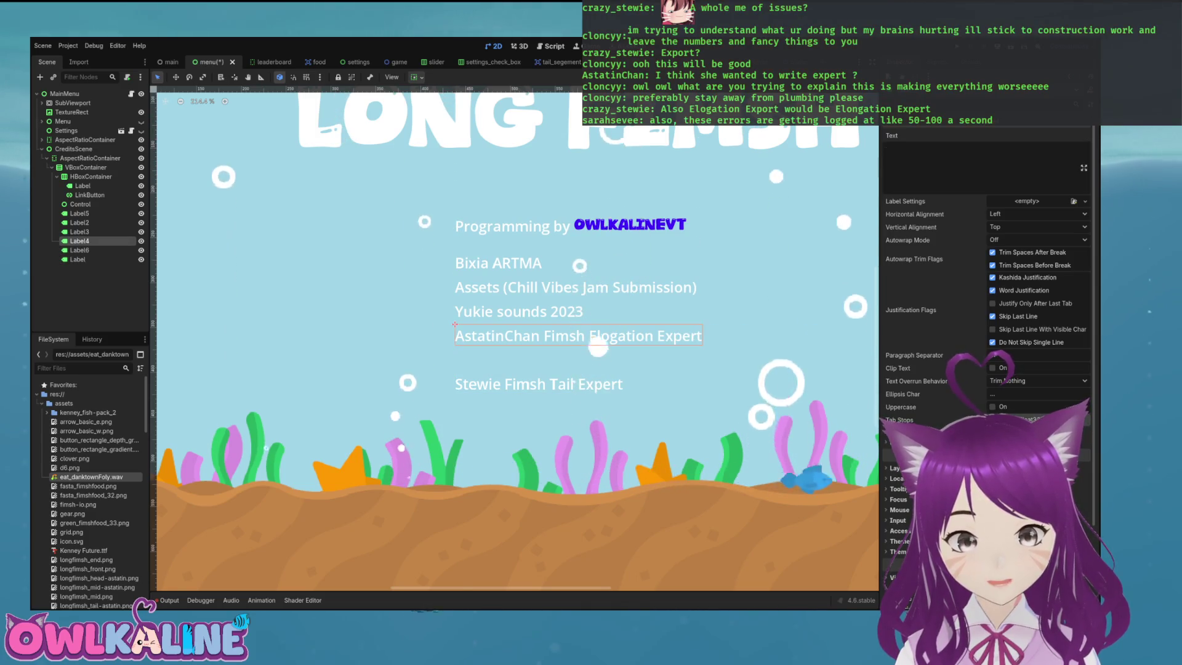
Move the empty label below the Assets line and the sounds 2023 credit above the gap
{"action": "left_click", "coordinate": [79, 222]}
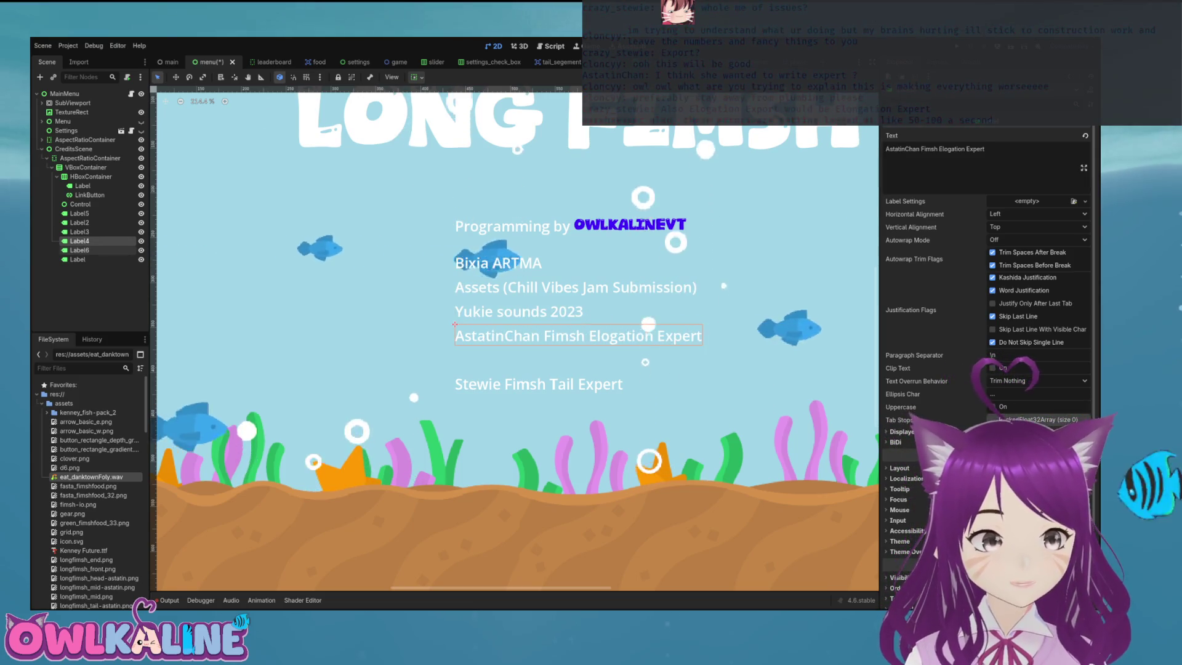
{"action": "left_click_drag", "start_coordinate": [79, 250], "coordinate": [96, 227]}
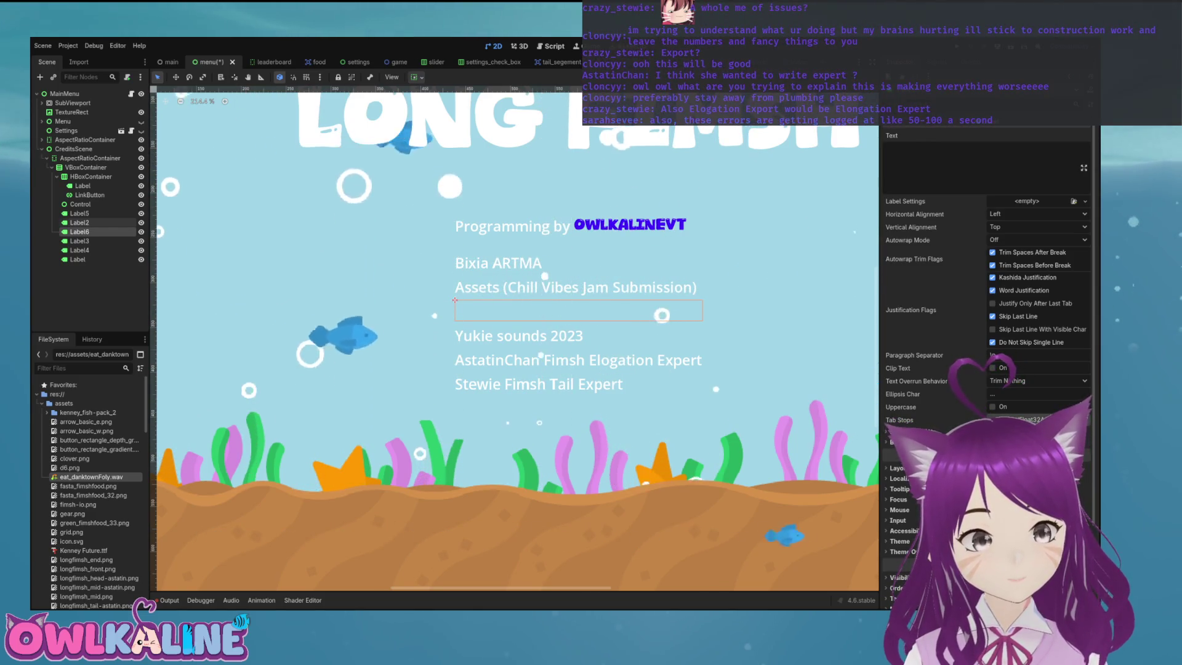
{"action": "key", "text": "f"}
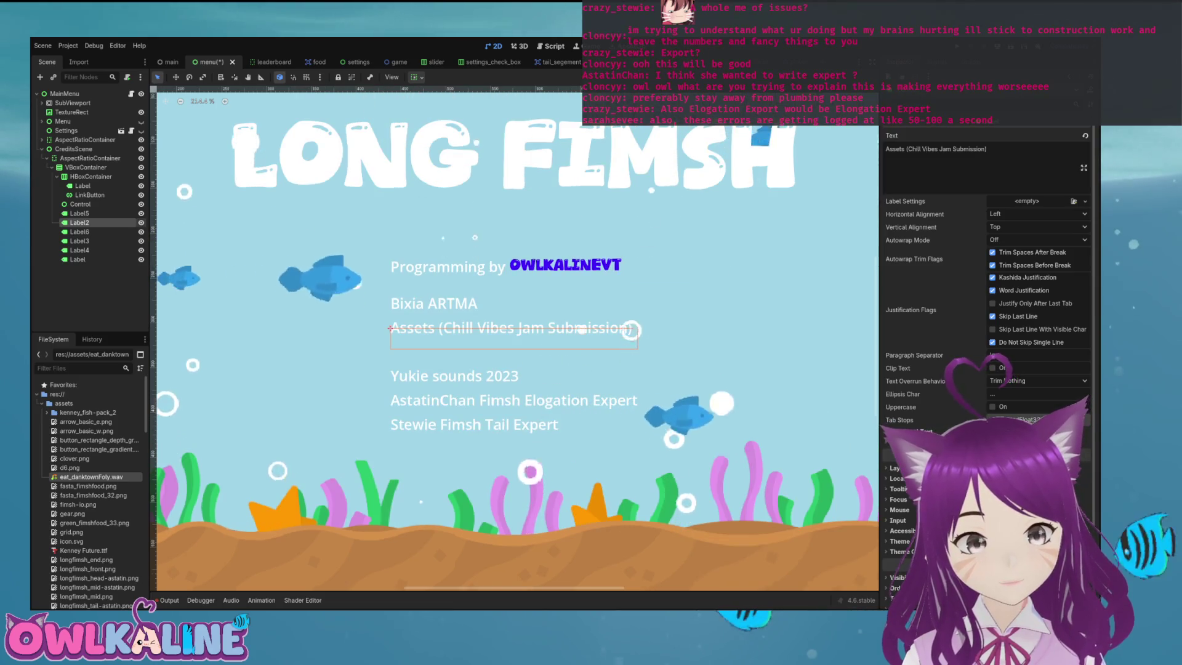
{"action": "left_click", "coordinate": [80, 232]}
{"action": "left_click", "coordinate": [80, 222]}
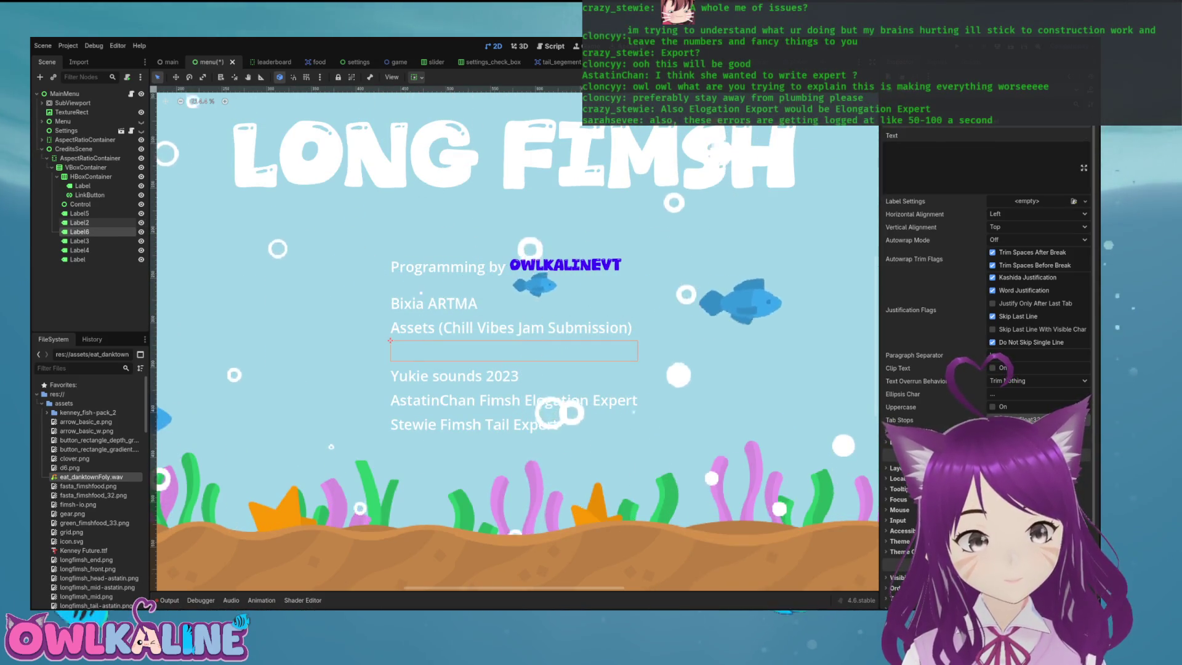
{"action": "left_click", "coordinate": [80, 250]}
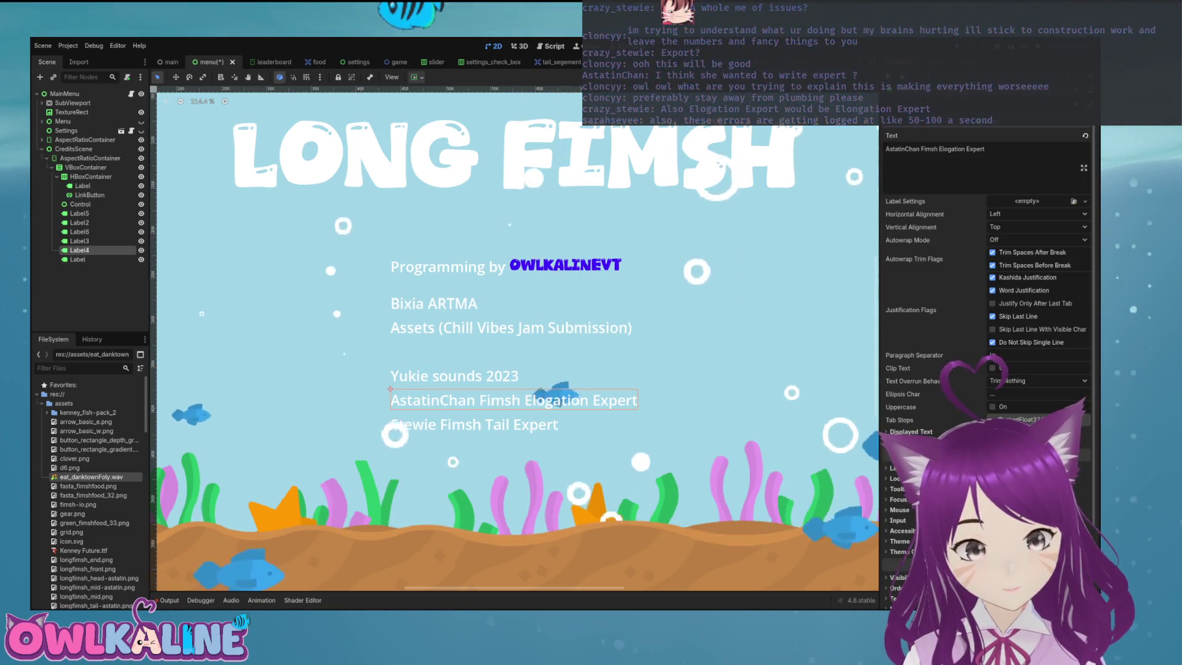
{"action": "left_click", "coordinate": [80, 232]}
{"action": "type", "text": "SubmissionAssets"}
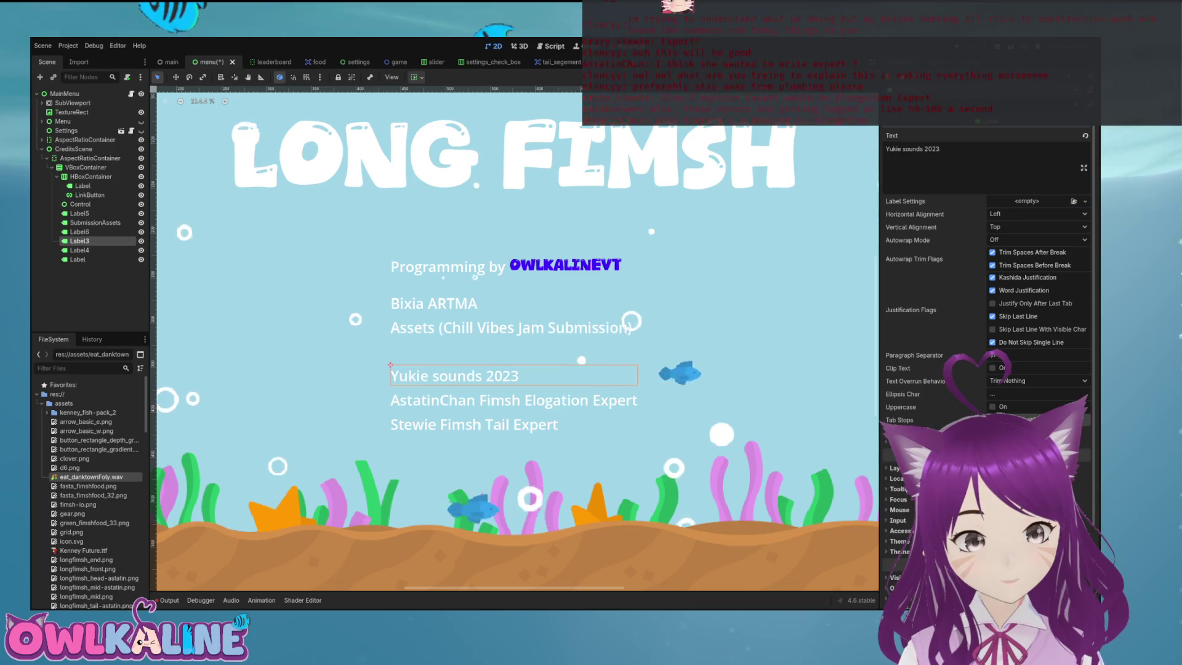
{"action": "left_click_drag", "start_coordinate": [90, 230], "coordinate": [80, 262]}
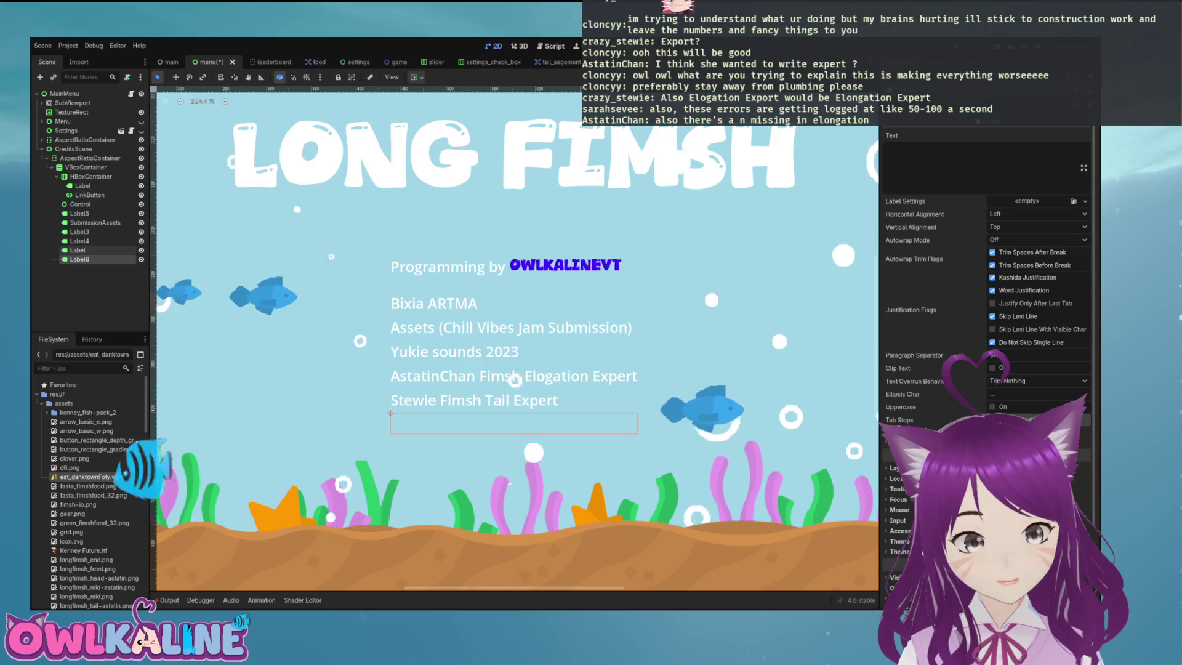
Rename the Elogation Expert label node after its contributor and move it to second place
{"action": "key", "text": "F2"}
{"action": "type", "text": "Astatn"}
{"action": "key", "text": "Left"}
{"action": "type", "text": "i"}
{"action": "key", "text": "Return"}
{"action": "left_click_drag", "start_coordinate": [79, 240], "coordinate": [79, 227]}
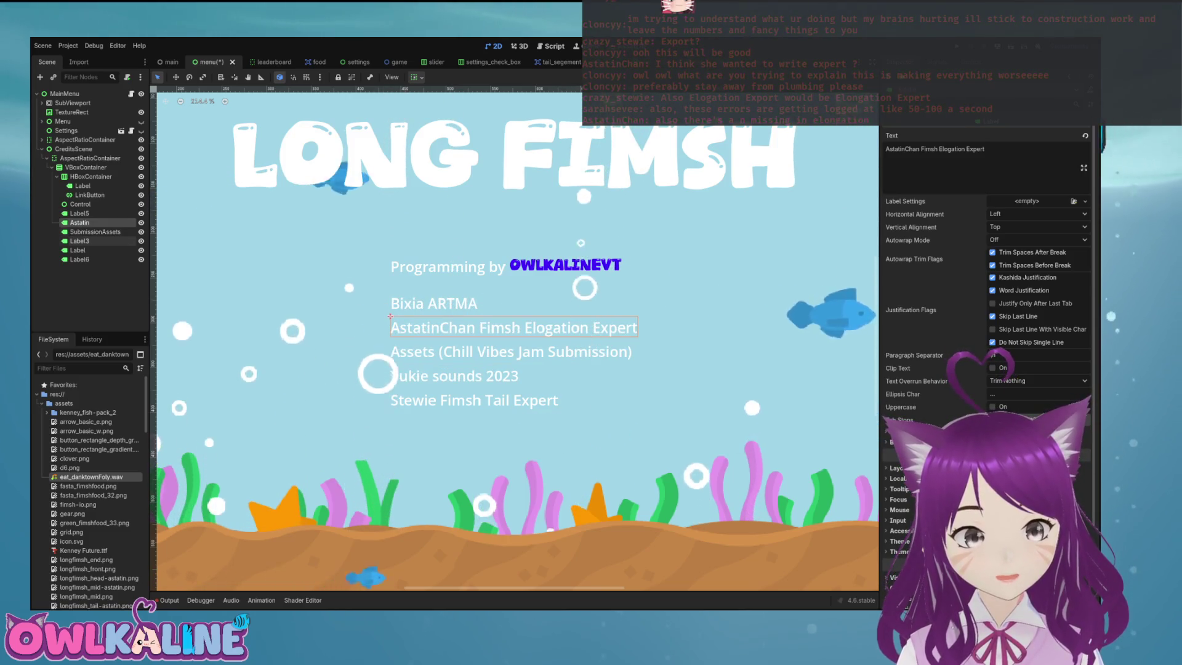
Rename the Tail Expert label node after its contributor and move it above the Assets line
{"action": "left_click", "coordinate": [78, 249]}
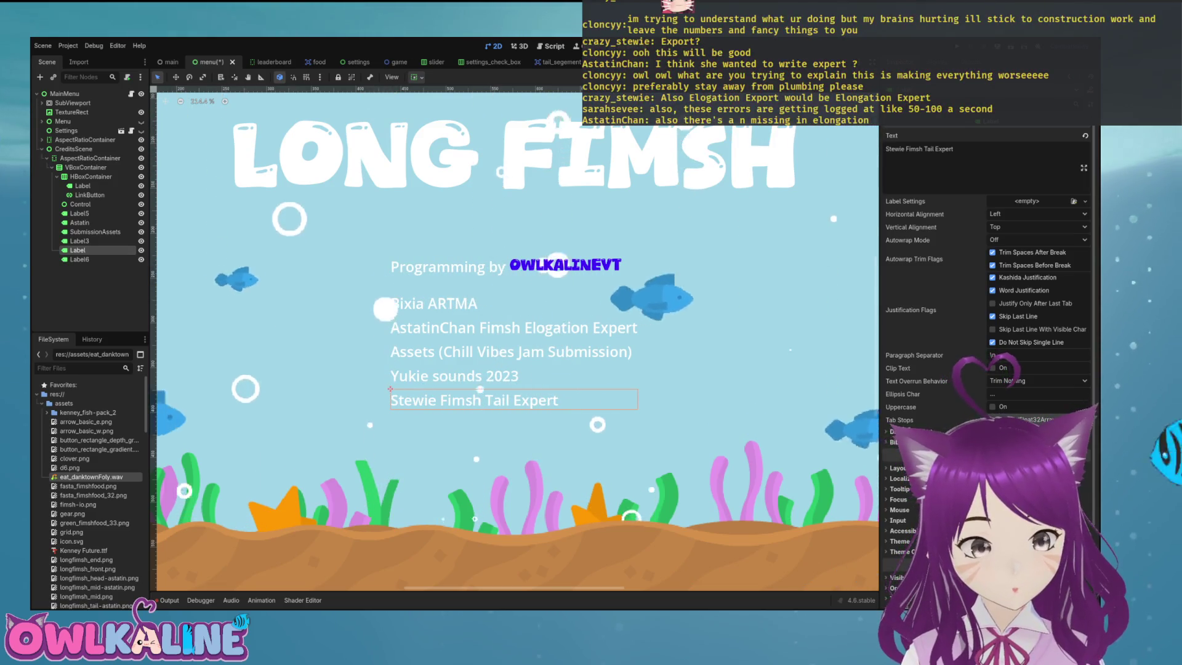
{"action": "type", "text": "Stewie"}
{"action": "key", "text": "Return"}
{"action": "left_click_drag", "start_coordinate": [97, 231], "coordinate": [97, 229]}
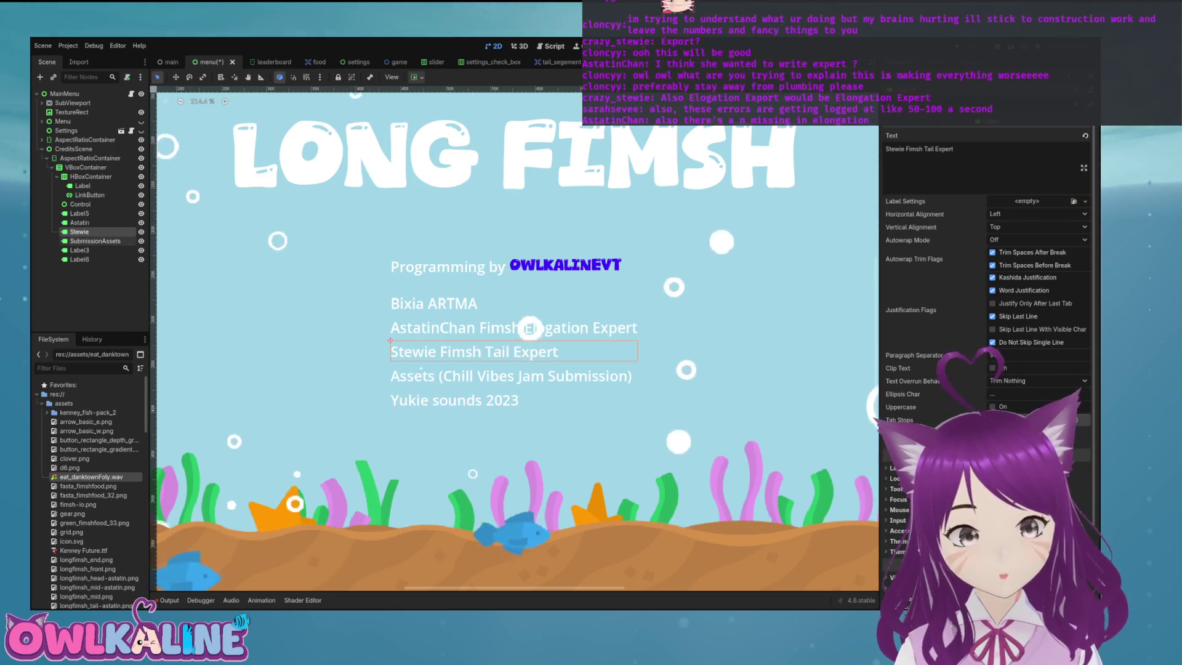
{"action": "left_click", "coordinate": [79, 250]}
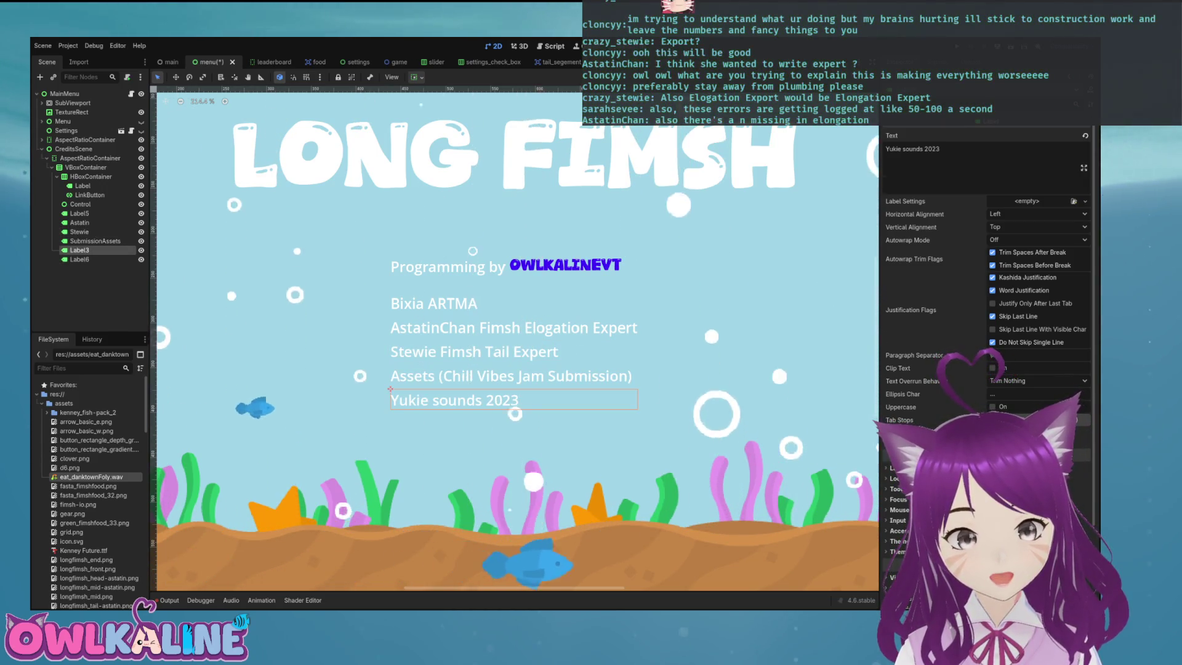
{"action": "left_click", "coordinate": [79, 259]}
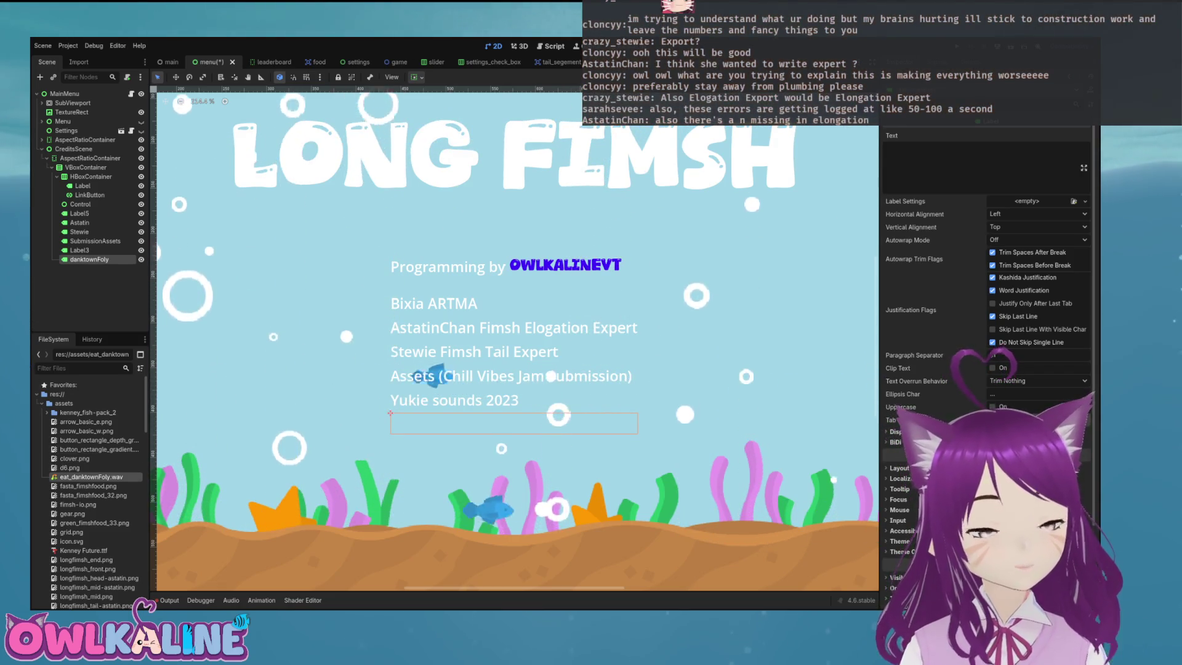
Open audio.tscn and inspect the Stream of the AudioEat and AudioDie players
{"action": "scroll", "coordinate": [91, 492], "scroll_direction": "down", "scroll_amount": 5}
{"action": "scroll", "coordinate": [91, 492], "scroll_direction": "down", "scroll_amount": 4}
{"action": "scroll", "coordinate": [91, 492], "scroll_direction": "down", "scroll_amount": 1}
{"action": "double_click", "coordinate": [80, 490]}
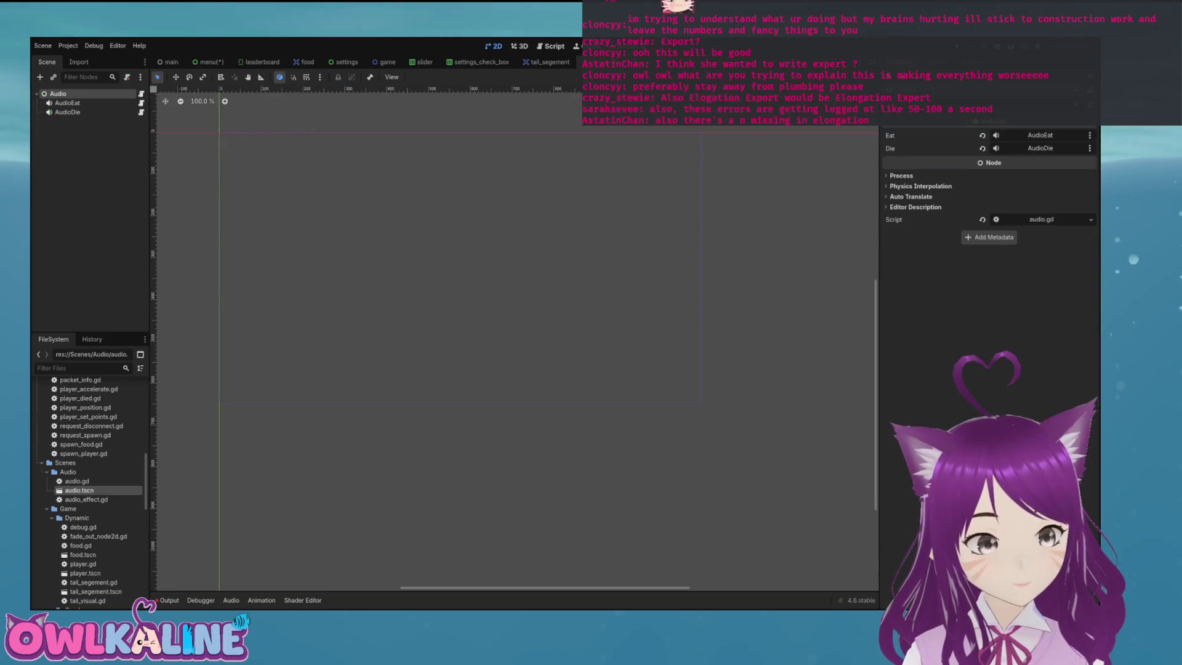
{"action": "left_click", "coordinate": [67, 103]}
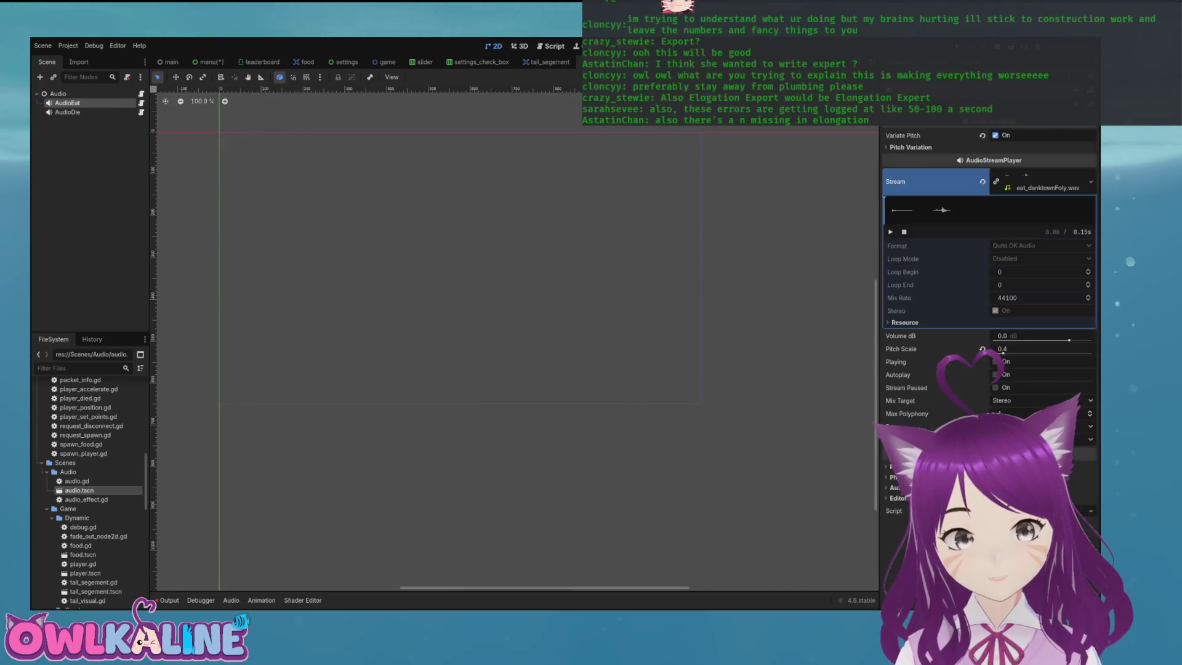
{"action": "left_click", "coordinate": [68, 112]}
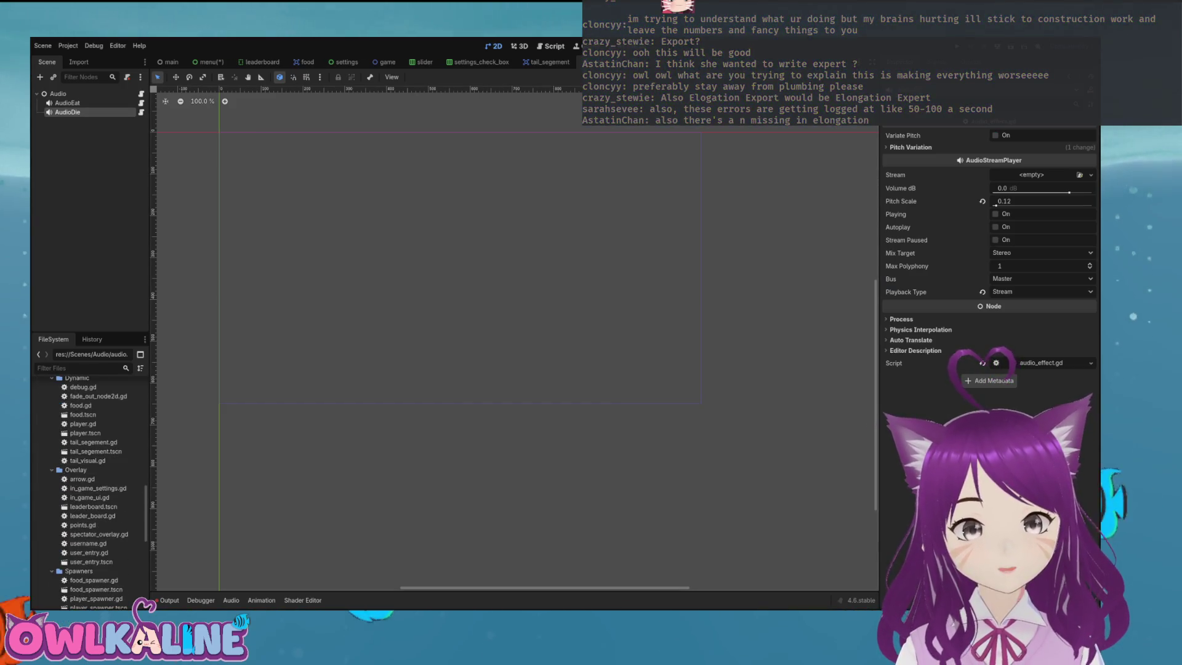
Back in the credits scene, complete the sound creator's '(eat noises)' credit text
{"action": "left_click", "coordinate": [208, 61]}
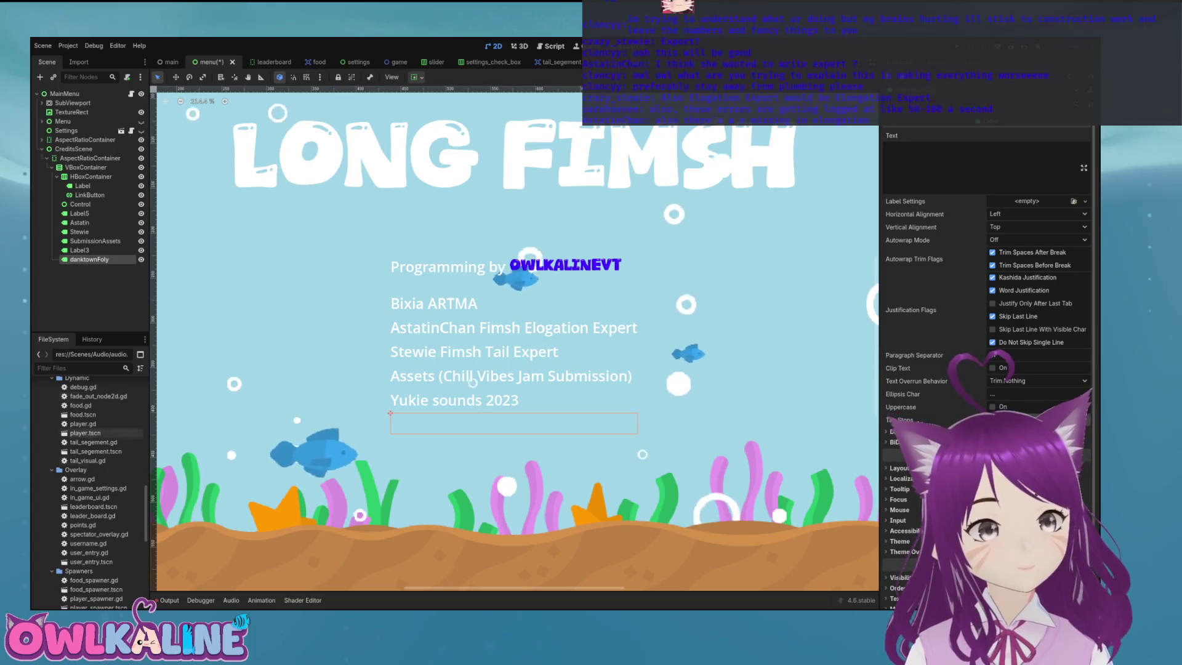
{"action": "scroll", "coordinate": [89, 480], "scroll_direction": "up", "scroll_amount": 5}
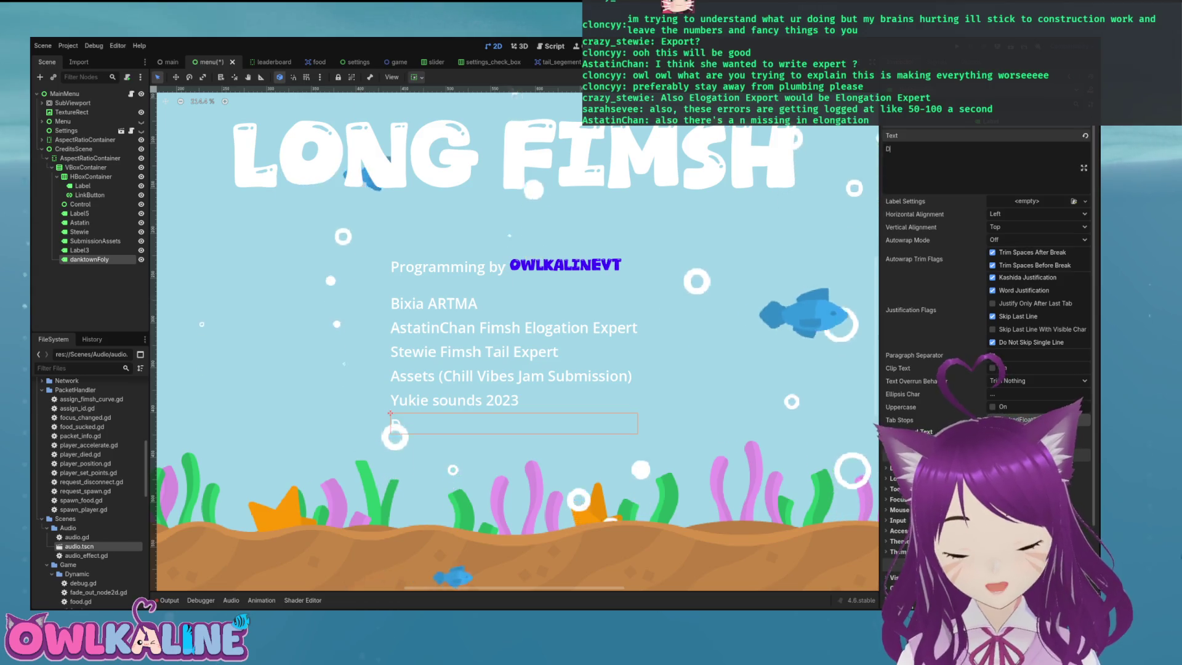
{"action": "type", "text": "DankTownFoly (eat noise)"}
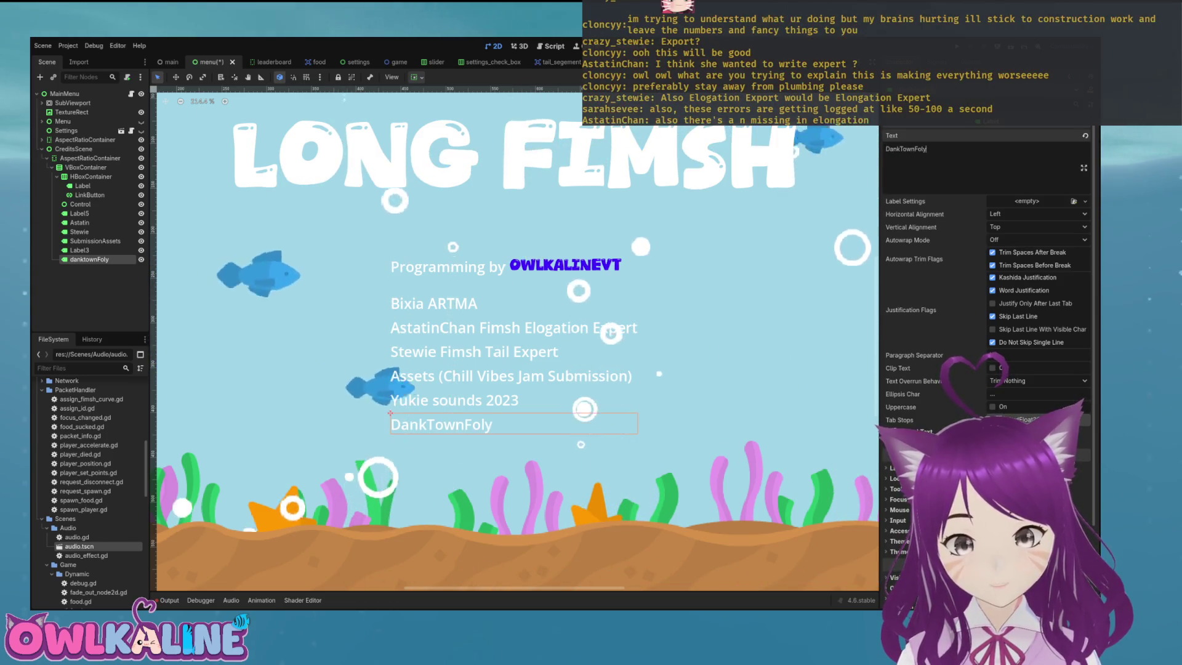
{"action": "type", "text": "ses)"}
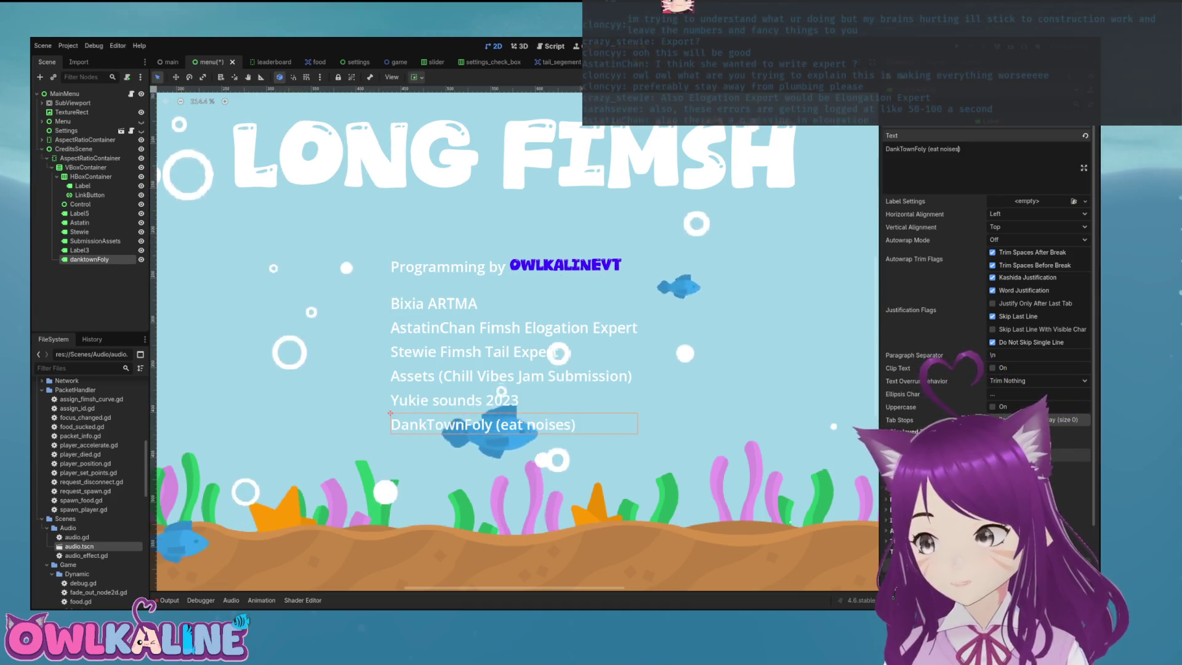
Fix 'Elogation' to 'Elongation' in the Expert credit, save, and review the last credit lines
{"action": "left_click", "coordinate": [476, 352]}
{"action": "left_click", "coordinate": [475, 330]}
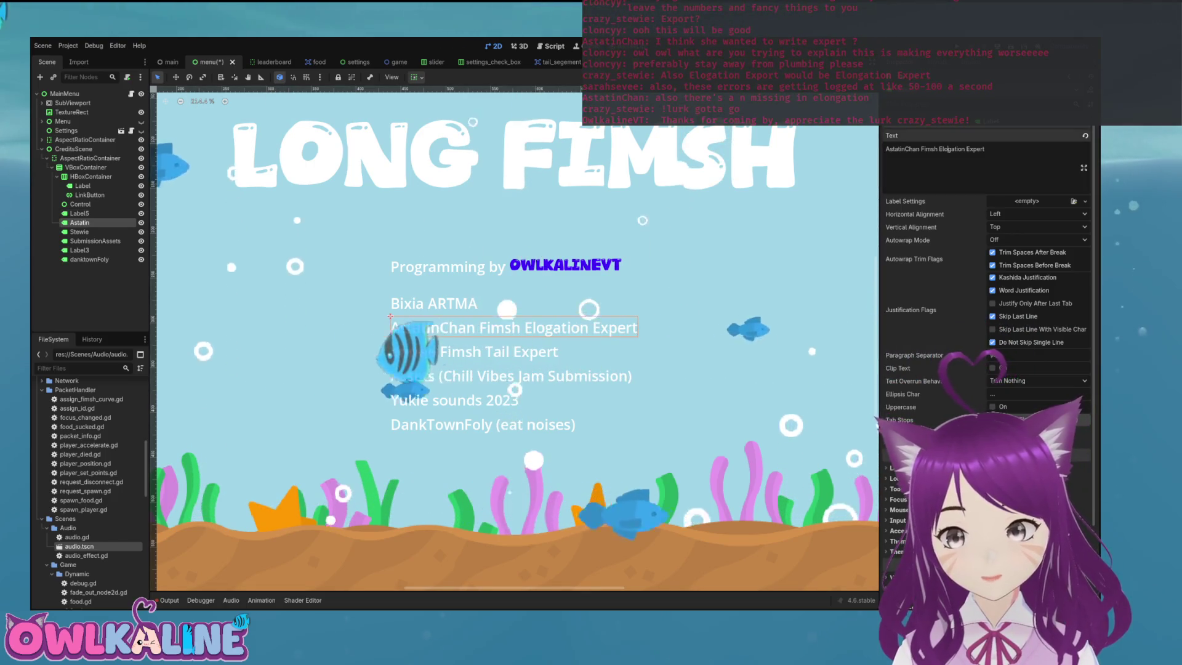
{"action": "type", "text": "n"}
{"action": "key", "text": "ctrl+s"}
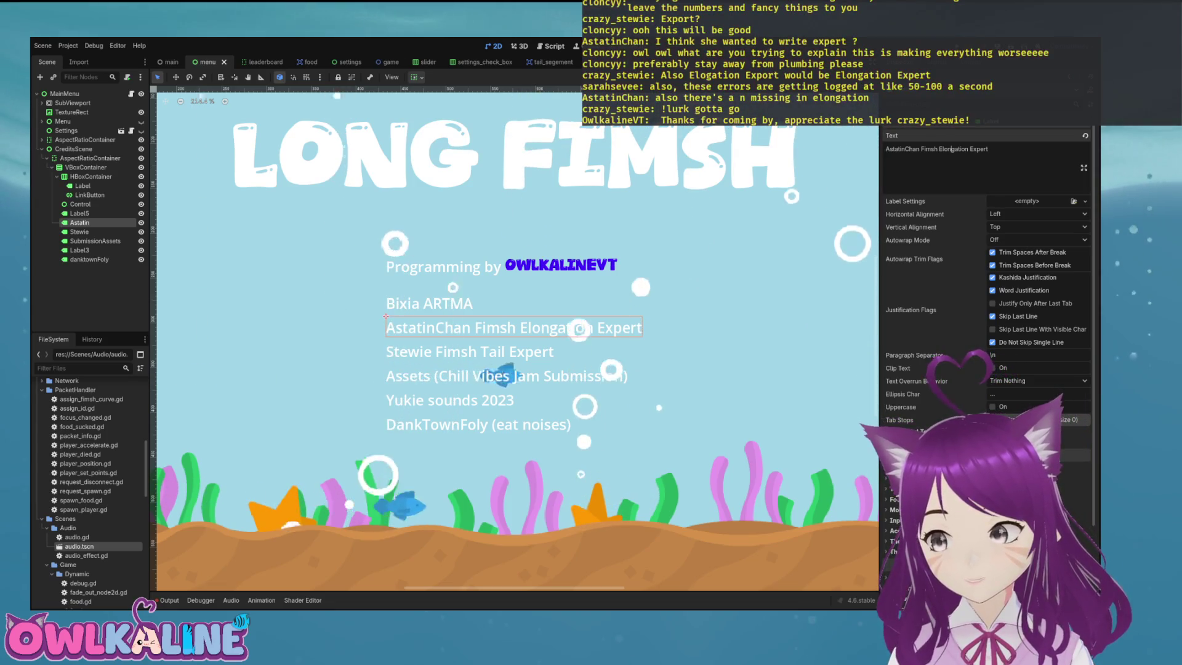
{"action": "left_click", "coordinate": [449, 400]}
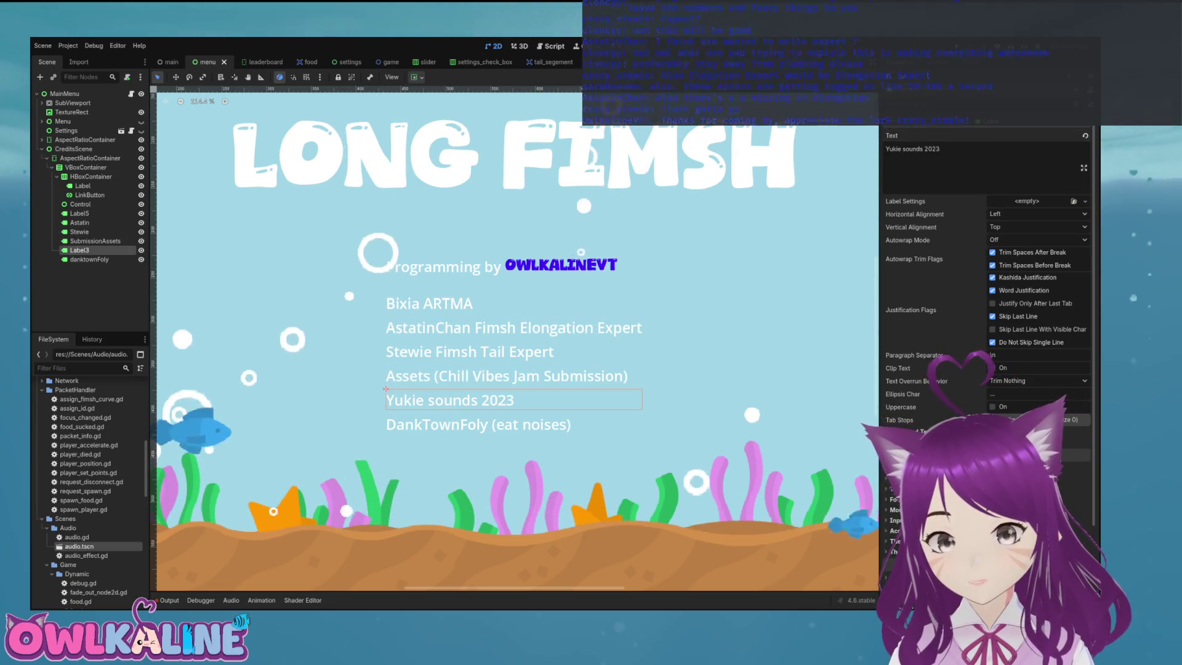
{"action": "left_click", "coordinate": [468, 424]}
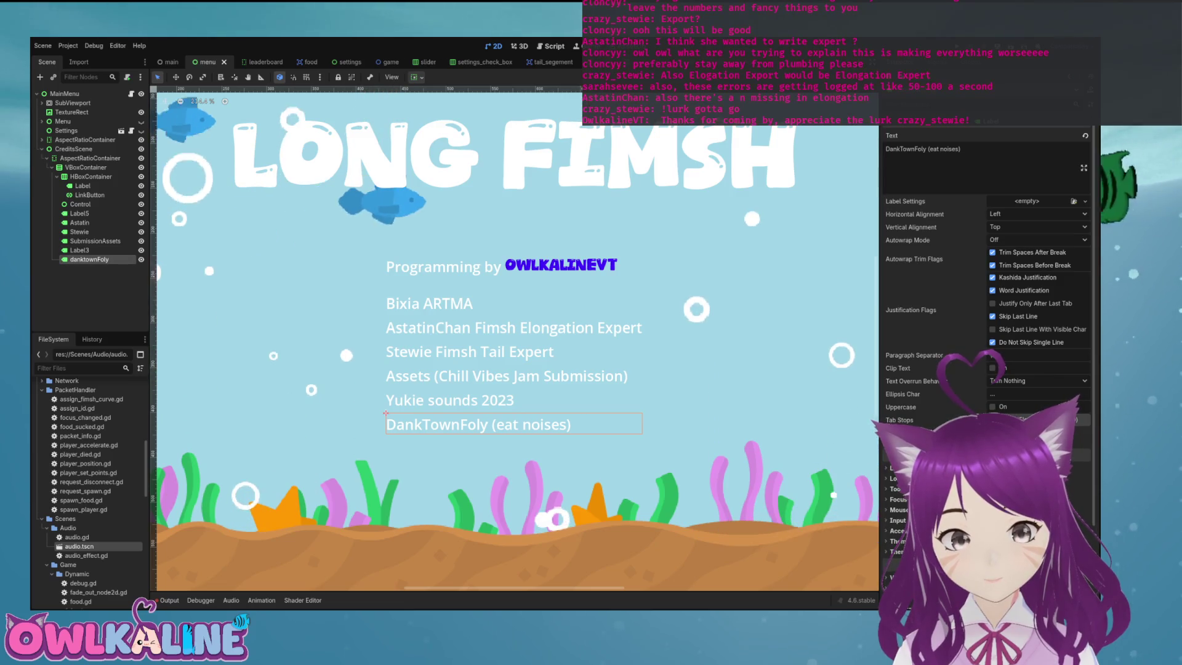
Add a new Label node under the VBoxContainer holding the credit lines
{"action": "left_click", "coordinate": [80, 250]}
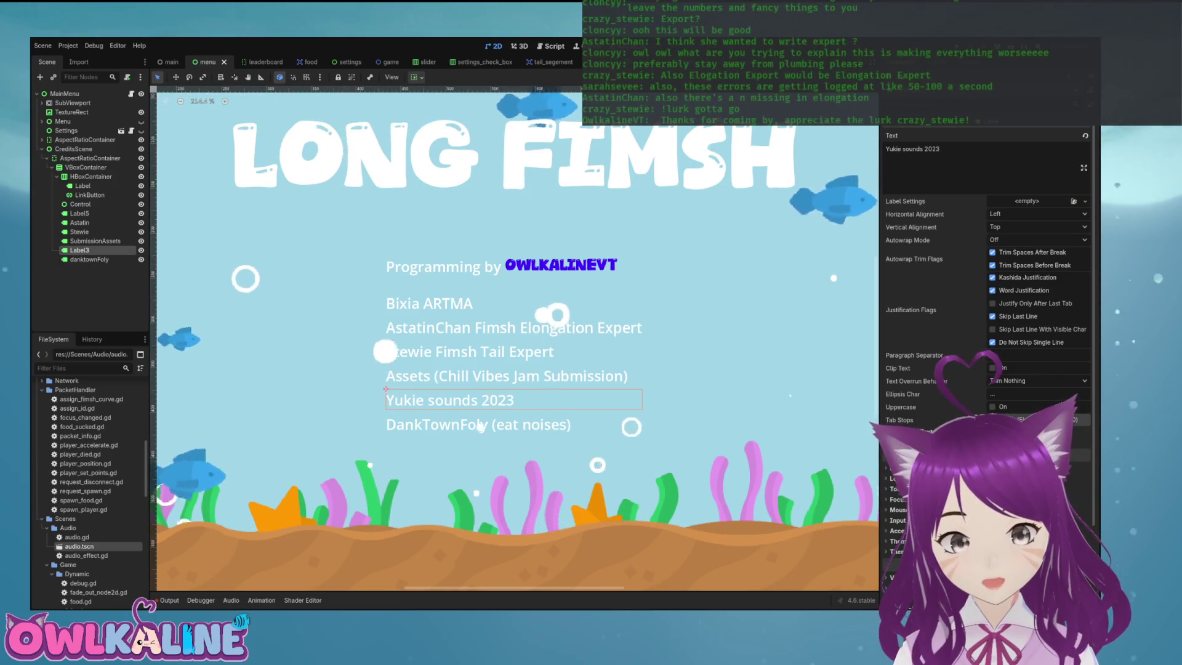
{"action": "left_click", "coordinate": [80, 204]}
{"action": "left_click", "coordinate": [56, 177]}
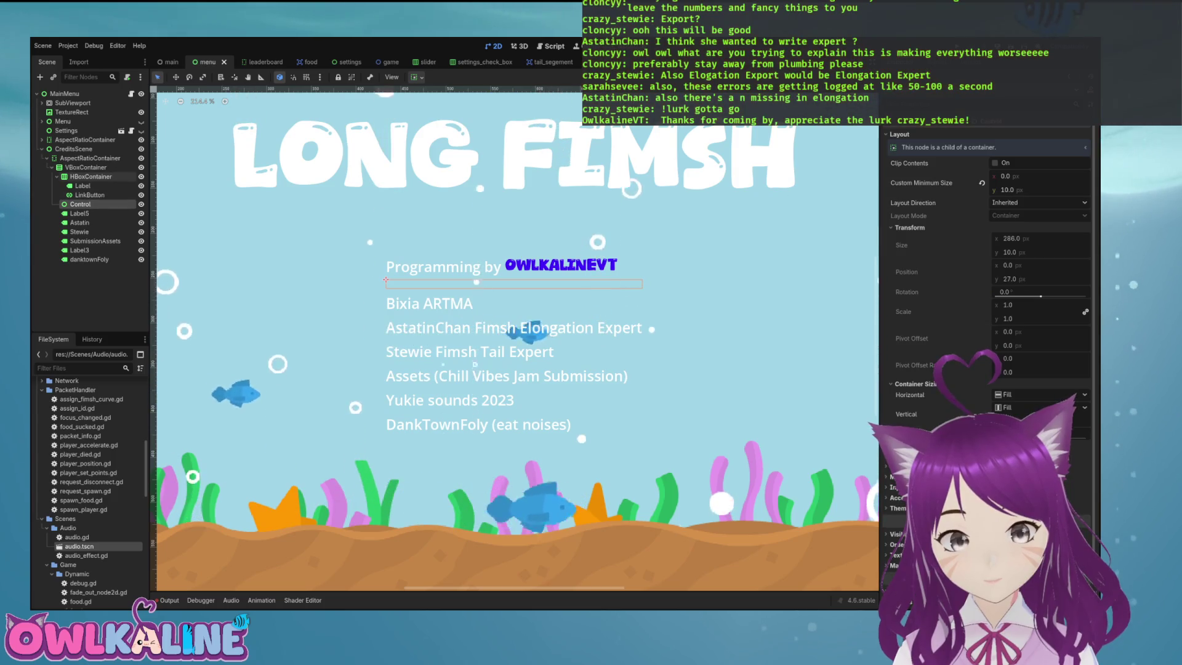
{"action": "left_click", "coordinate": [85, 167]}
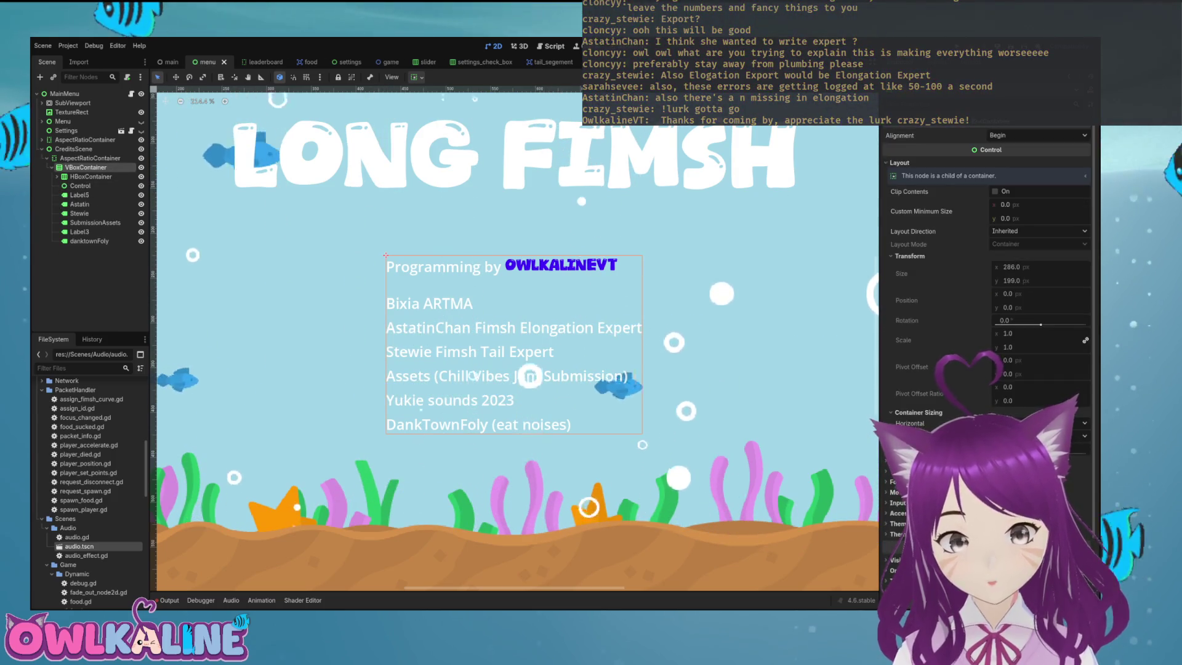
{"action": "key", "text": "ctrl+a"}
{"action": "key", "text": "Return"}
Set the new label's text to an 'Also … assets' credit naming another asset creator and save
{"action": "left_click", "coordinate": [886, 149]}
{"action": "type", "text": "Also Kenny"}
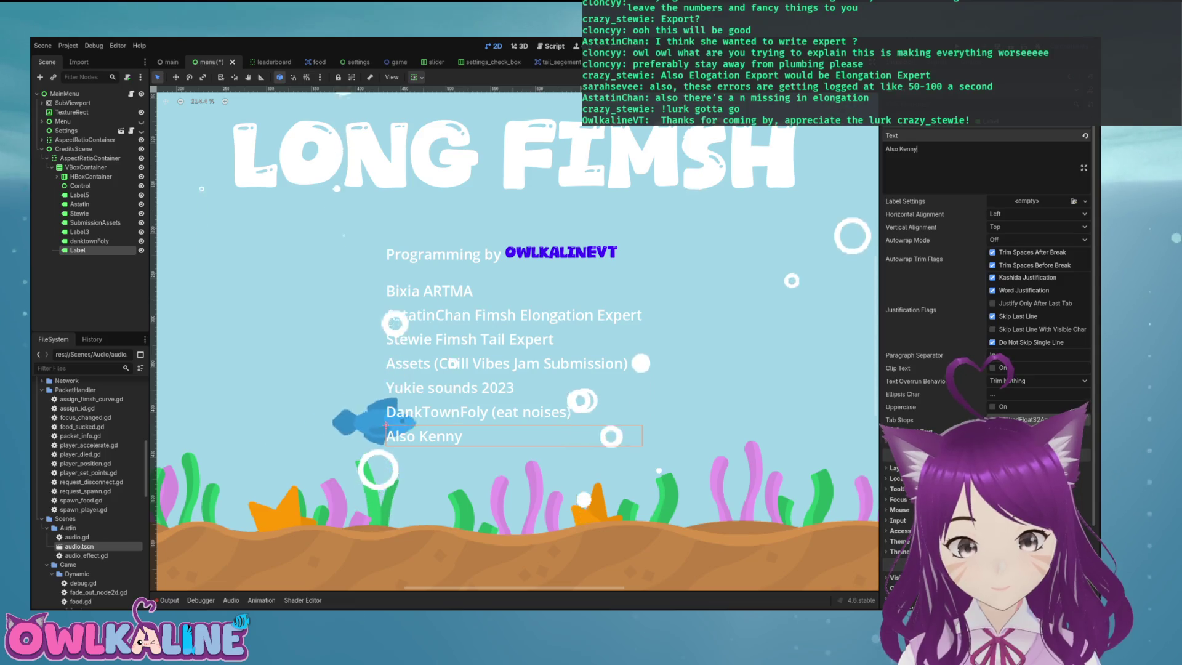
{"action": "scroll", "coordinate": [92, 412], "scroll_direction": "up", "scroll_amount": 10}
{"action": "scroll", "coordinate": [92, 480], "scroll_direction": "down", "scroll_amount": 3}
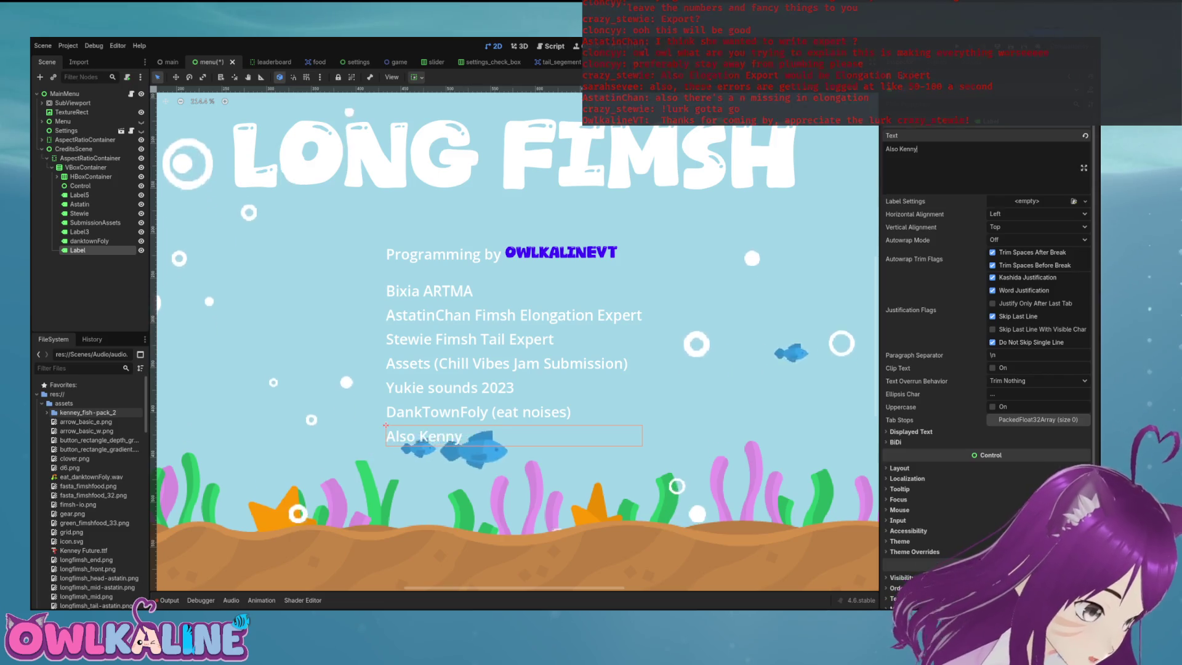
{"action": "scroll", "coordinate": [92, 480], "scroll_direction": "up", "scroll_amount": 3}
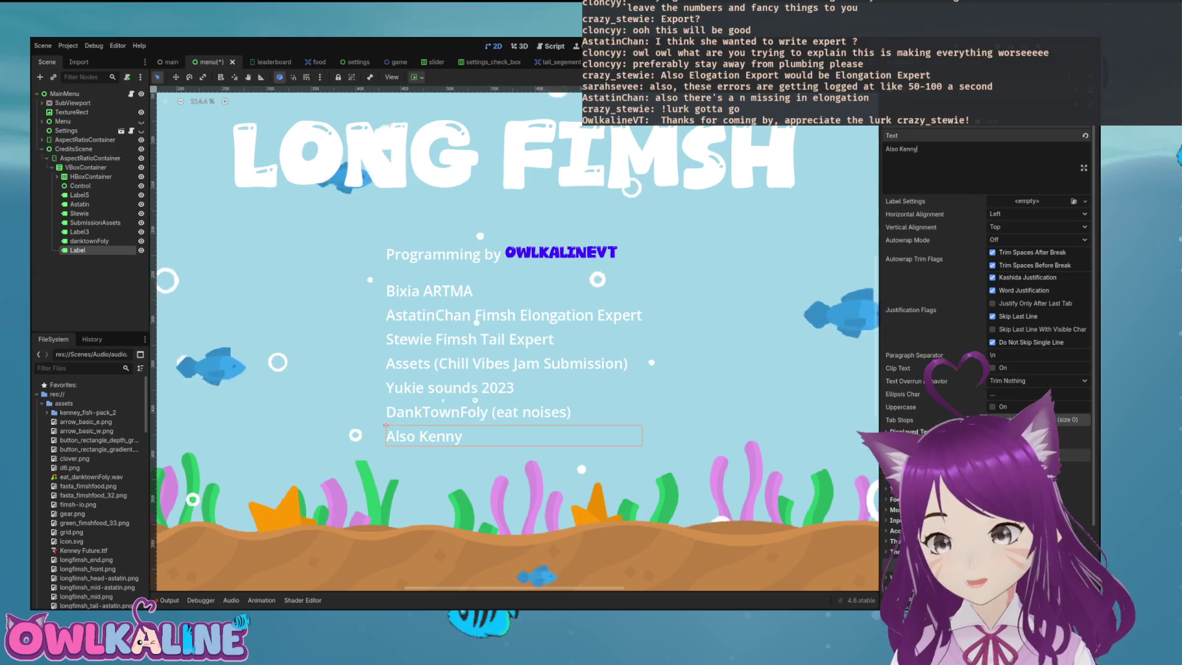
{"action": "type", "text": "assets"}
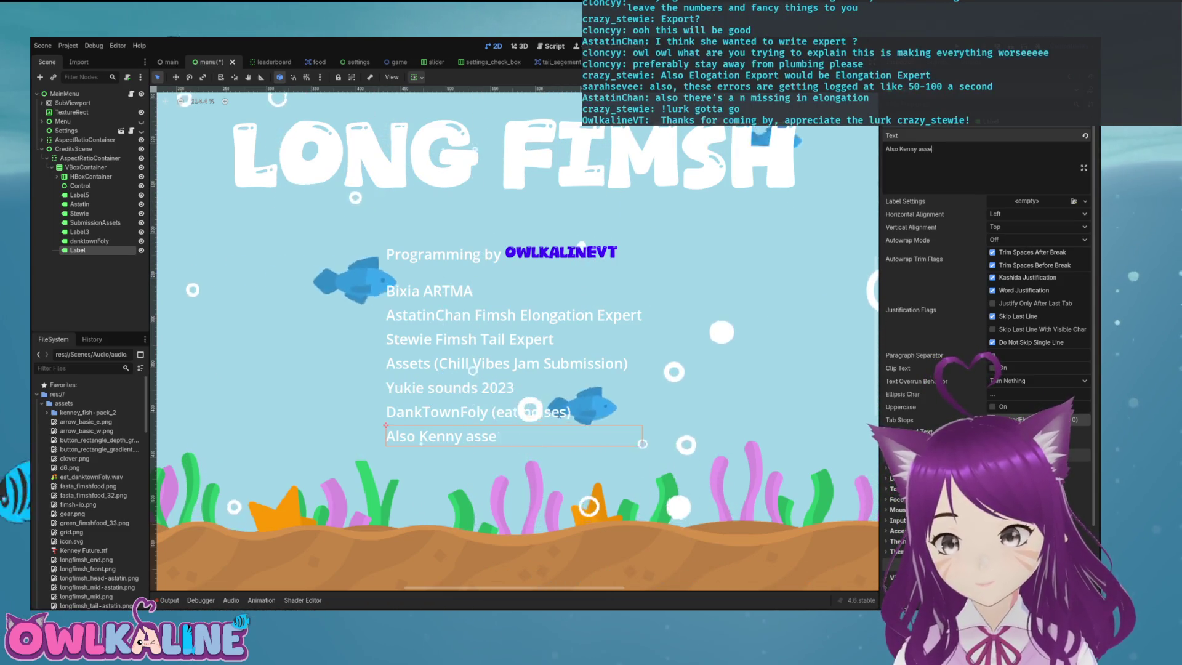
{"action": "key", "text": "ctrl+s"}
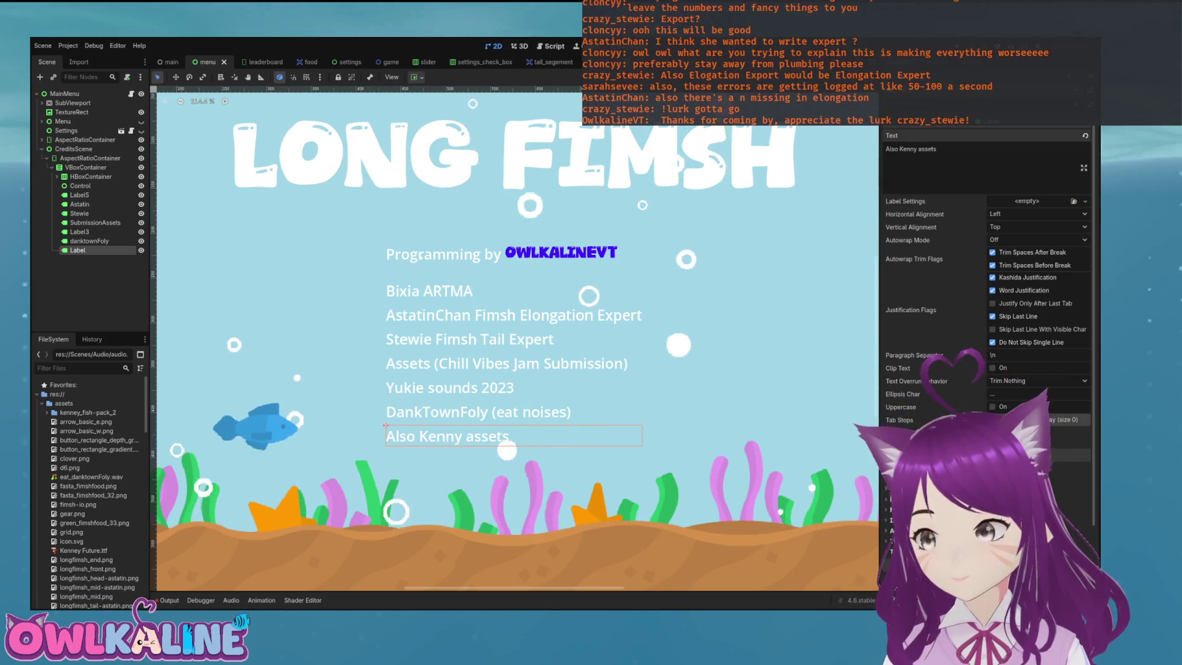
{"action": "scroll", "coordinate": [456, 276], "scroll_direction": "down", "scroll_amount": 5}
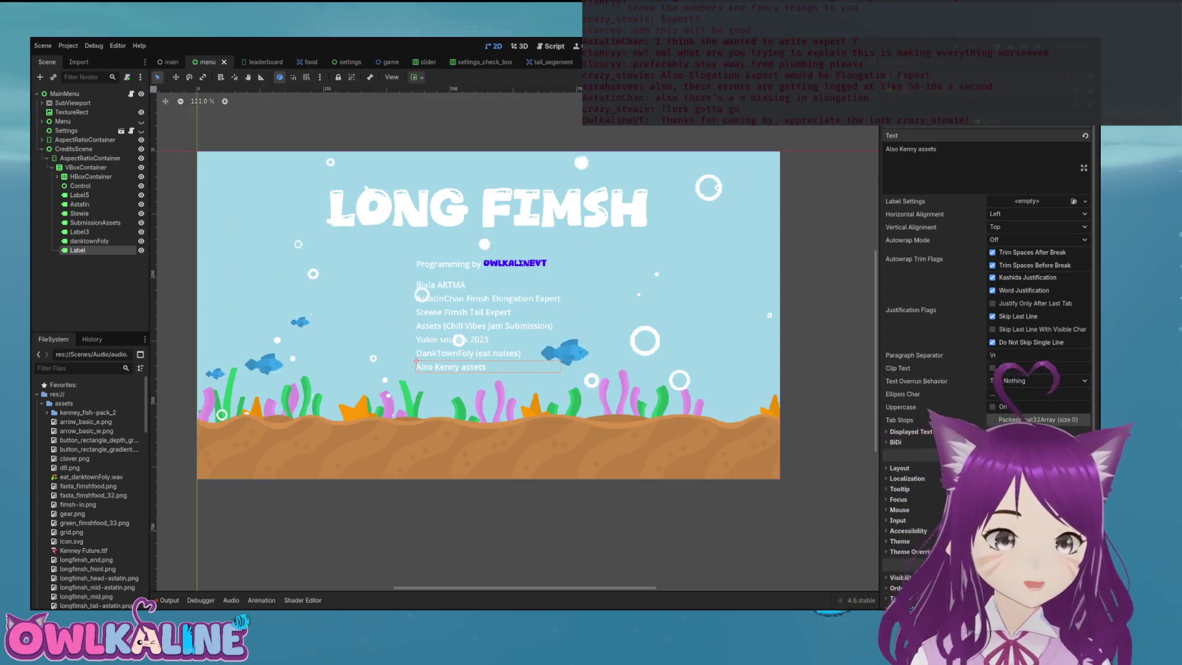
Rename the Programming by HBoxContainer to CreditEntry and attach a new credit_entry.gd script
{"action": "scroll", "coordinate": [521, 283], "scroll_direction": "up", "scroll_amount": 7}
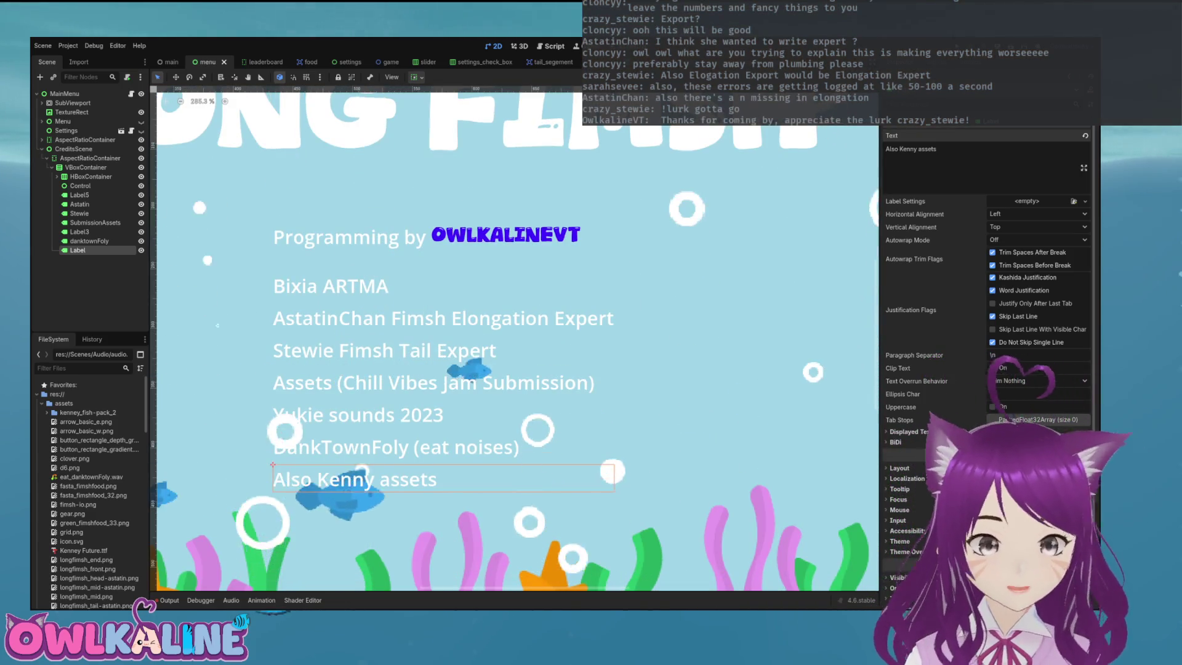
{"action": "scroll", "coordinate": [523, 369], "scroll_direction": "up", "scroll_amount": 1}
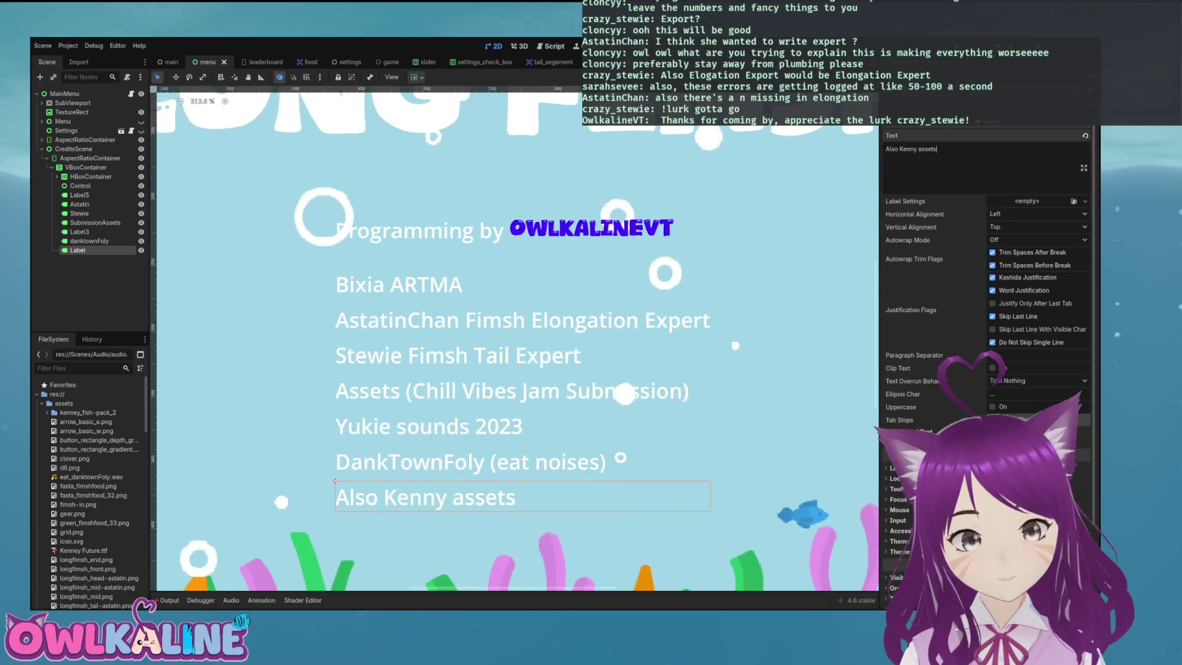
{"action": "left_click", "coordinate": [90, 177]}
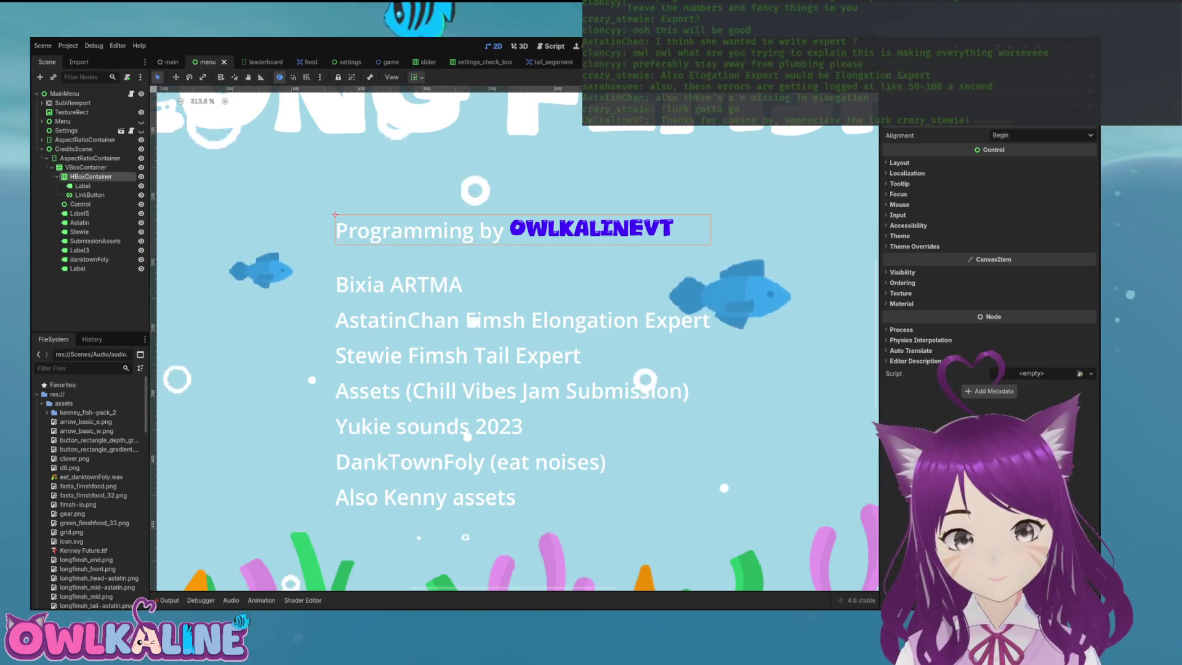
{"action": "key", "text": "Right"}
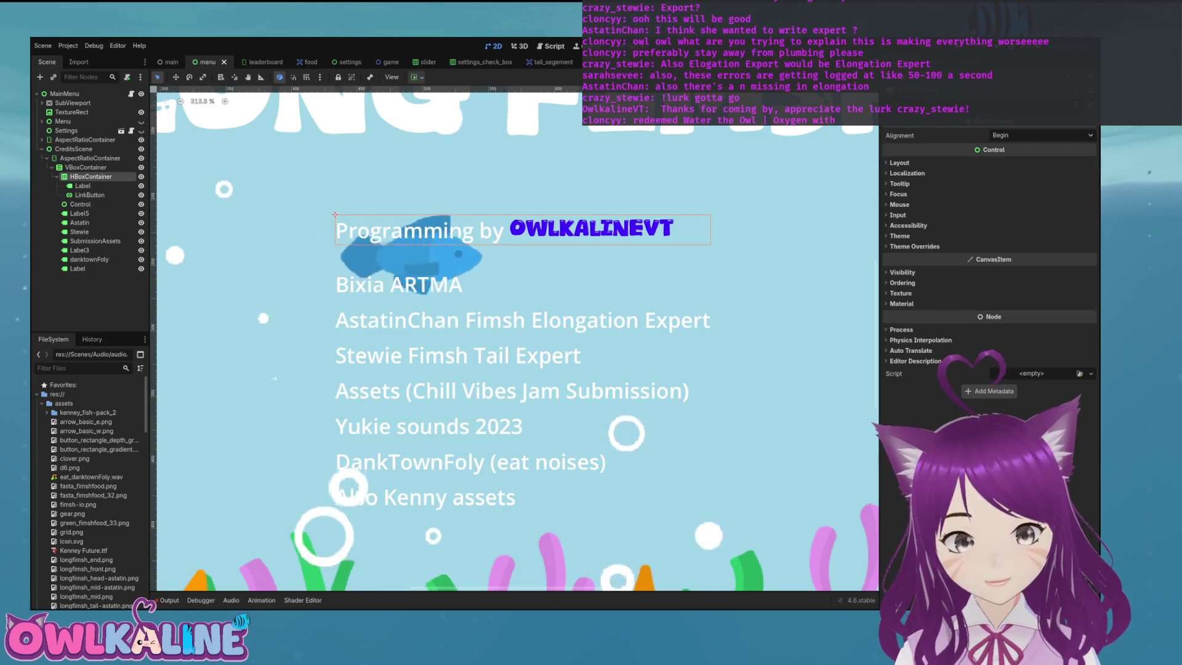
{"action": "type", "text": "CreditEntry"}
{"action": "key", "text": "Return"}
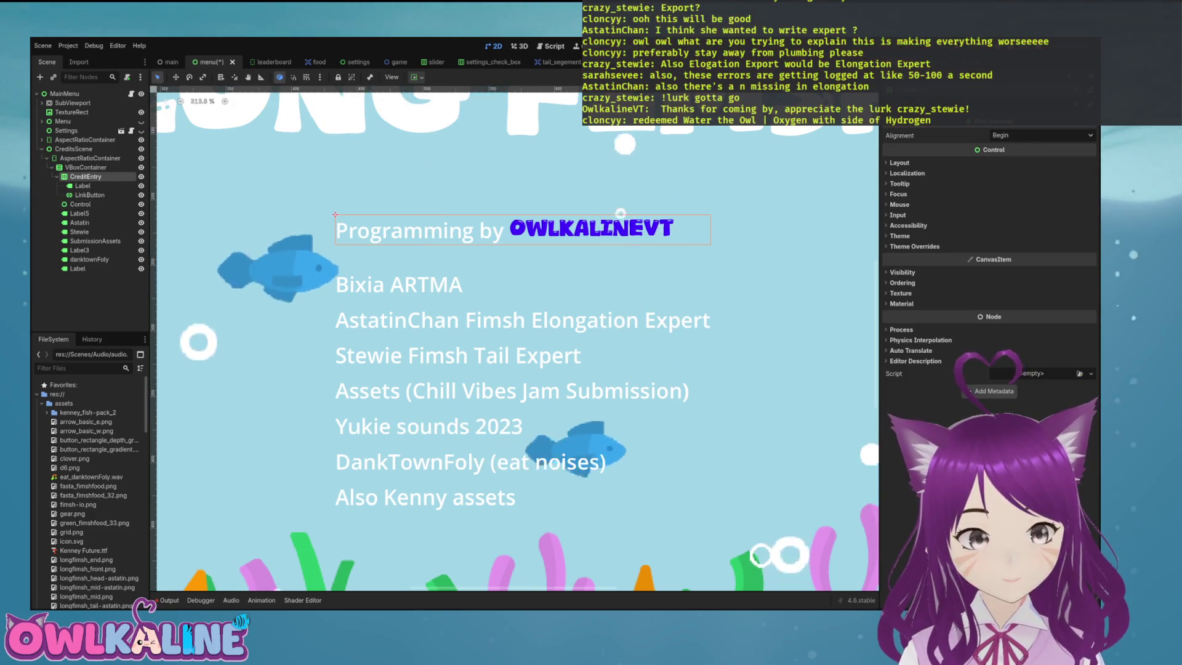
{"action": "key", "text": "Return"}
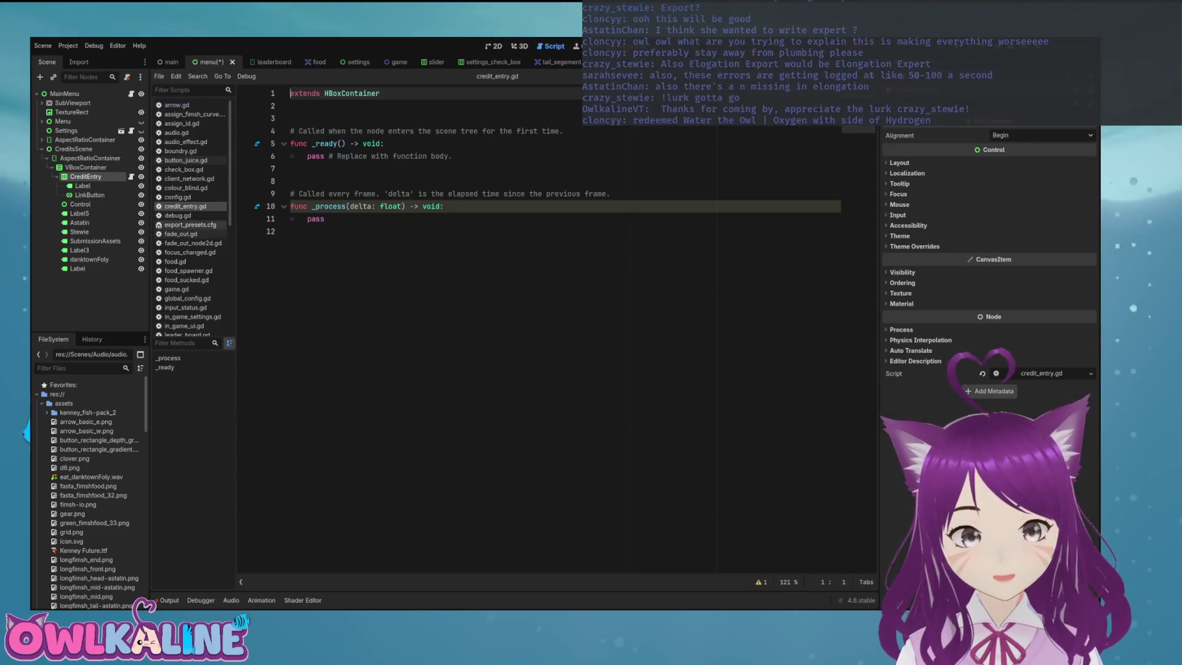
Declare exported variables name_label of type Label and link_button of type LinkButton
{"action": "key", "text": "Return"}
{"action": "type", "text": "@export var"}
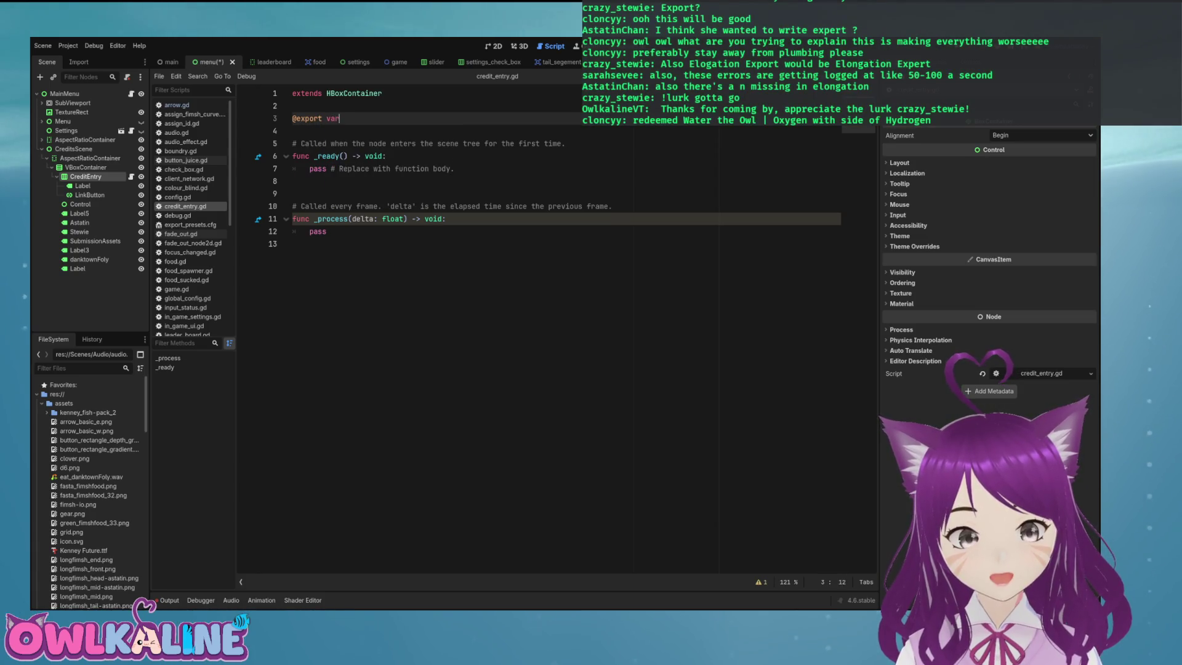
{"action": "type", "text": "Label"}
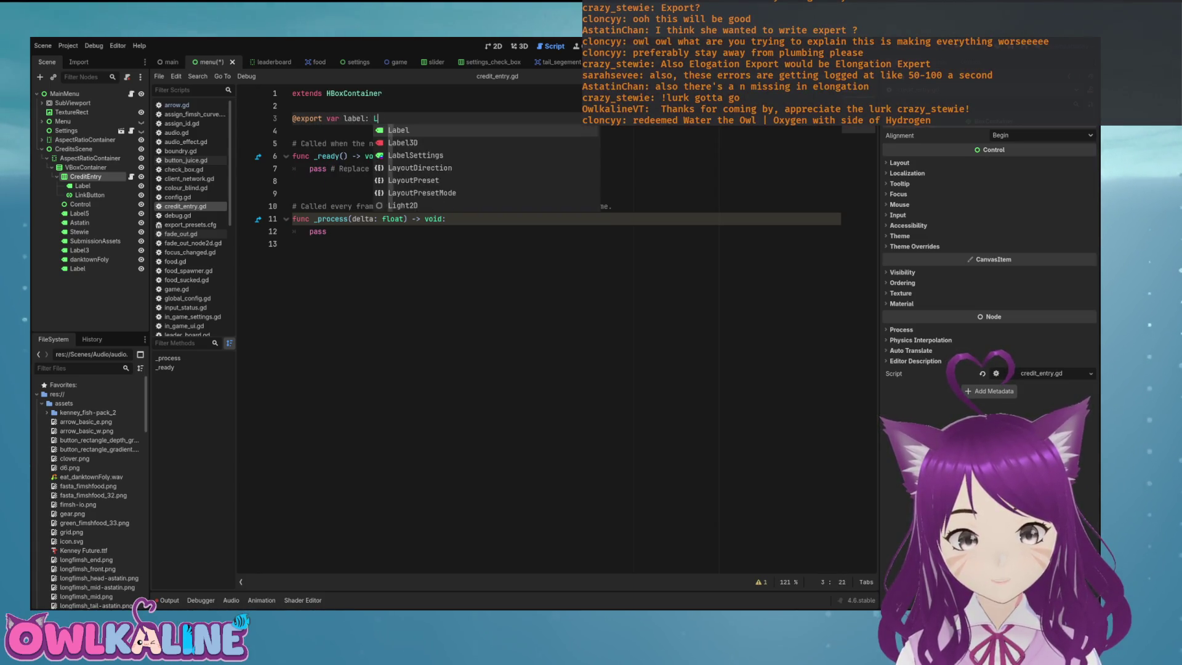
{"action": "type", "text": ";"}
{"action": "left_click", "coordinate": [367, 118]}
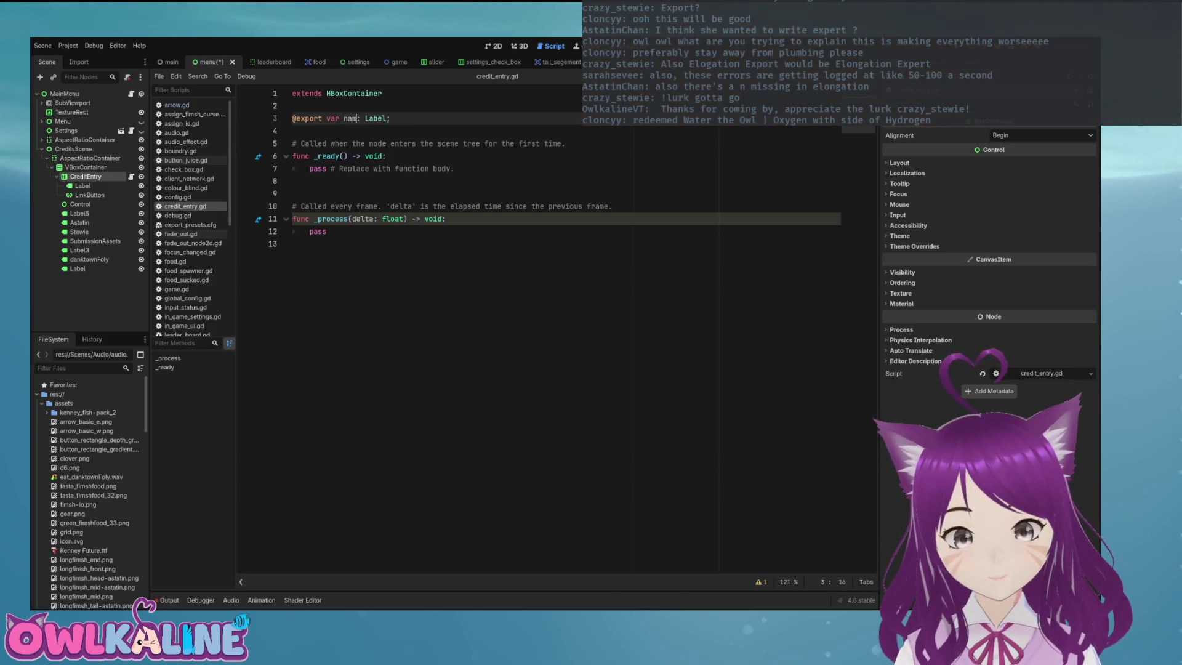
{"action": "key", "text": "Return"}
{"action": "type", "text": "@export var link"}
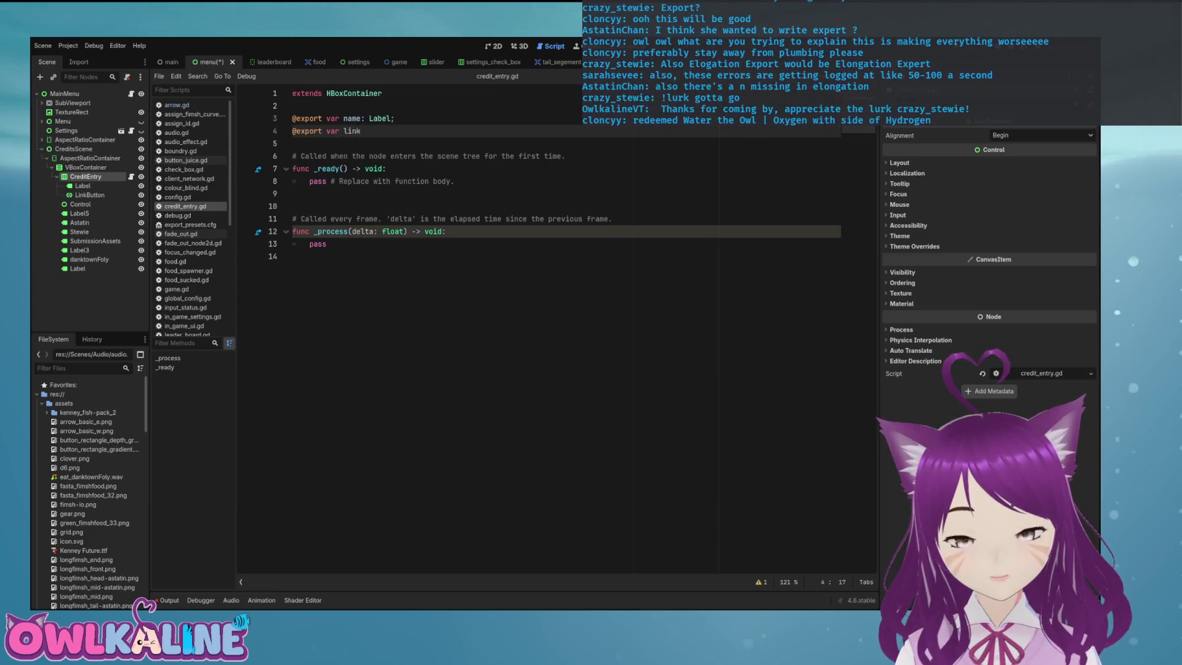
{"action": "type", "text": "Link"}
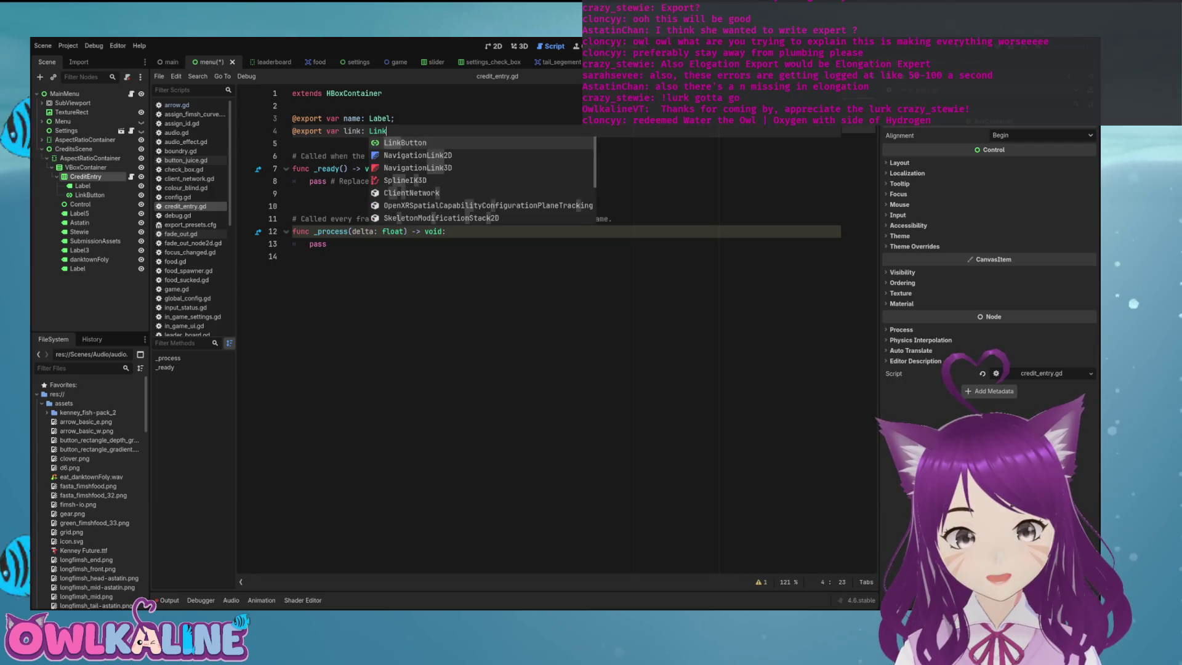
{"action": "key", "text": "Return"}
Add exported String variables username, link and link_words, then save the script
{"action": "key", "text": "Up"}
{"action": "key", "text": "Return"}
{"action": "key", "text": "Return"}
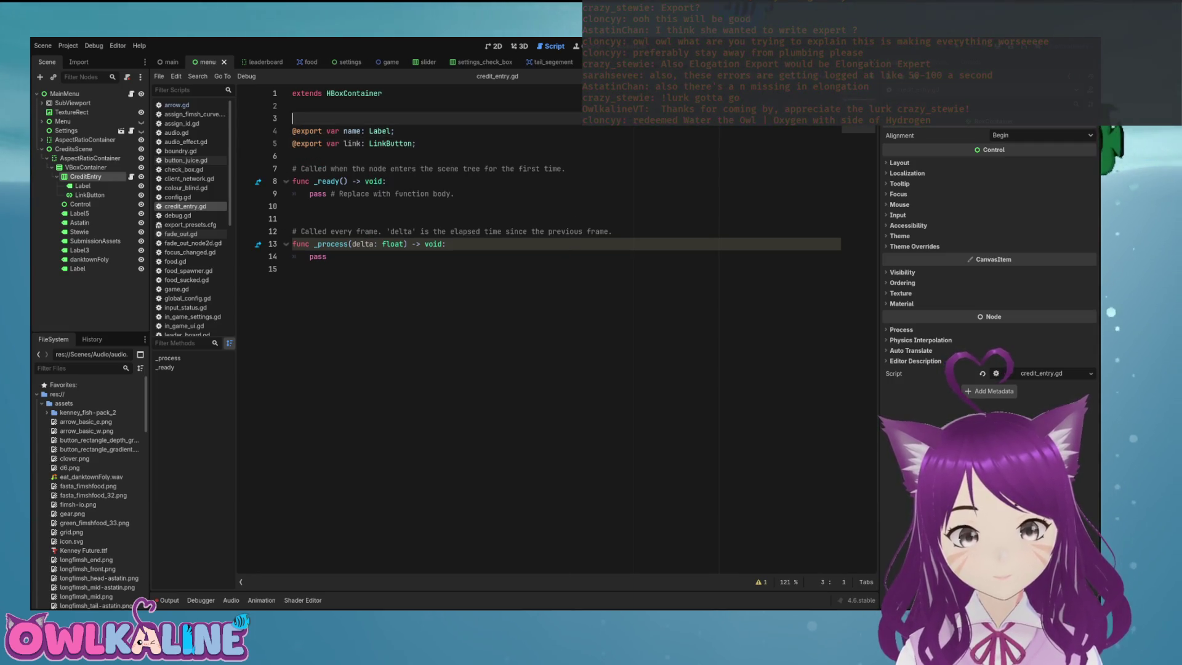
{"action": "key", "text": "Up"}
{"action": "type", "text": "@"}
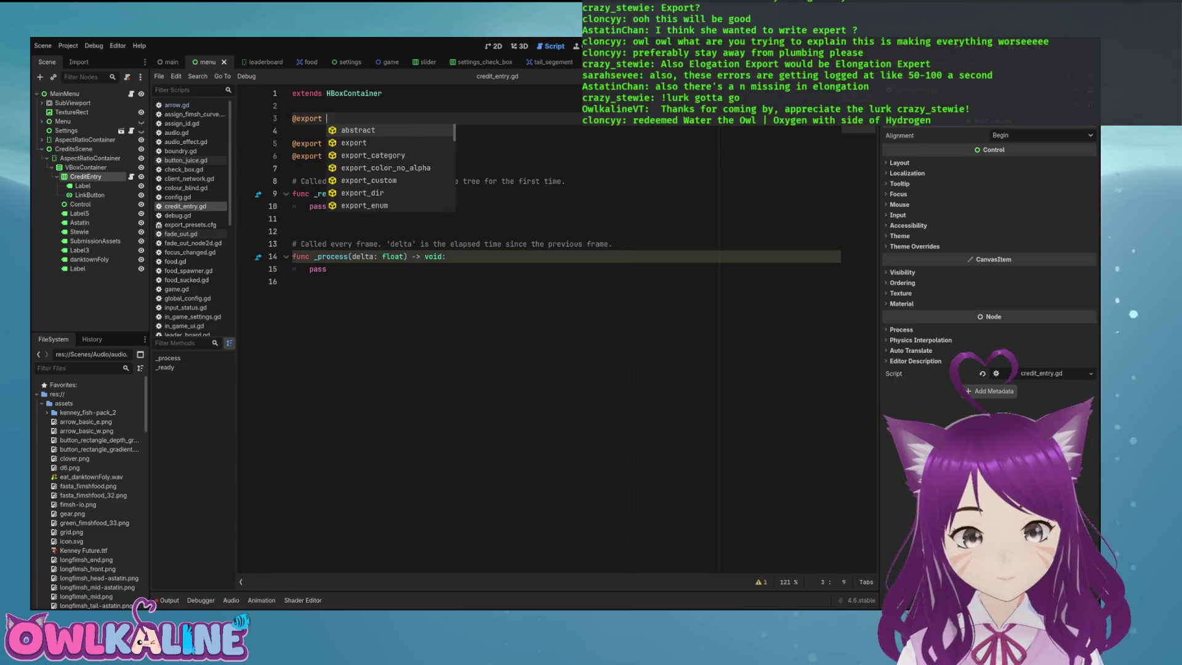
{"action": "left_click", "coordinate": [336, 144]}
{"action": "type", "text": "var name: String"}
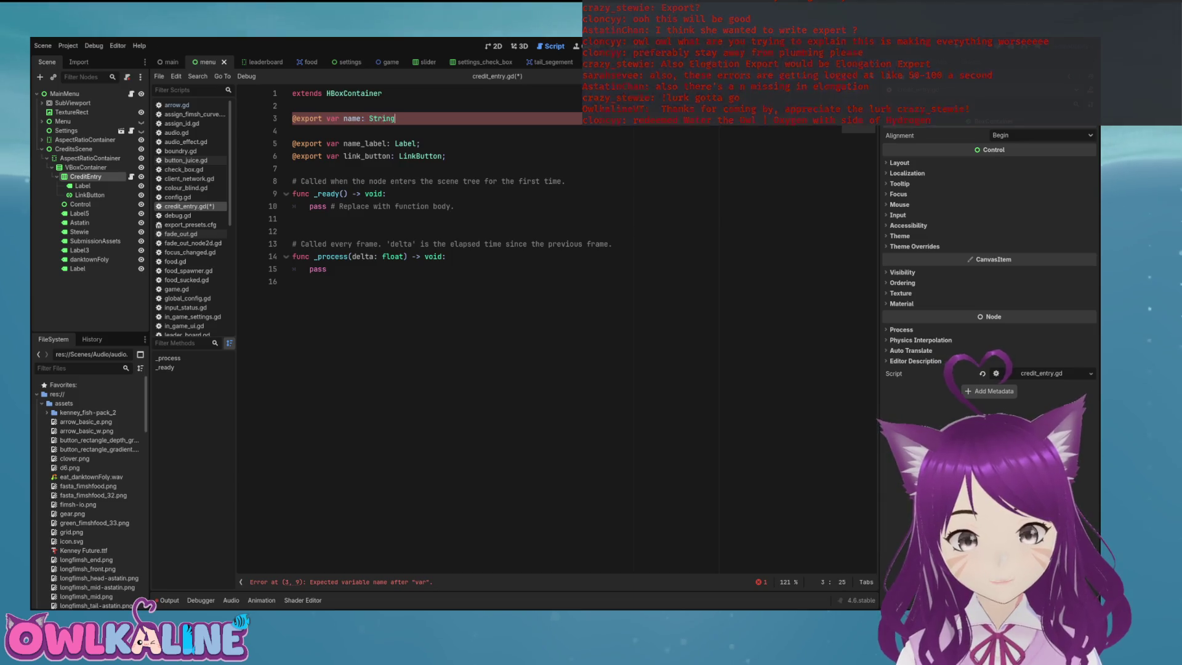
{"action": "type", "text": ";"}
{"action": "key", "text": "Return"}
{"action": "type", "text": "@export var link: String;"}
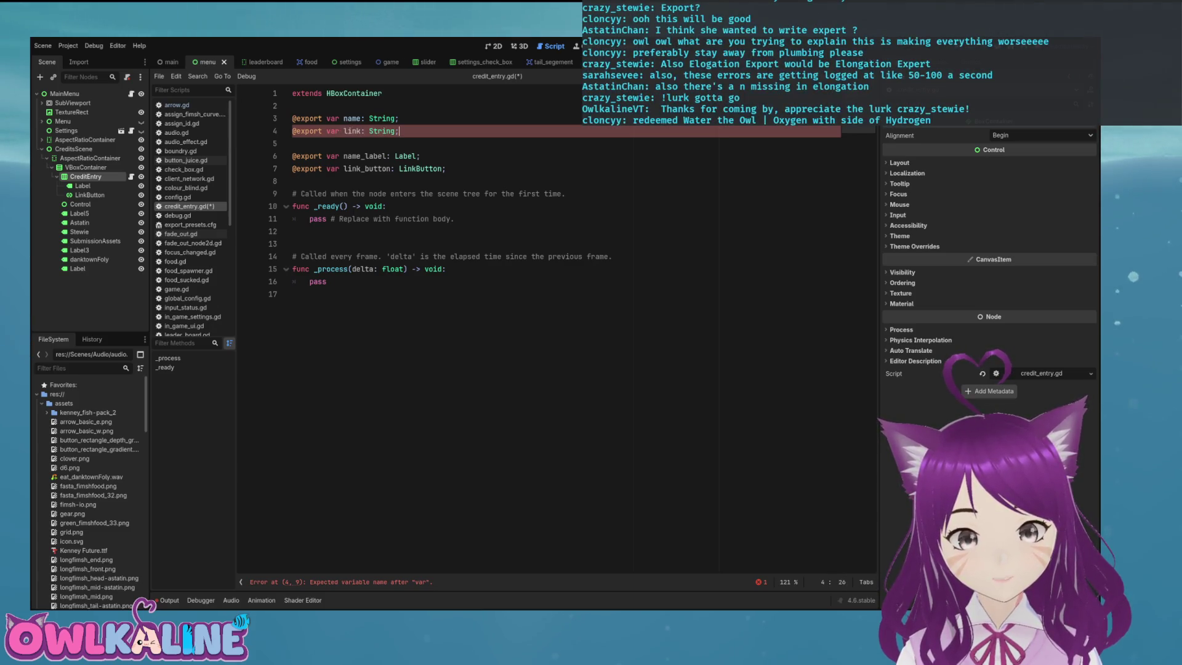
{"action": "key", "text": "Return"}
{"action": "type", "text": "@export var link_wo"}
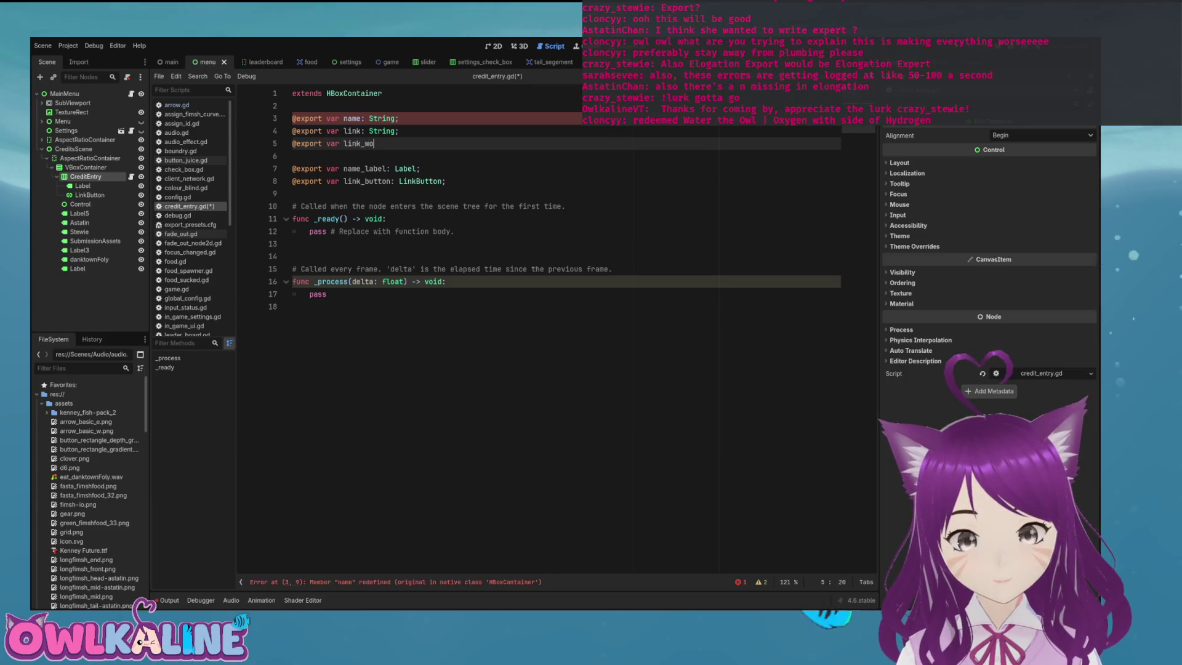
{"action": "type", "text": "tring;"}
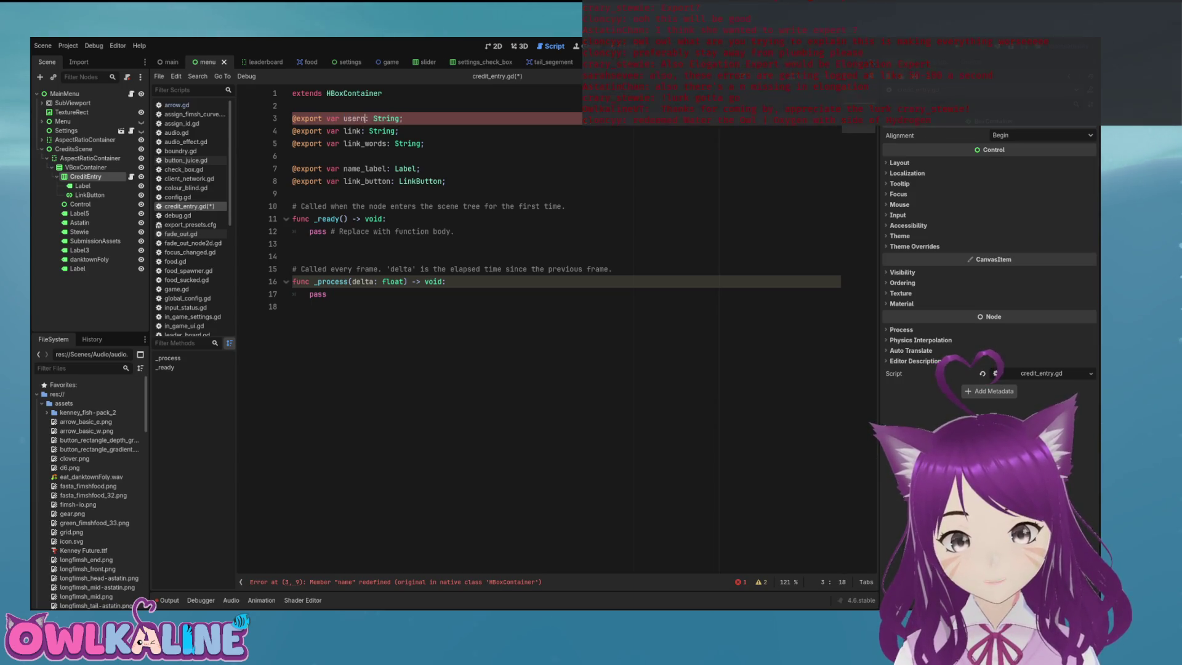
{"action": "key", "text": "ctrl+s"}
{"action": "type", "text": "ThisIsALink"}
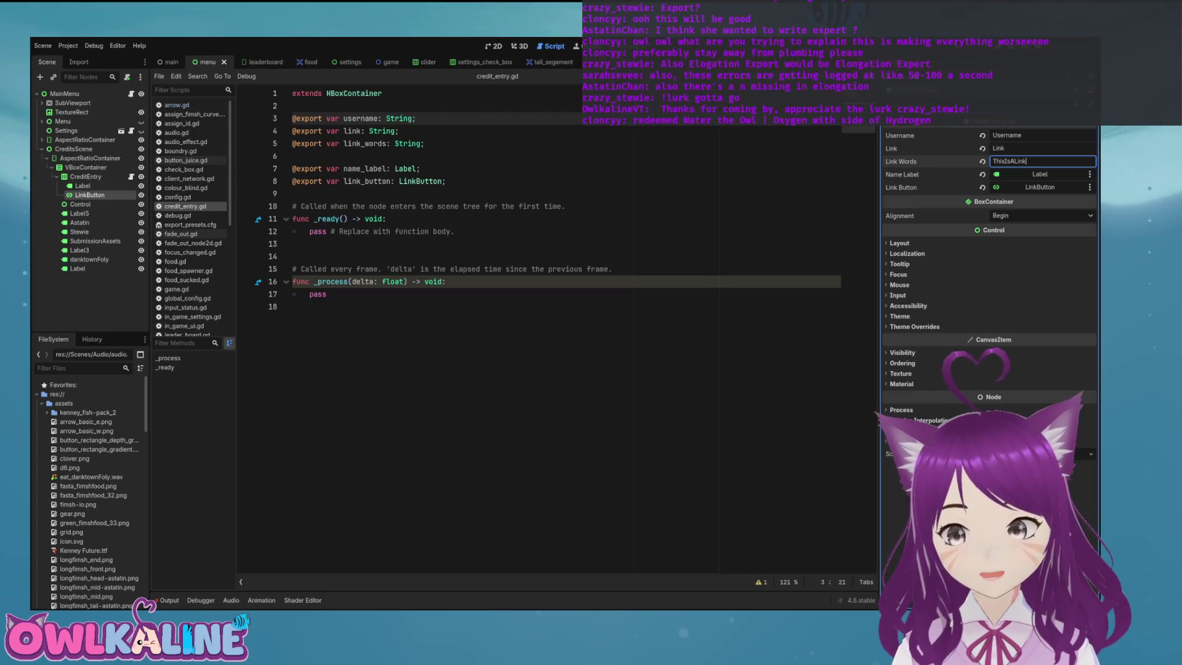
In _ready, set name_label.text = username, link_button.text = link_words and link_button.uri = link
{"action": "left_click_drag", "start_coordinate": [455, 245], "coordinate": [326, 231]}
{"action": "type", "text": "name_label.text = usern"}
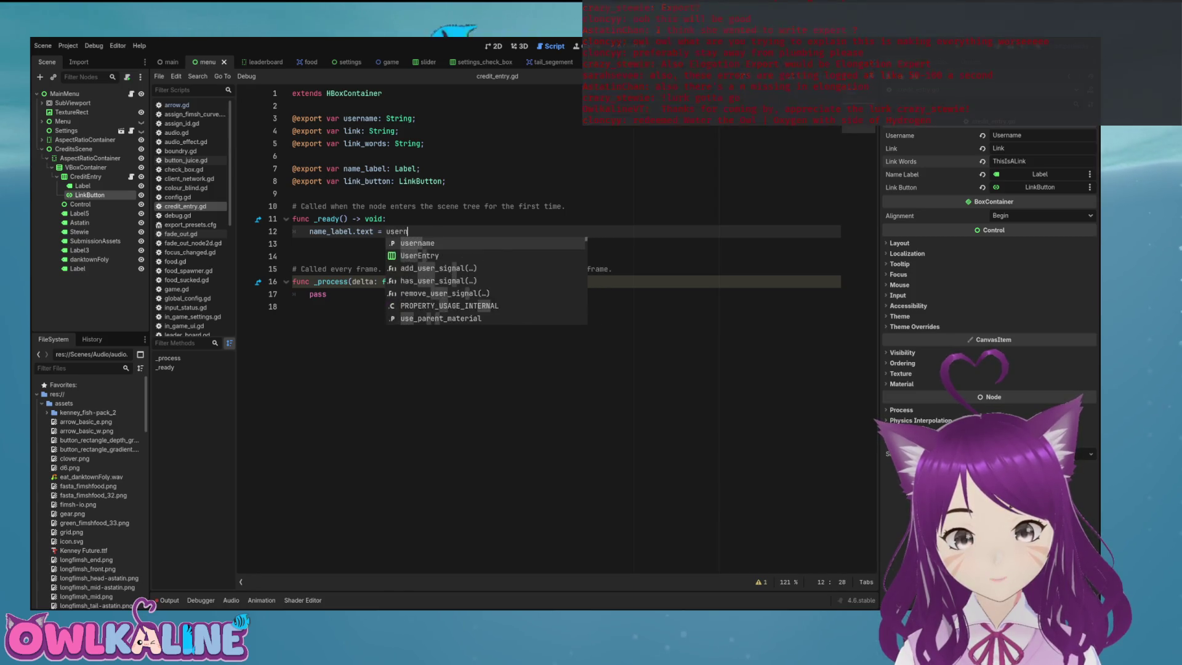
{"action": "type", "text": "ame;"}
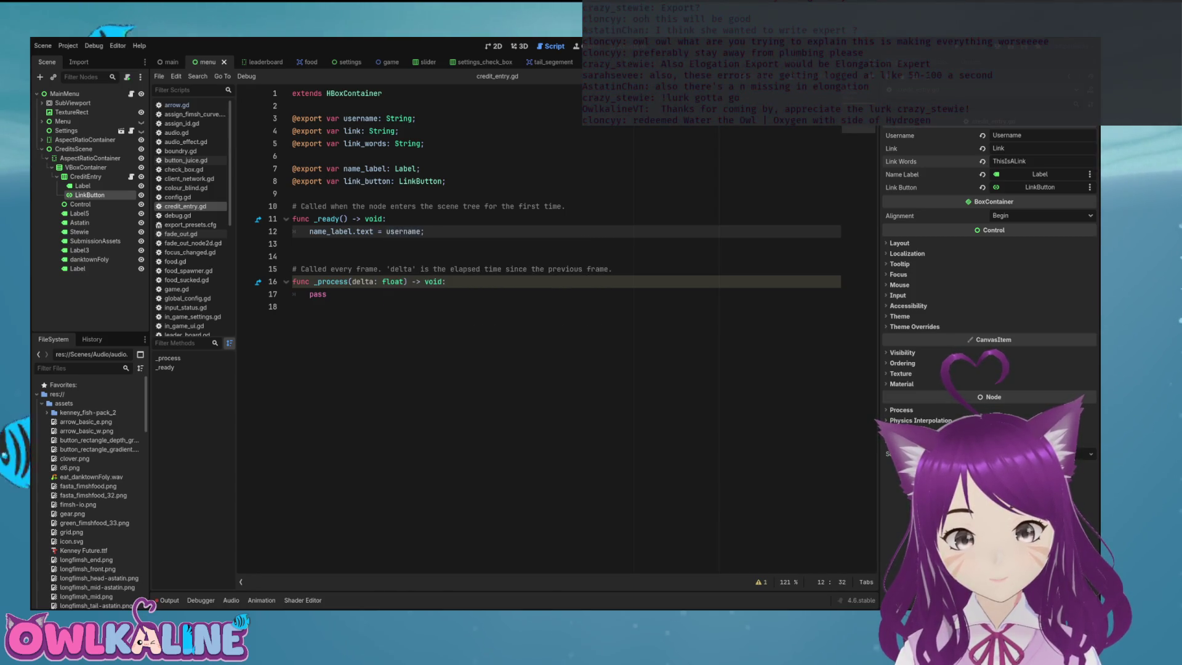
{"action": "key", "text": "Return"}
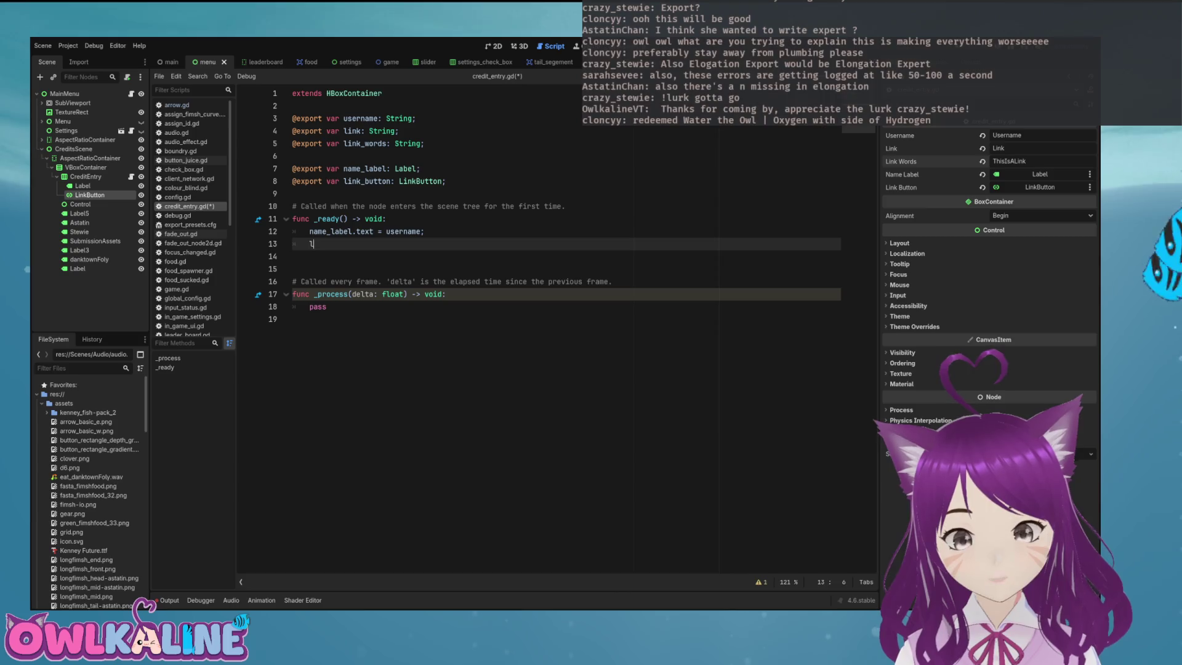
{"action": "type", "text": "tton.t"}
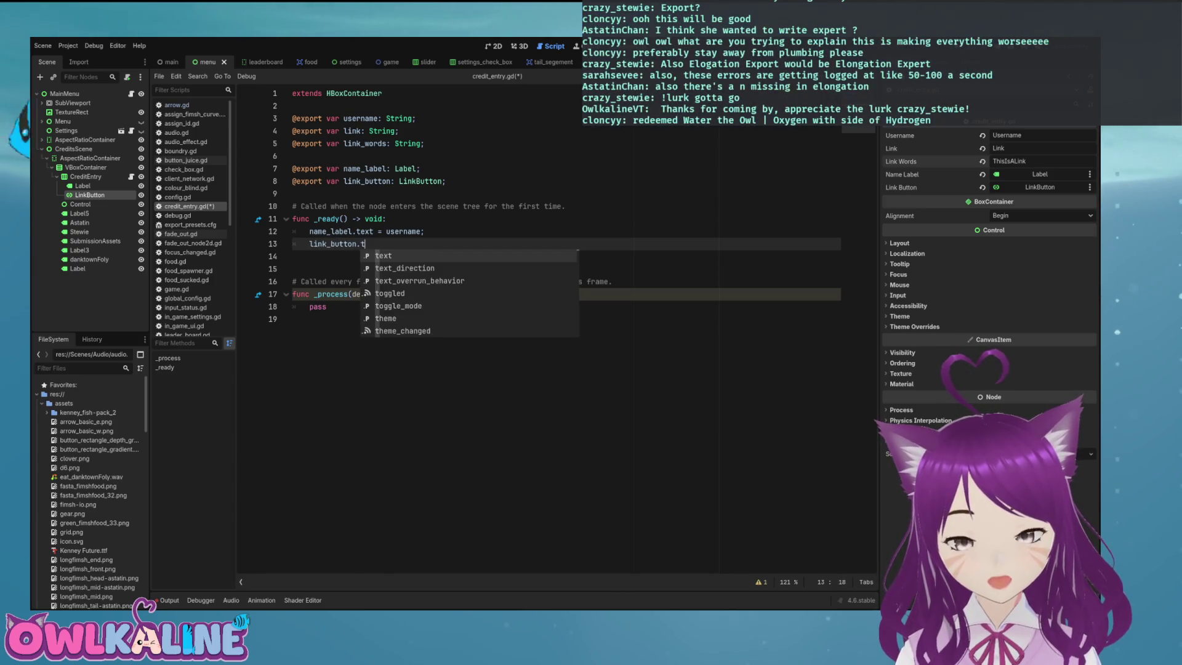
{"action": "type", "text": "ext ="}
{"action": "type", "text": " lin"}
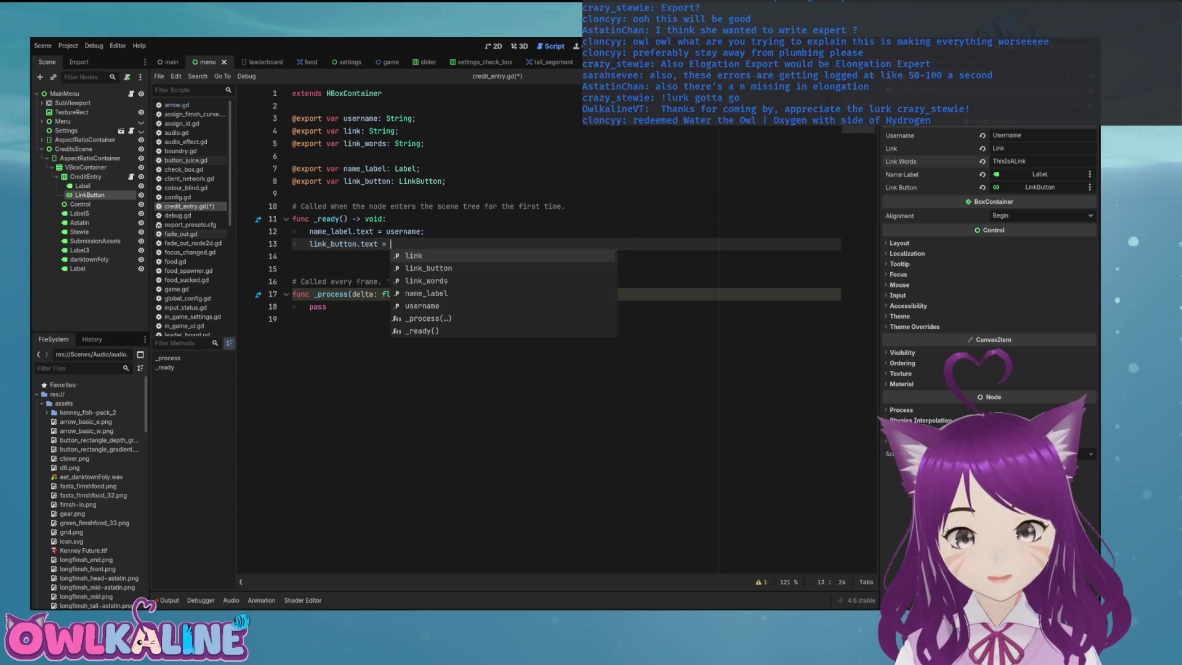
{"action": "type", "text": "k_words;"}
{"action": "key", "text": "Return"}
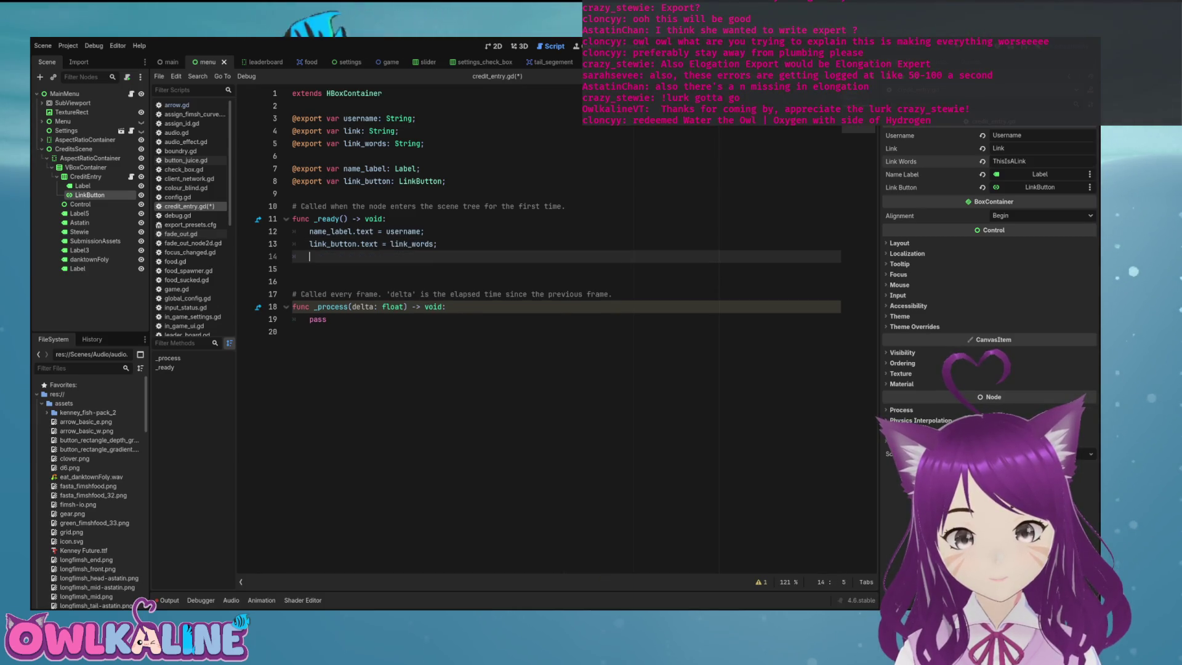
{"action": "type", "text": "link_button."}
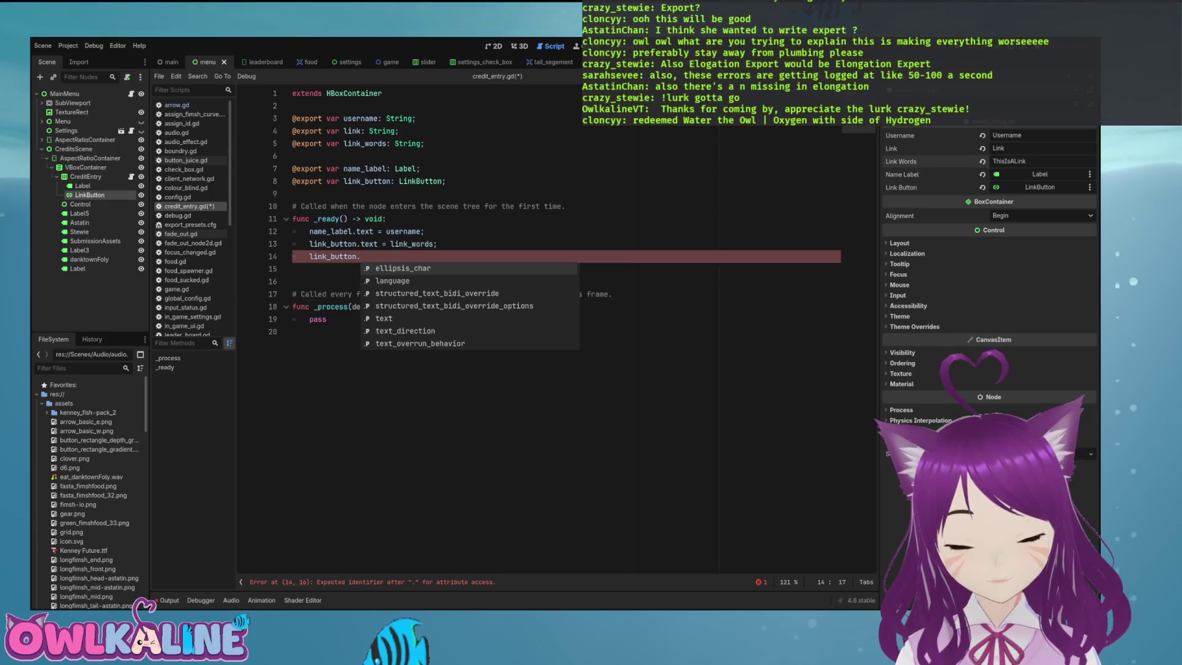
{"action": "type", "text": "li"}
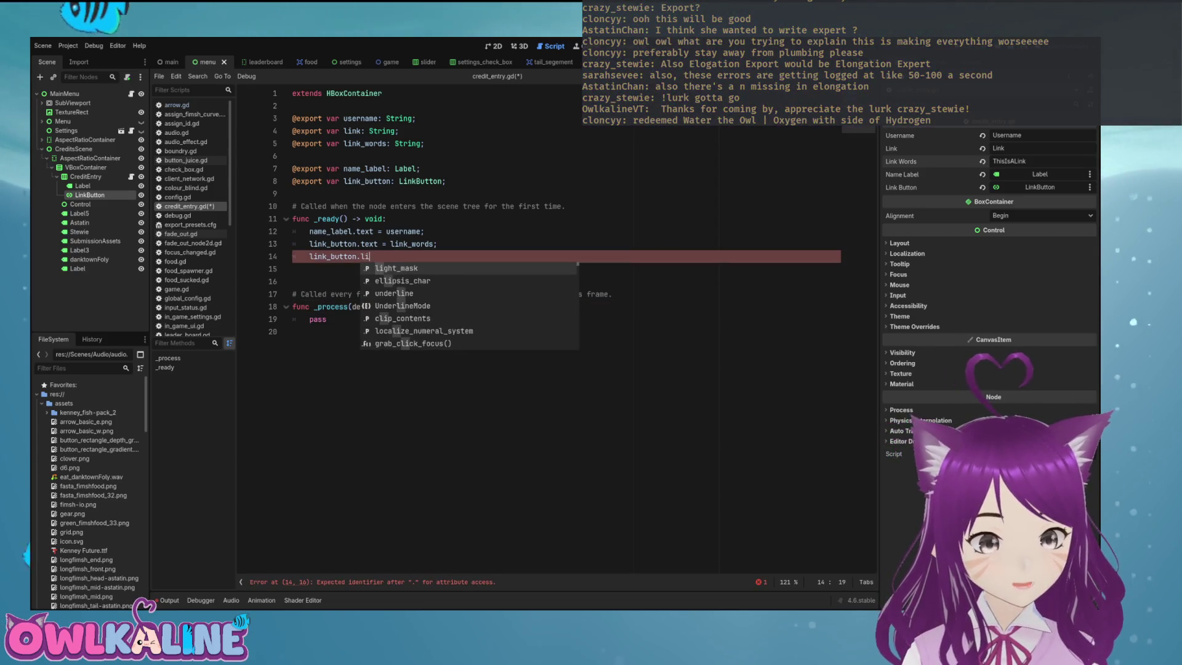
{"action": "type", "text": "k"}
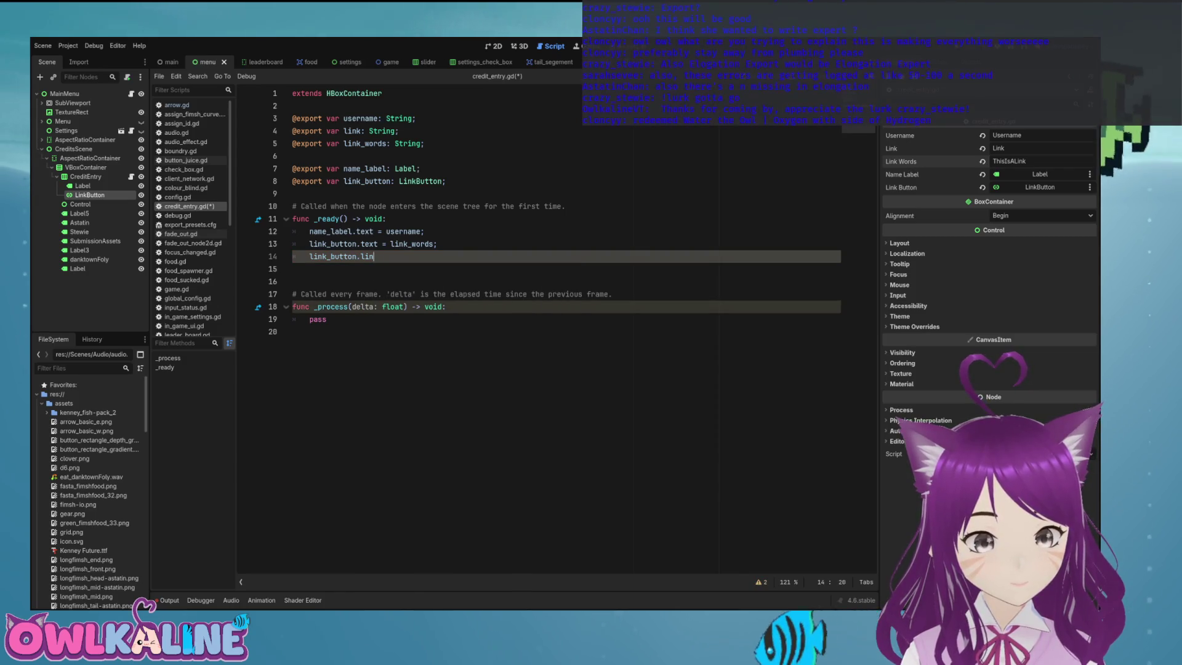
{"action": "key", "text": "ctrl+space"}
{"action": "key", "text": "Down"}
{"action": "key", "text": "Down"}
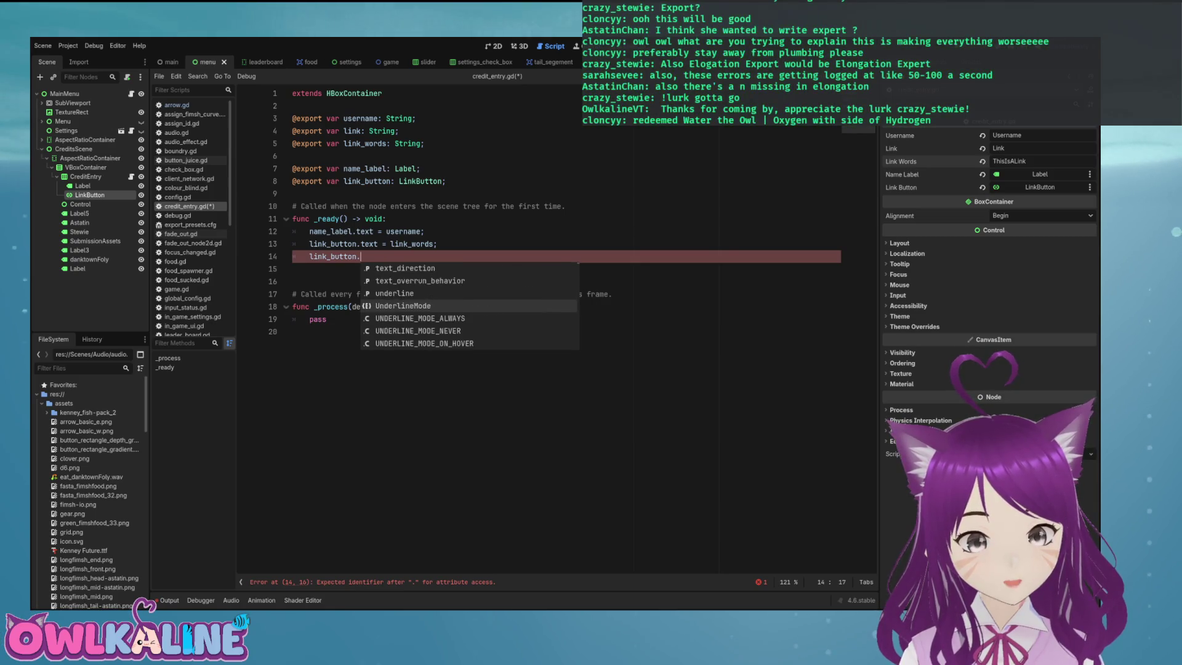
{"action": "type", "text": "uri"}
{"action": "key", "text": "Return"}
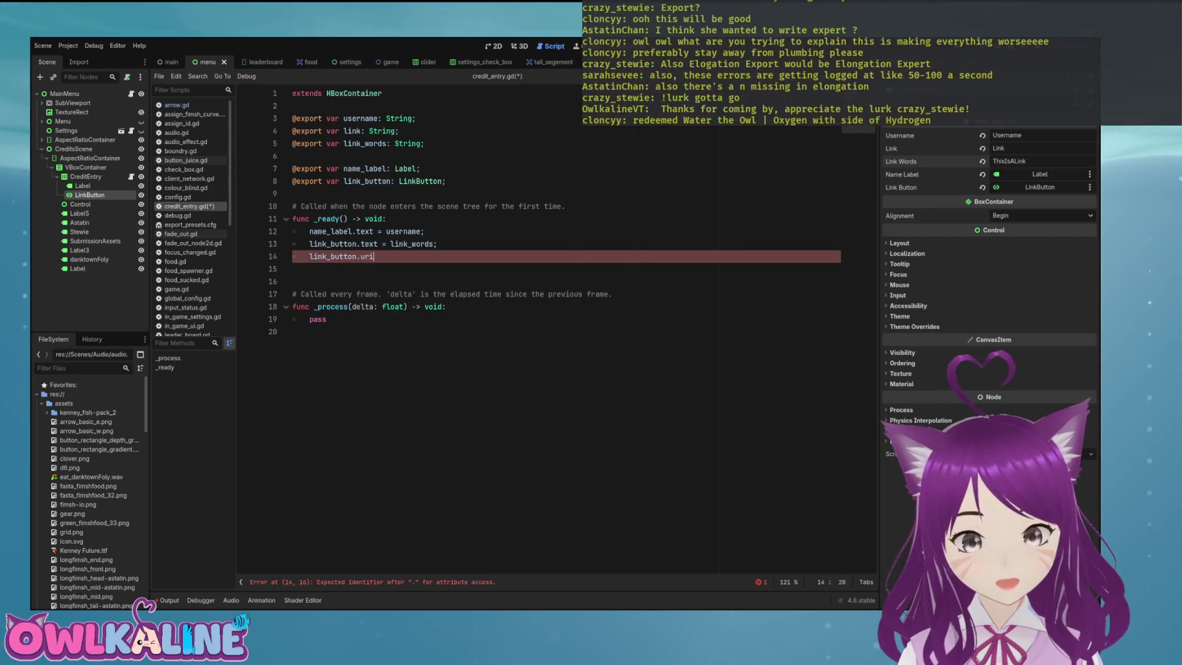
{"action": "type", "text": "= link;"}
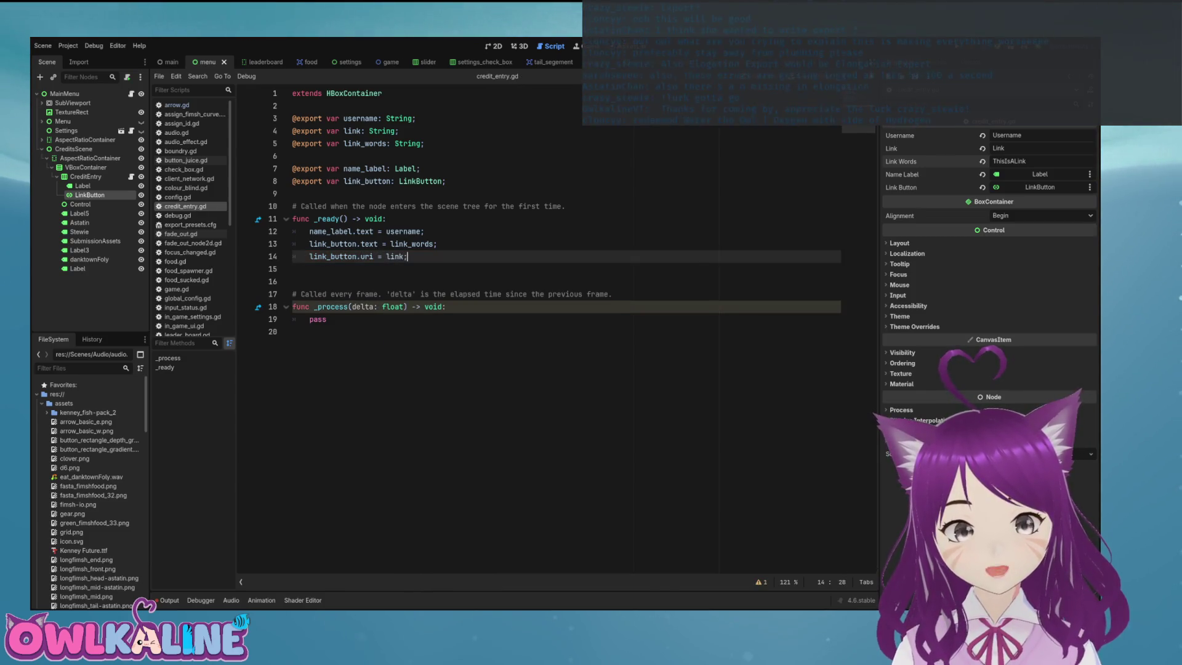
Inspect the name label and CreditEntry's exported fields, then switch to the 2D credits view
{"action": "left_click", "coordinate": [83, 185]}
{"action": "left_click", "coordinate": [85, 176]}
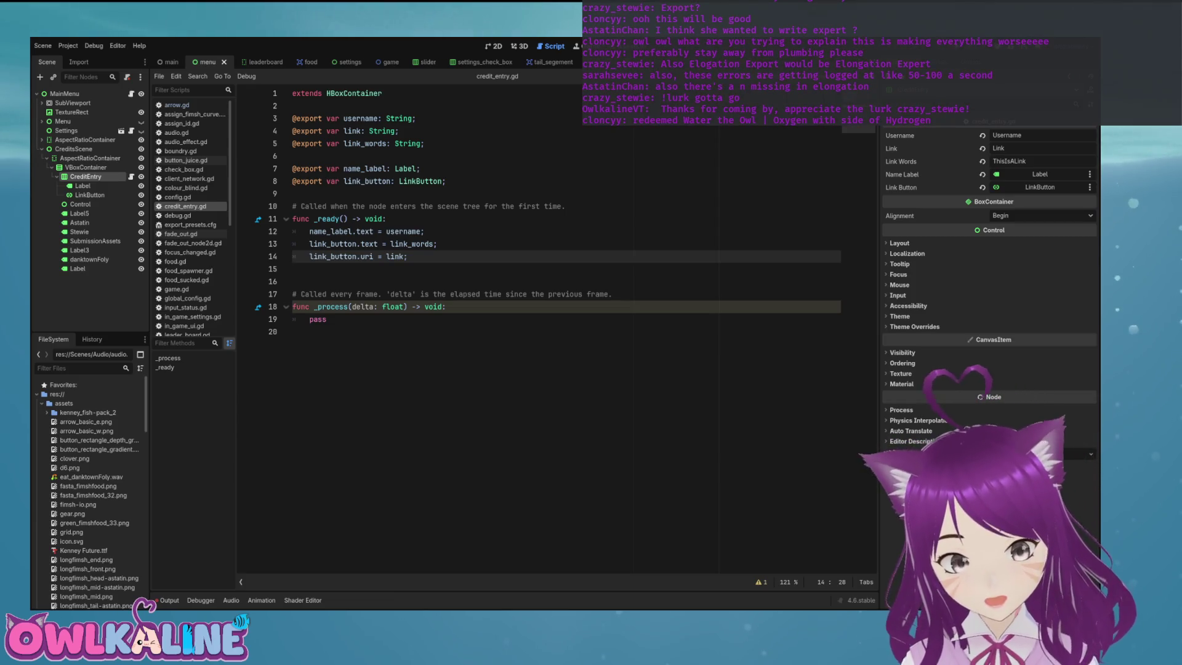
{"action": "key", "text": "ctrl+F1"}
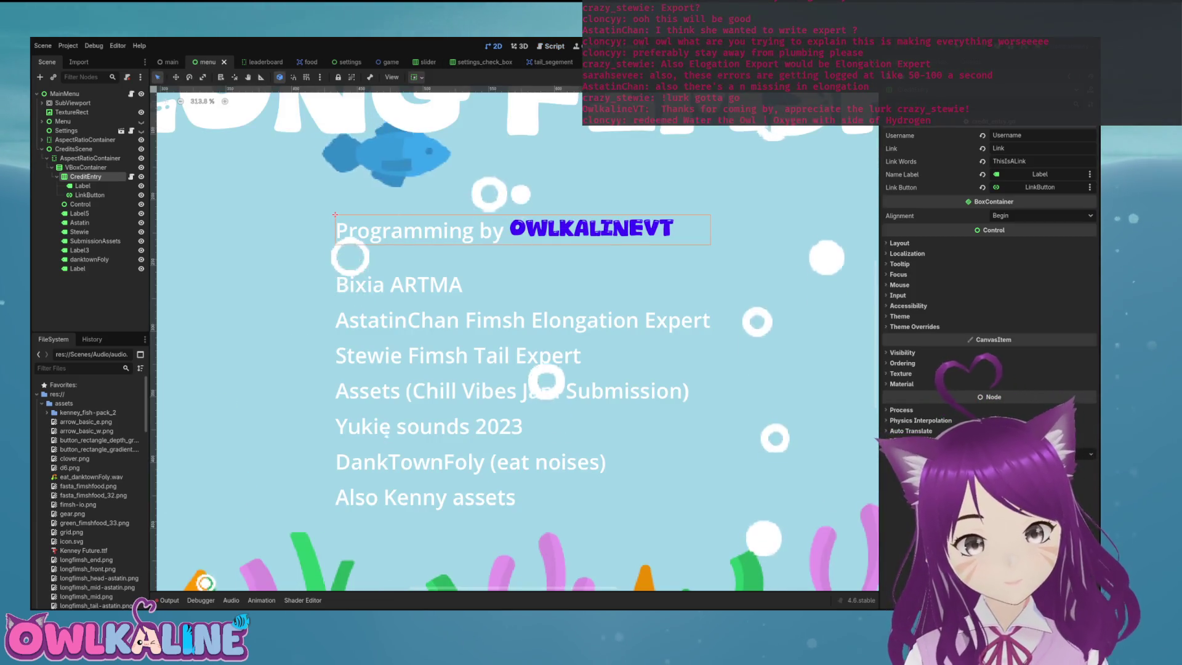
Inspect the name label's 'Programming by' text and the CreditEntry node
{"action": "left_click", "coordinate": [83, 185]}
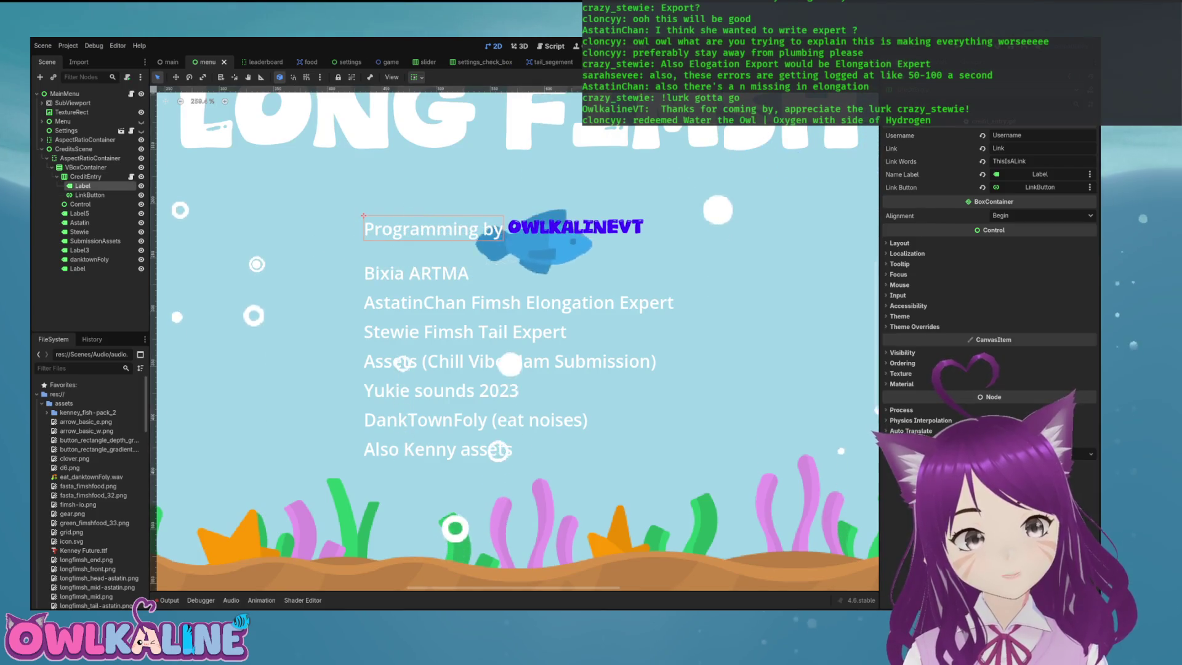
{"action": "triple_click", "coordinate": [908, 149]}
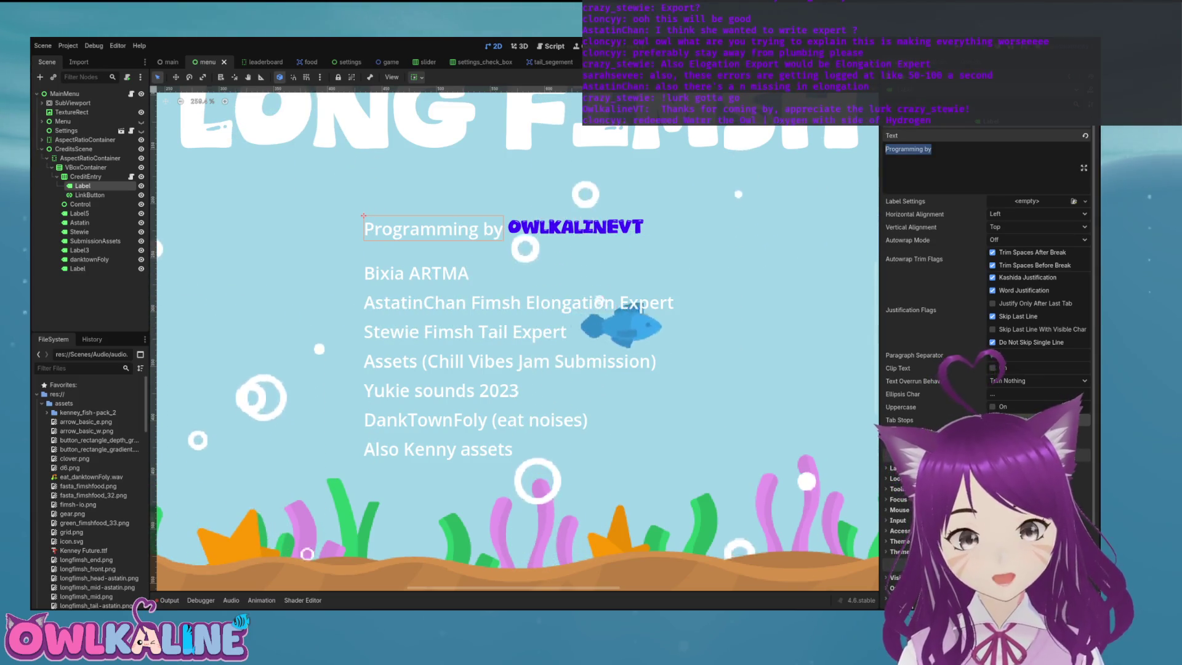
{"action": "left_click", "coordinate": [86, 176]}
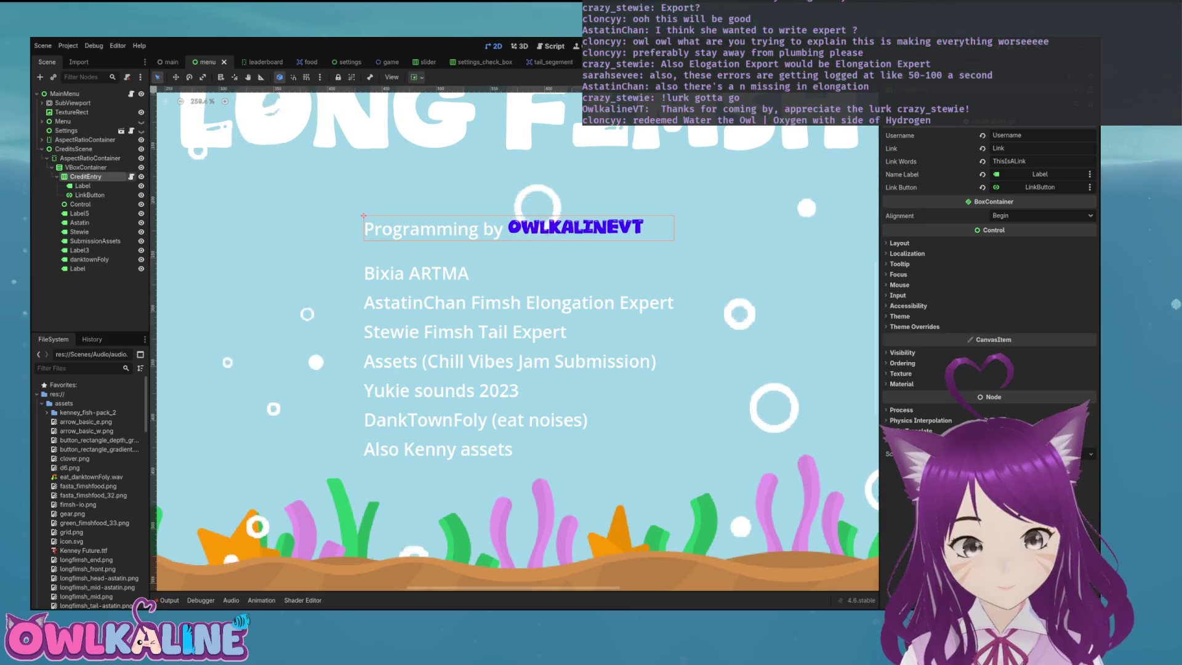
{"action": "left_click", "coordinate": [131, 177]}
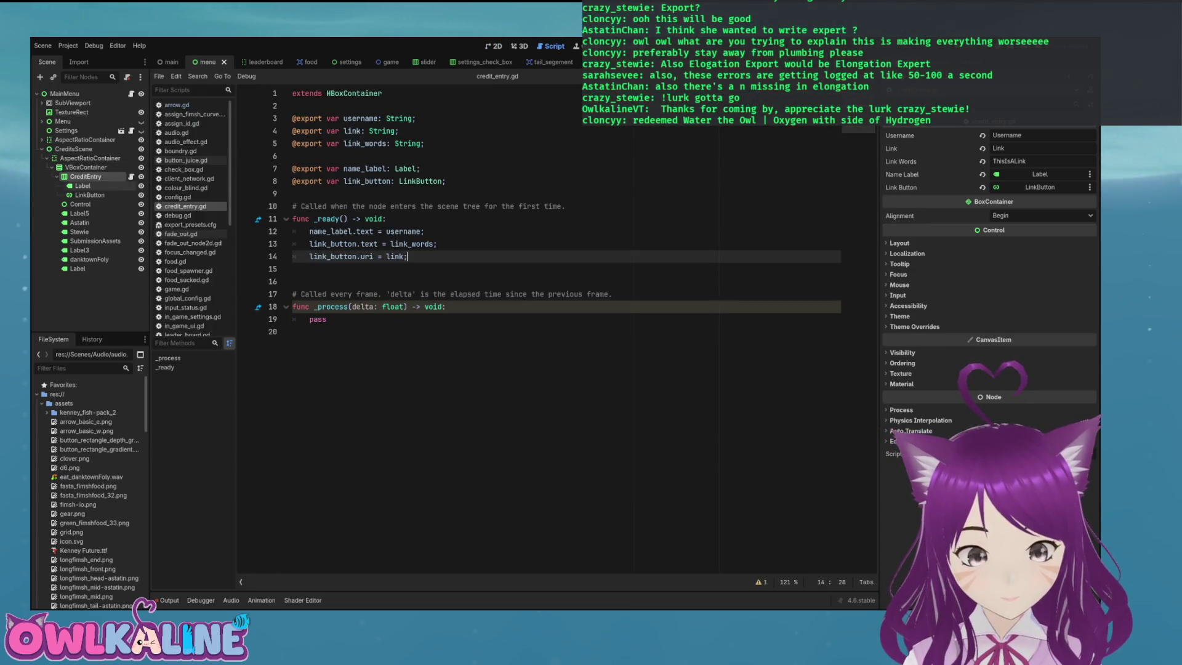
{"action": "left_click", "coordinate": [82, 185]}
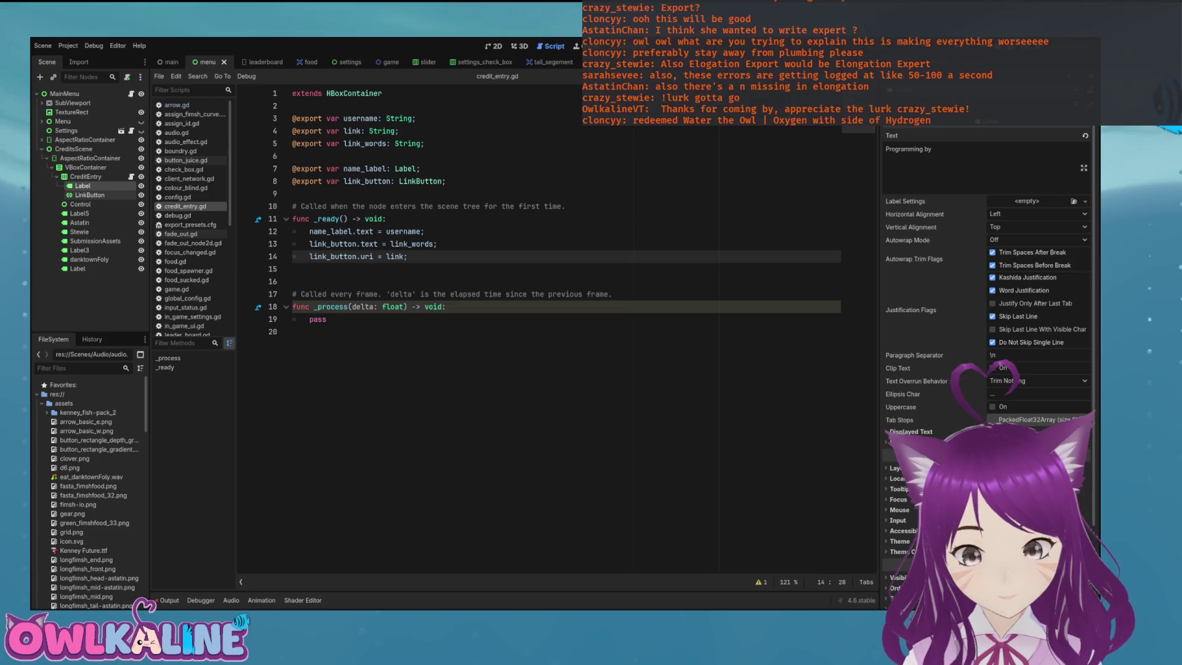
Replace link_words on line 13 of credit_entry.gd with username via autocomplete
{"action": "left_click", "coordinate": [85, 176]}
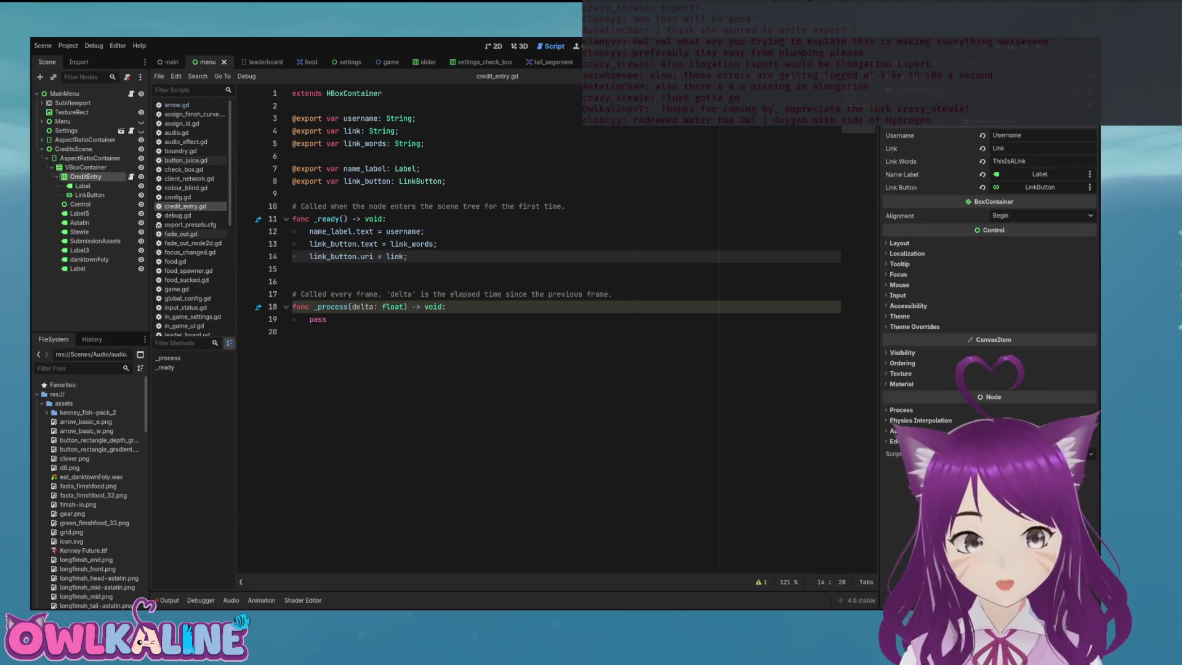
{"action": "left_click", "coordinate": [395, 143]}
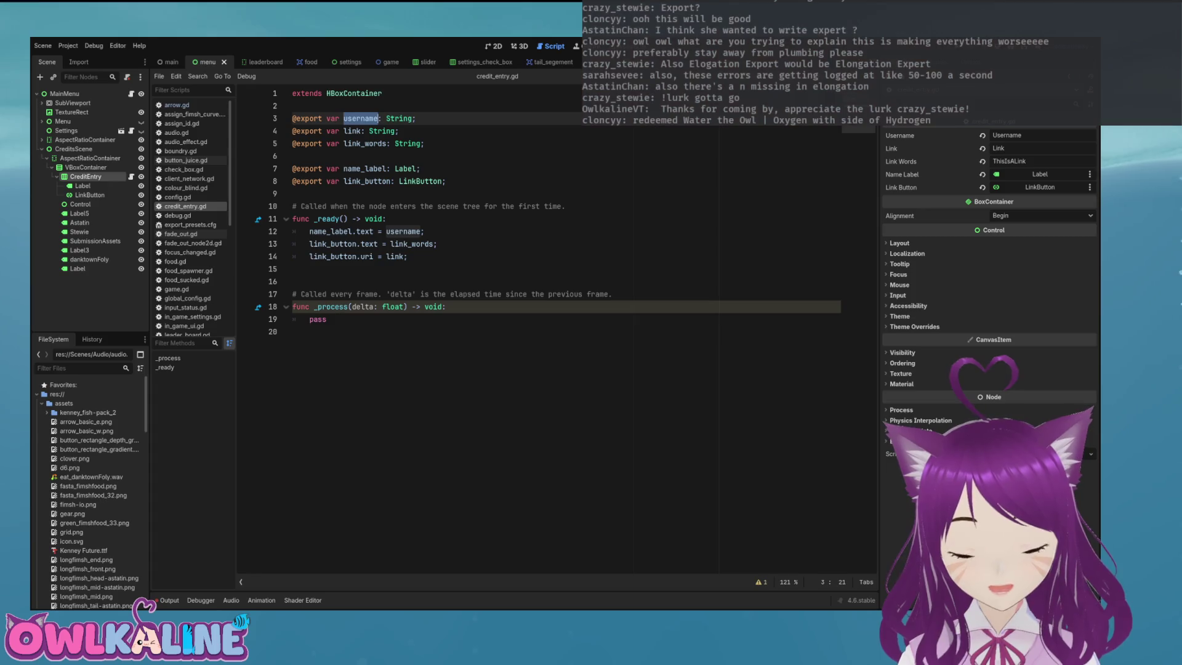
{"action": "left_click", "coordinate": [411, 244]}
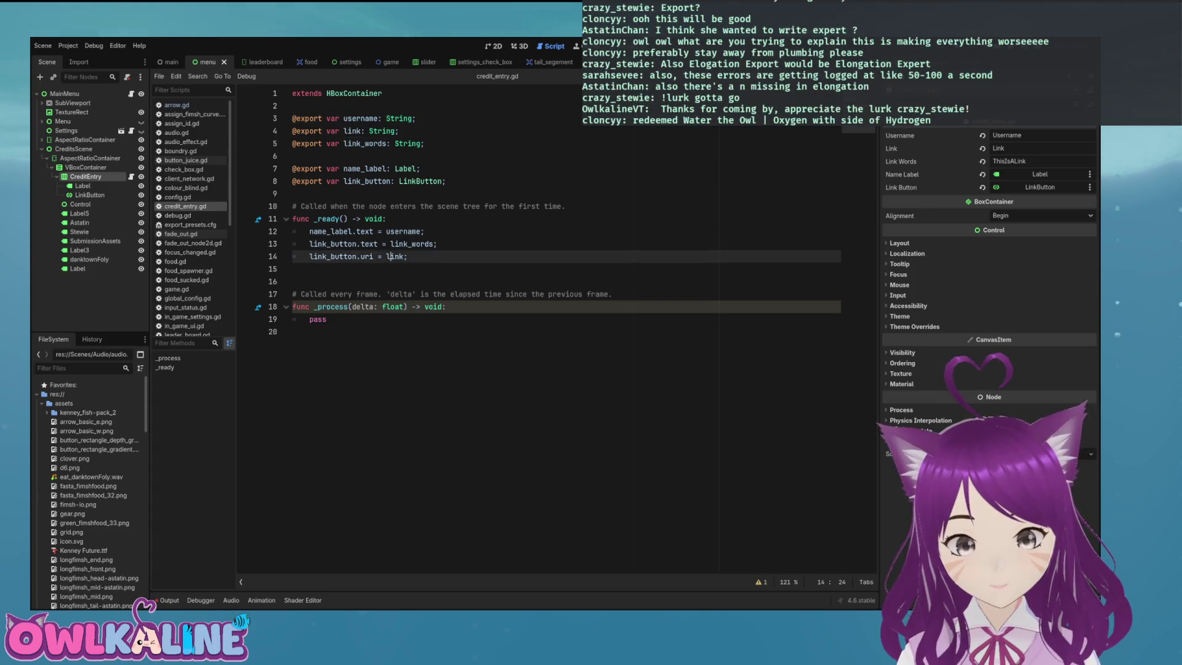
{"action": "type", "text": "username"}
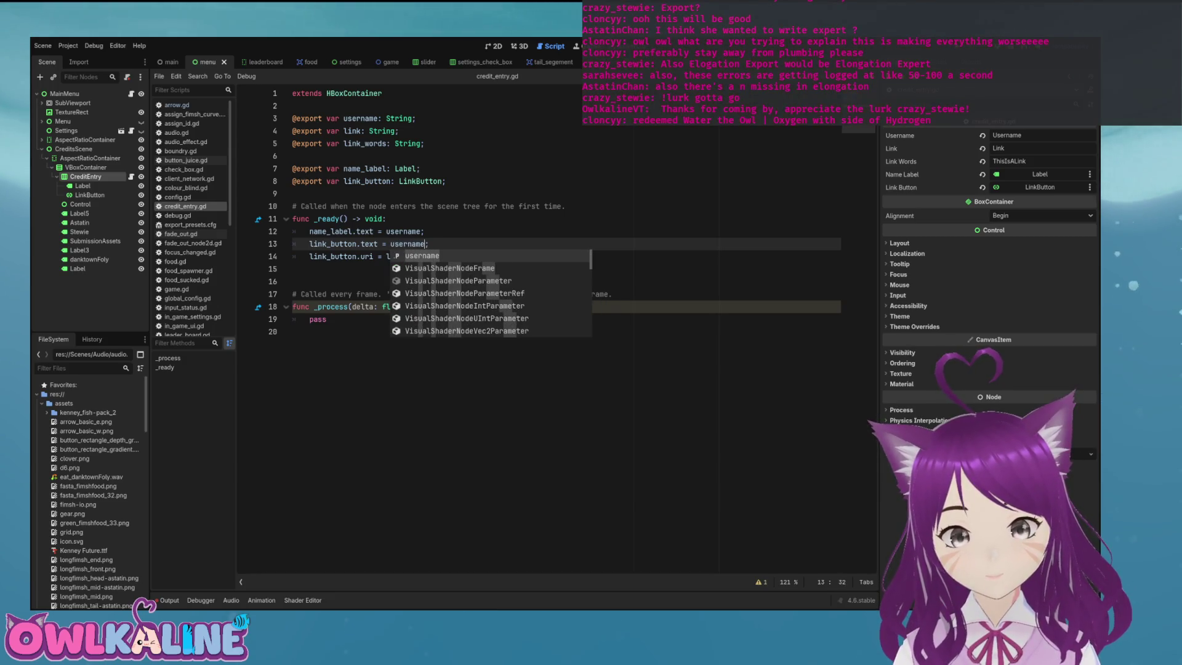
Rename the link_words export to contribution_words, then review the LinkButton and CreditEntry exports
{"action": "left_click", "coordinate": [400, 130]}
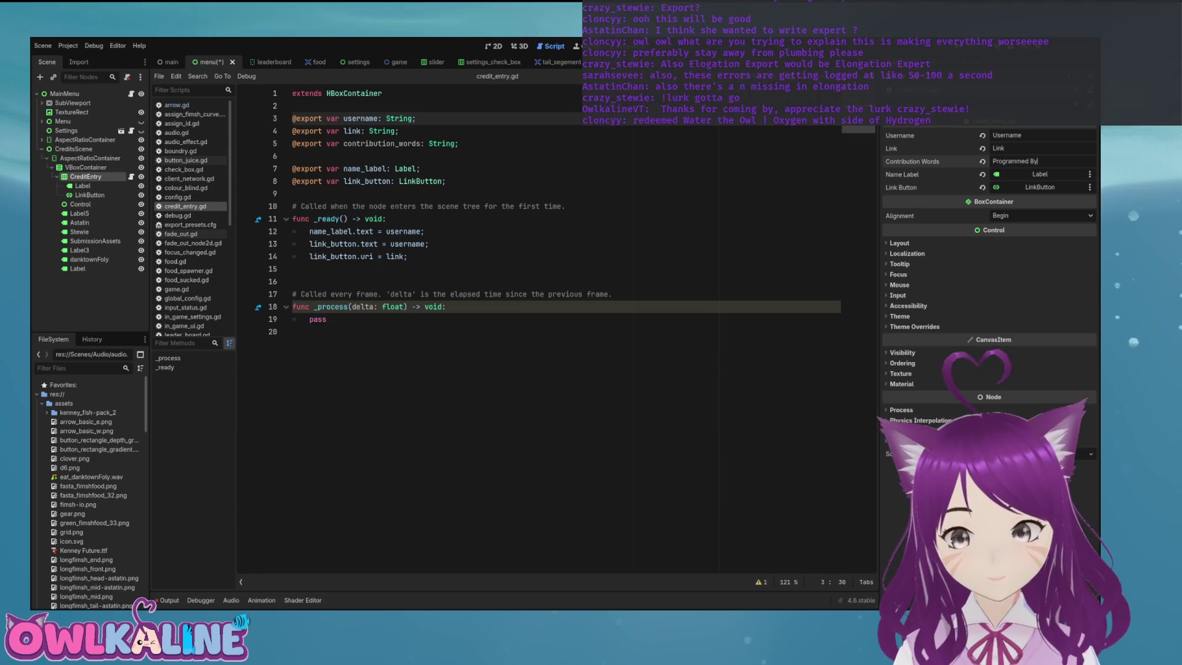
{"action": "type", "text": "contributio"}
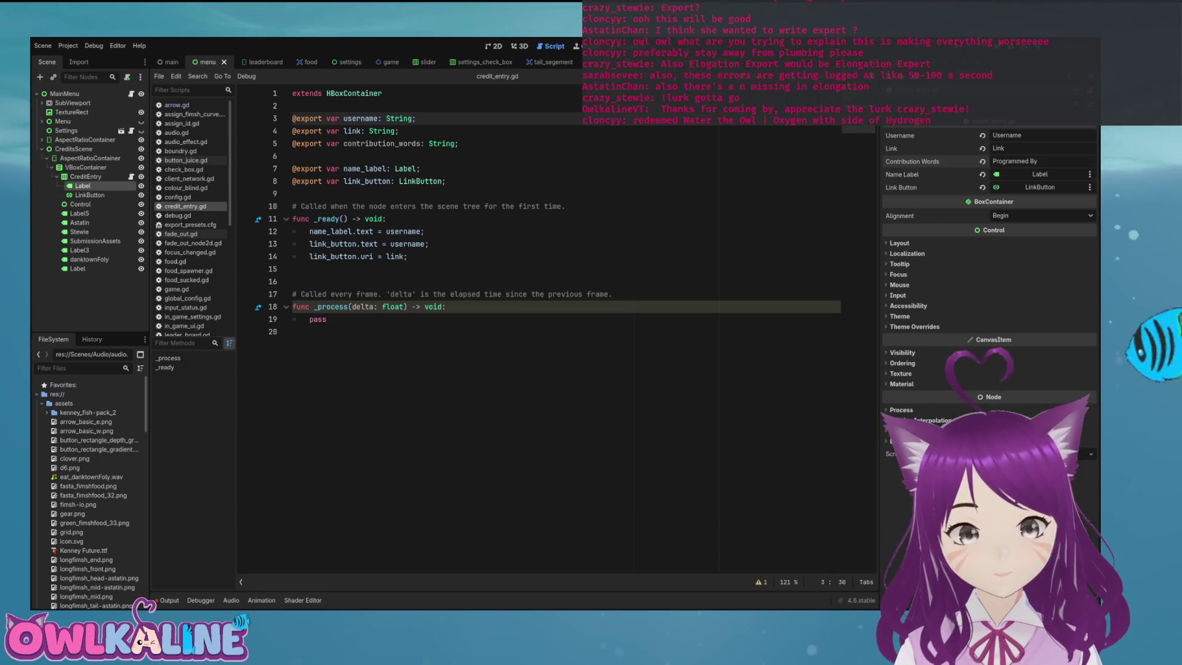
{"action": "left_click", "coordinate": [89, 195]}
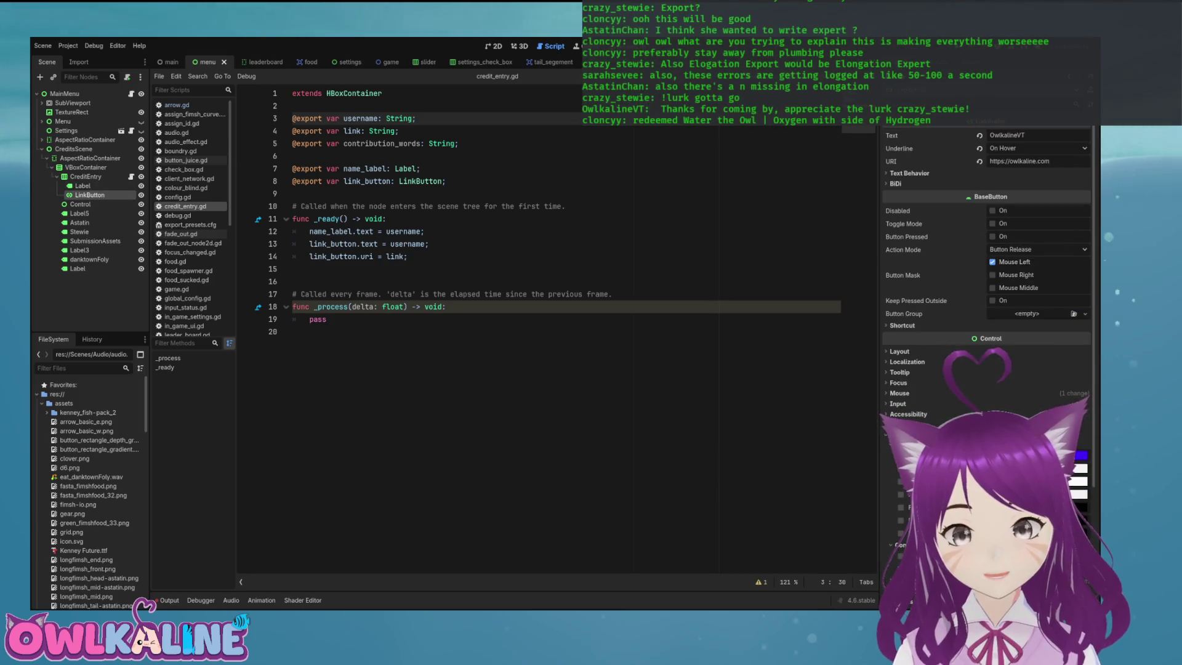
{"action": "left_click", "coordinate": [293, 193]}
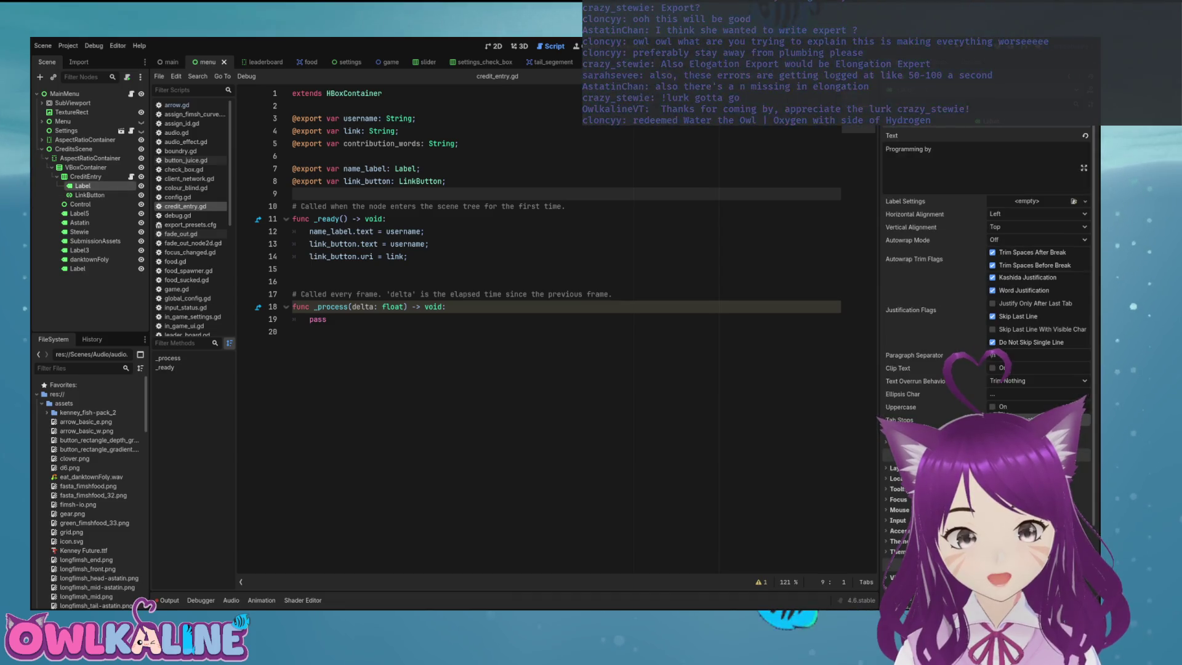
{"action": "left_click", "coordinate": [86, 176]}
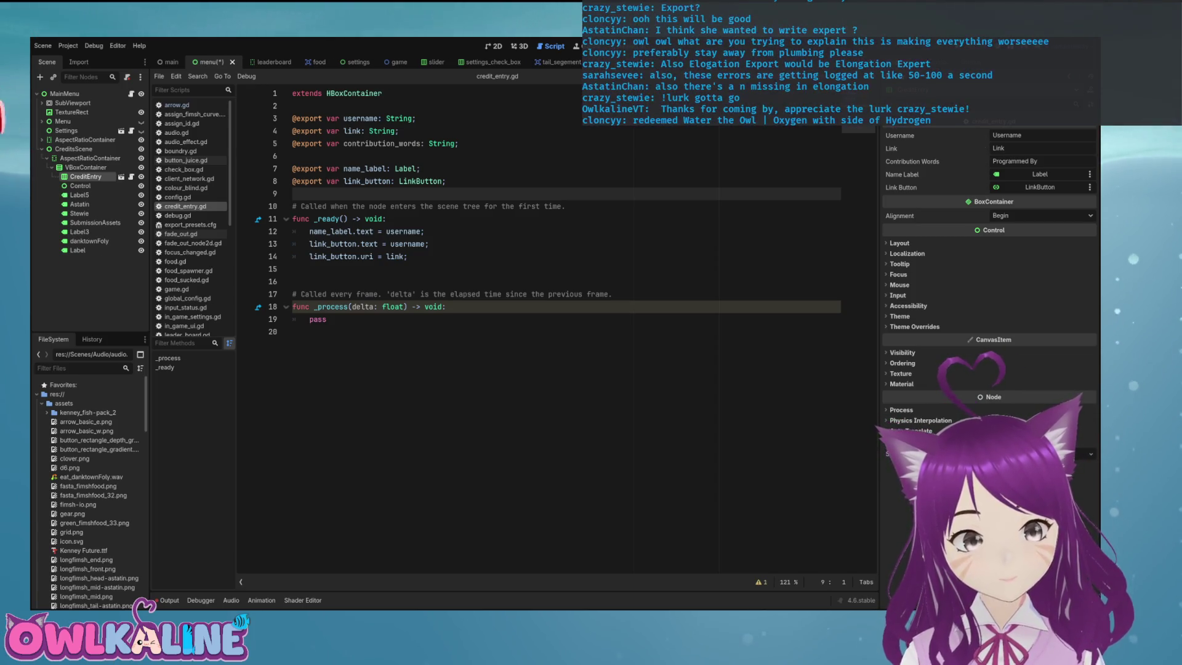
In the 2D view, enter the contributor's username and website URL on the CreditEntry and save the menu scene
{"action": "key", "text": "ctrl+F1"}
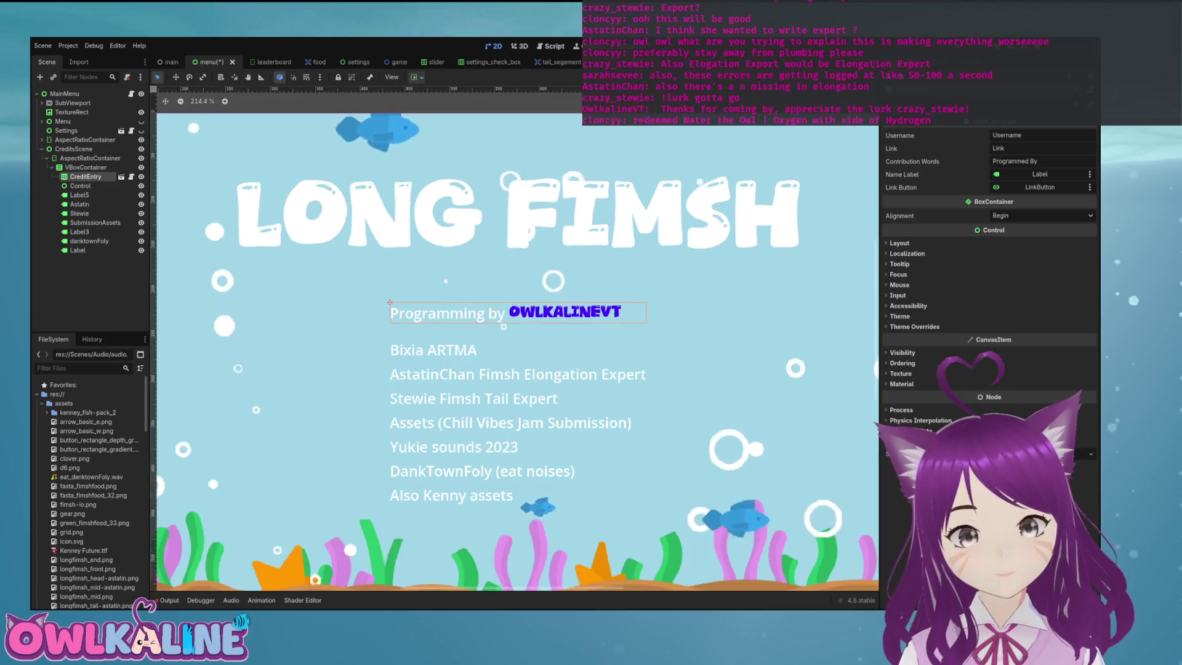
{"action": "scroll", "coordinate": [527, 179], "scroll_direction": "up", "scroll_amount": 2}
{"action": "scroll", "coordinate": [514, 338], "scroll_direction": "left", "scroll_amount": 2}
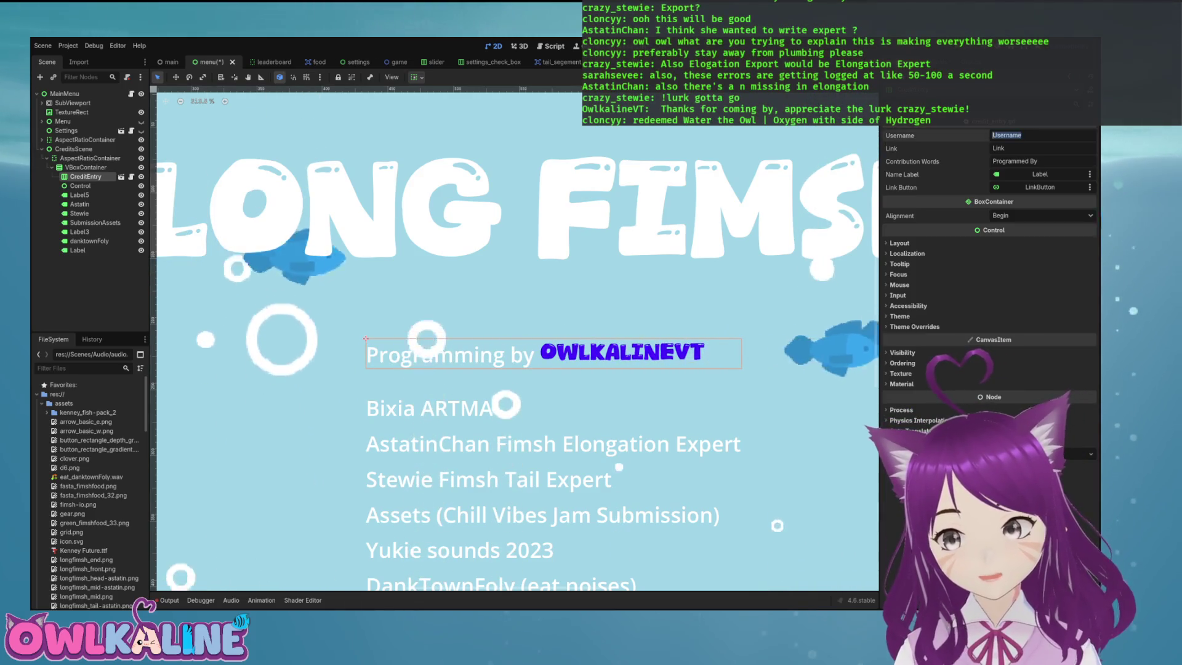
{"action": "type", "text": "OwlkalineVT"}
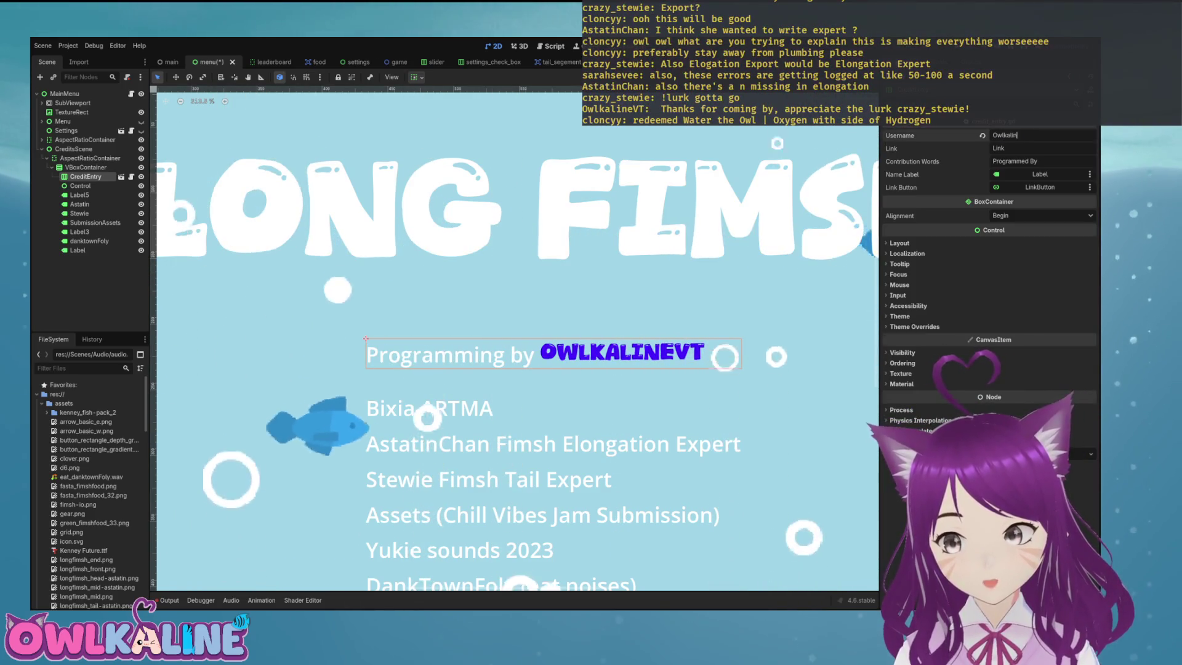
{"action": "key", "text": "Tab"}
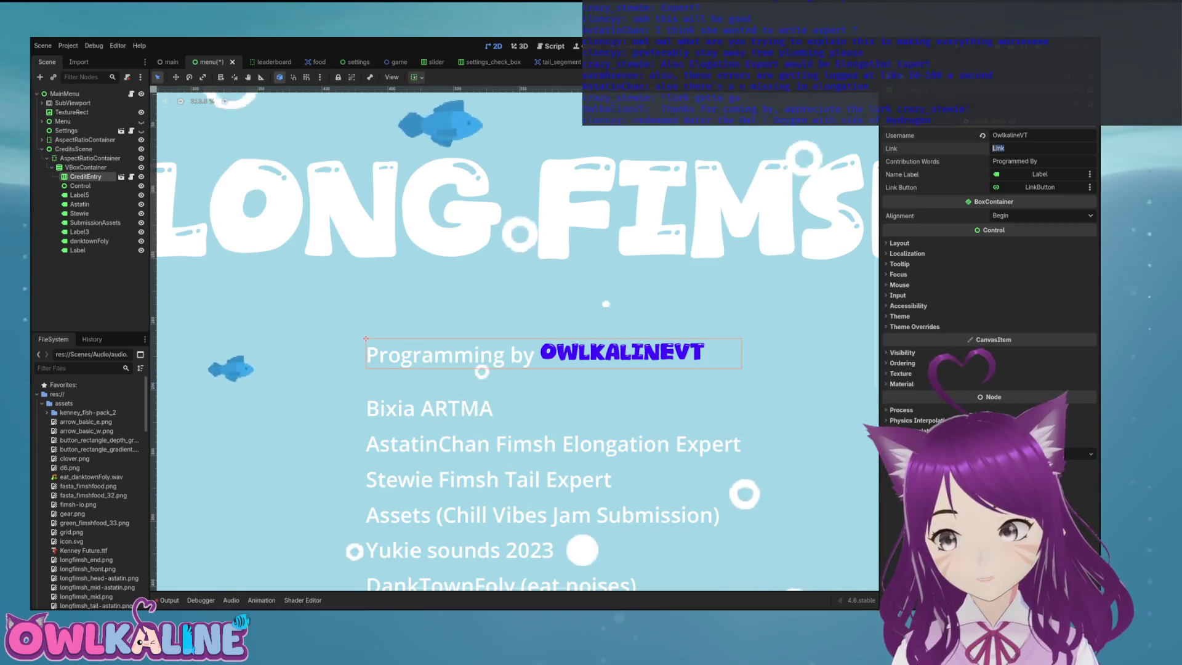
{"action": "type", "text": "https:/"}
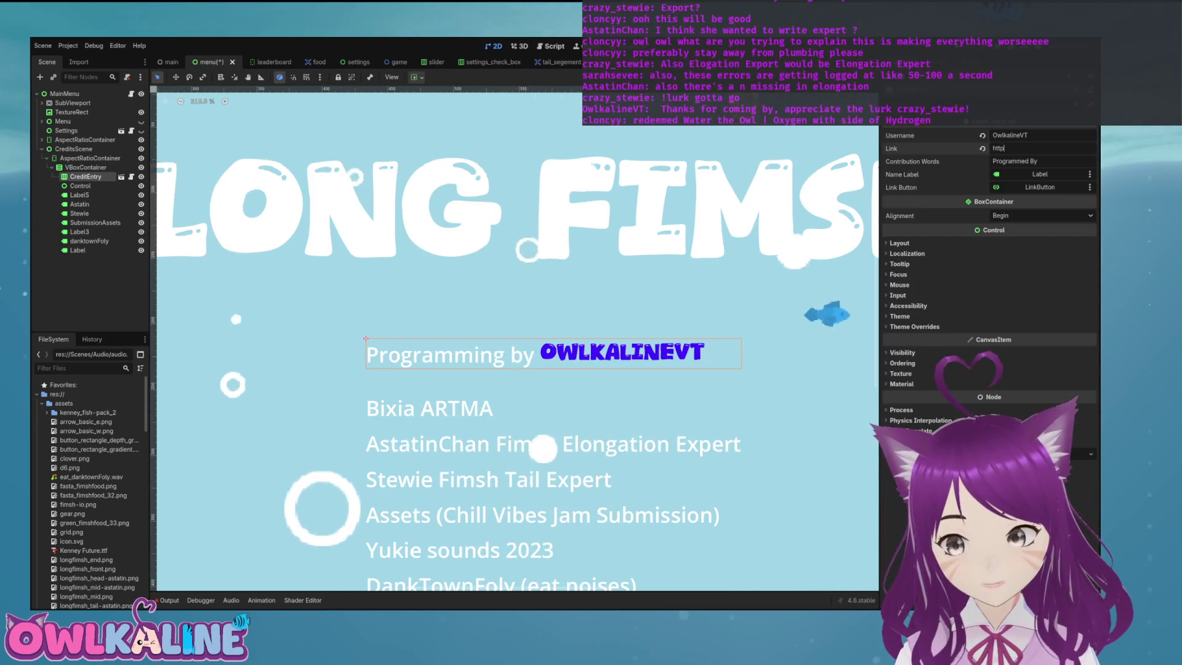
{"action": "type", "text": "/owlkaline.com"}
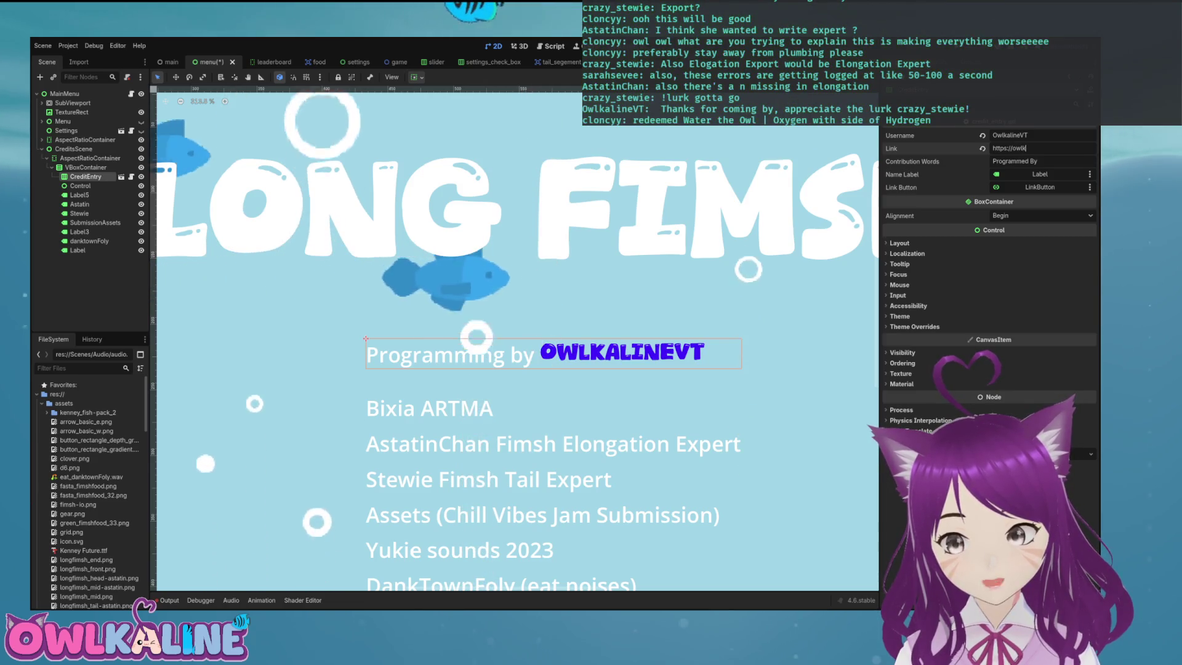
{"action": "key", "text": "Tab"}
{"action": "key", "text": "ctrl+s"}
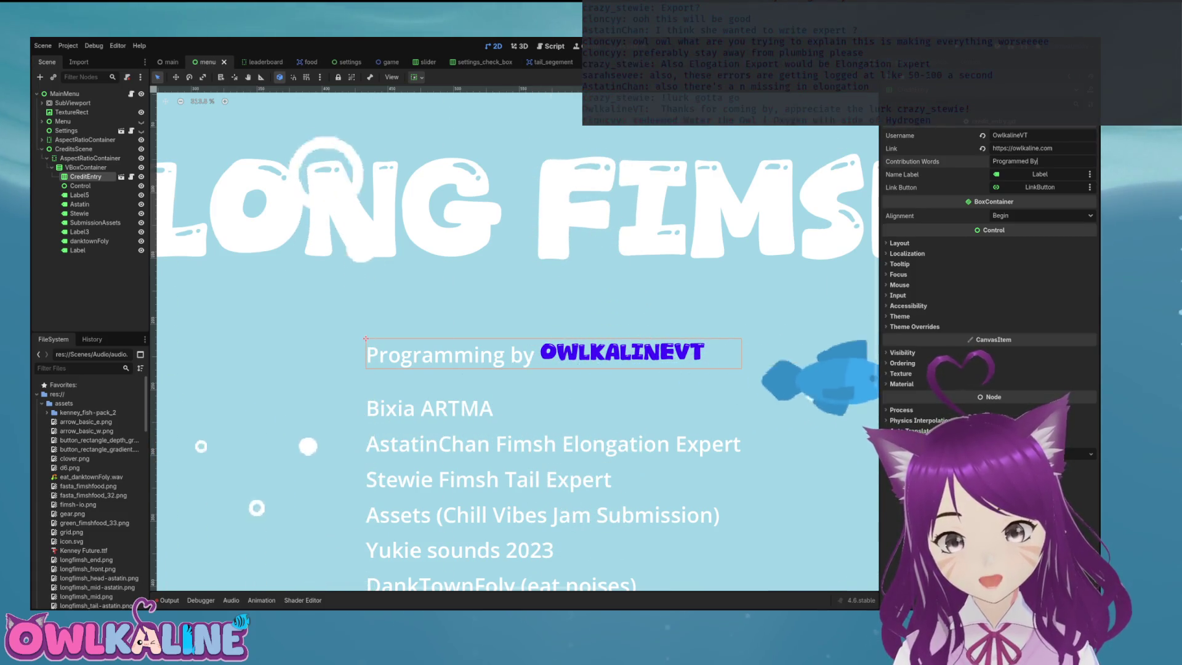
{"action": "left_click", "coordinate": [79, 194]}
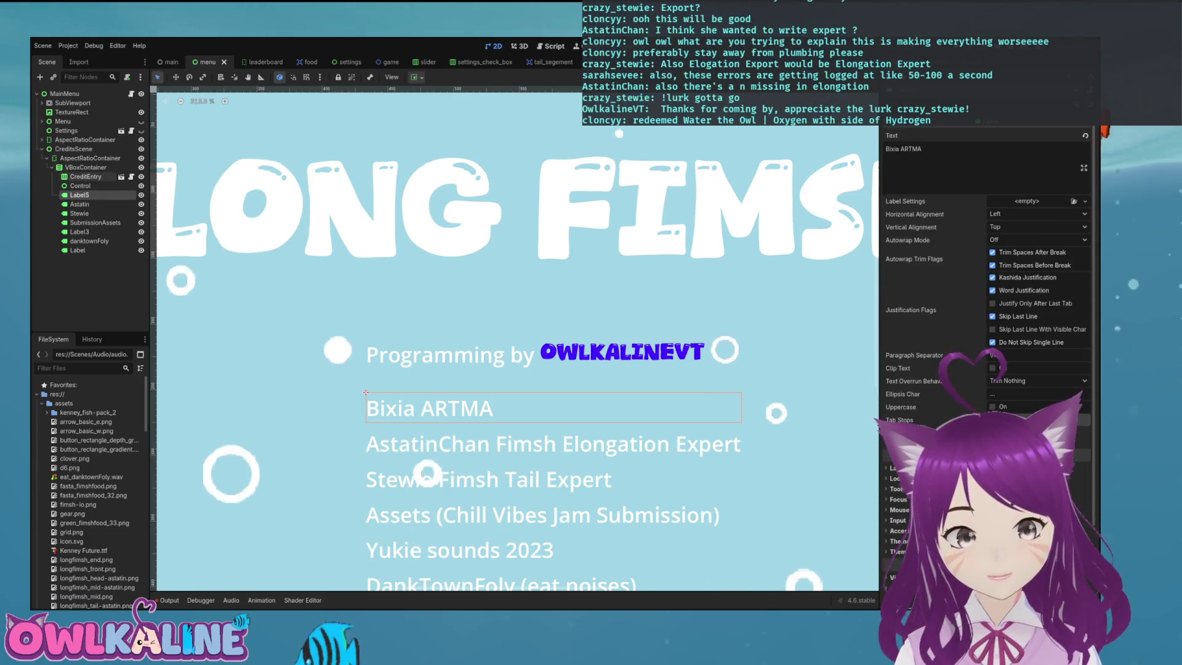
Drag credit_entry.tscn into the VBoxContainer to instance a second CreditEntry
{"action": "left_click", "coordinate": [86, 166]}
{"action": "scroll", "coordinate": [305, 214], "scroll_direction": "down", "scroll_amount": 1}
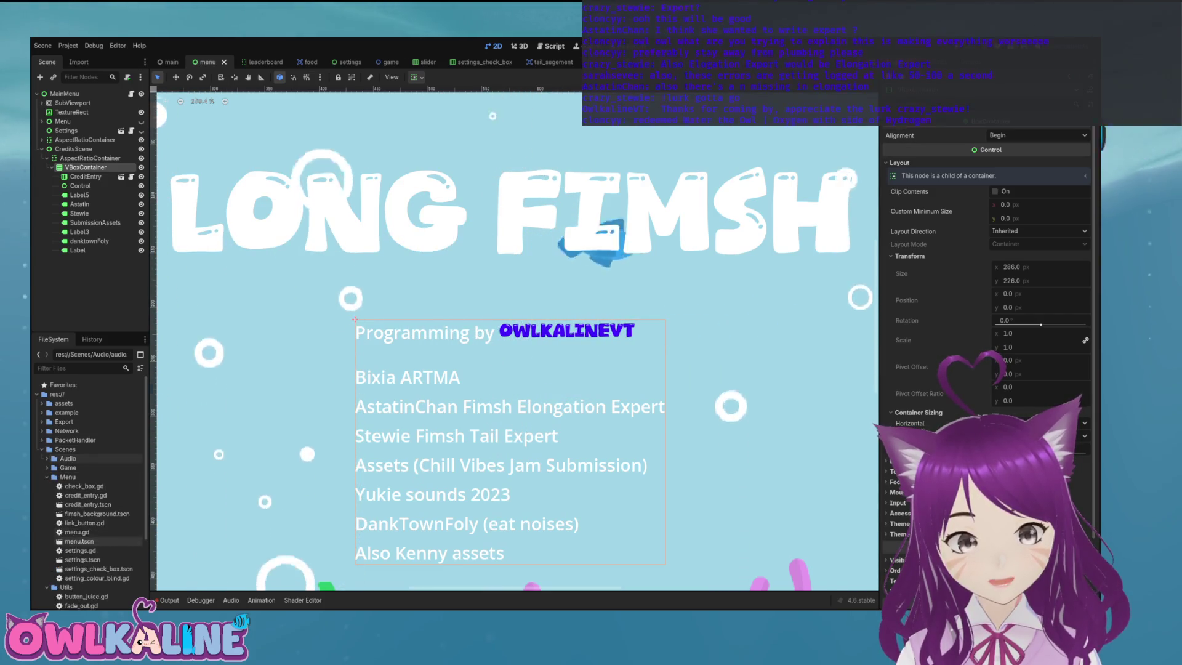
{"action": "left_click", "coordinate": [88, 504]}
{"action": "left_click_drag", "start_coordinate": [88, 504], "coordinate": [98, 193]}
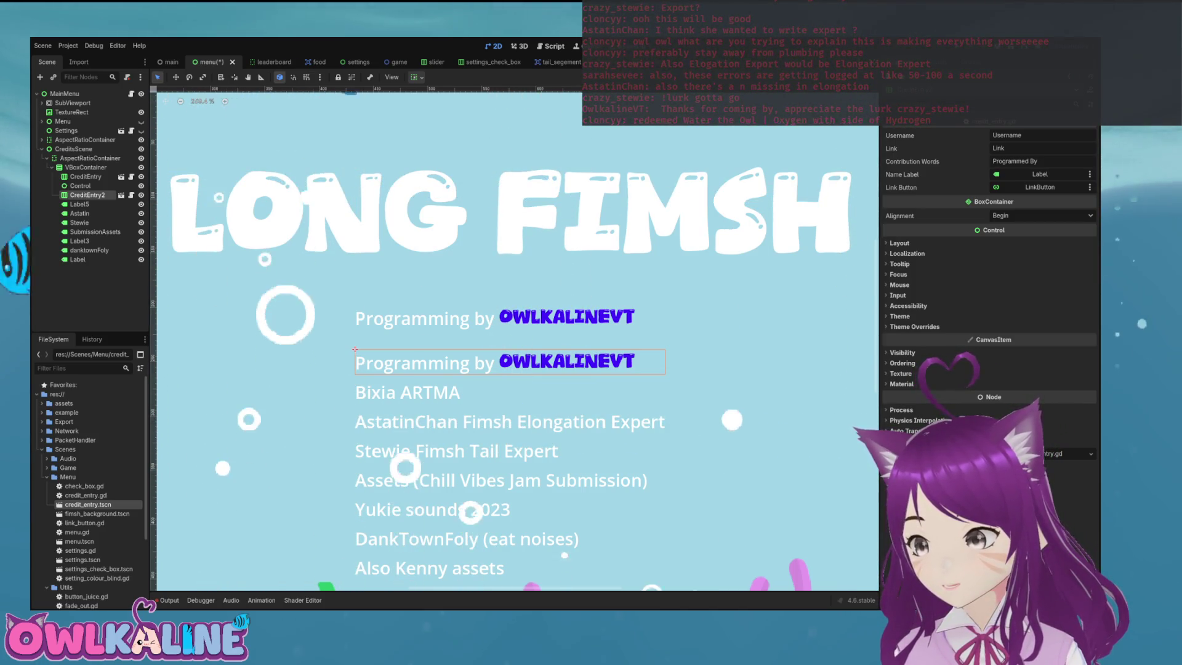
Give CreditEntry2 the artist's username, the pasted jam link and 'Chill Vibes Jam Asset' words, then save
{"action": "left_click", "coordinate": [1006, 135]}
{"action": "type", "text": "Bixia"}
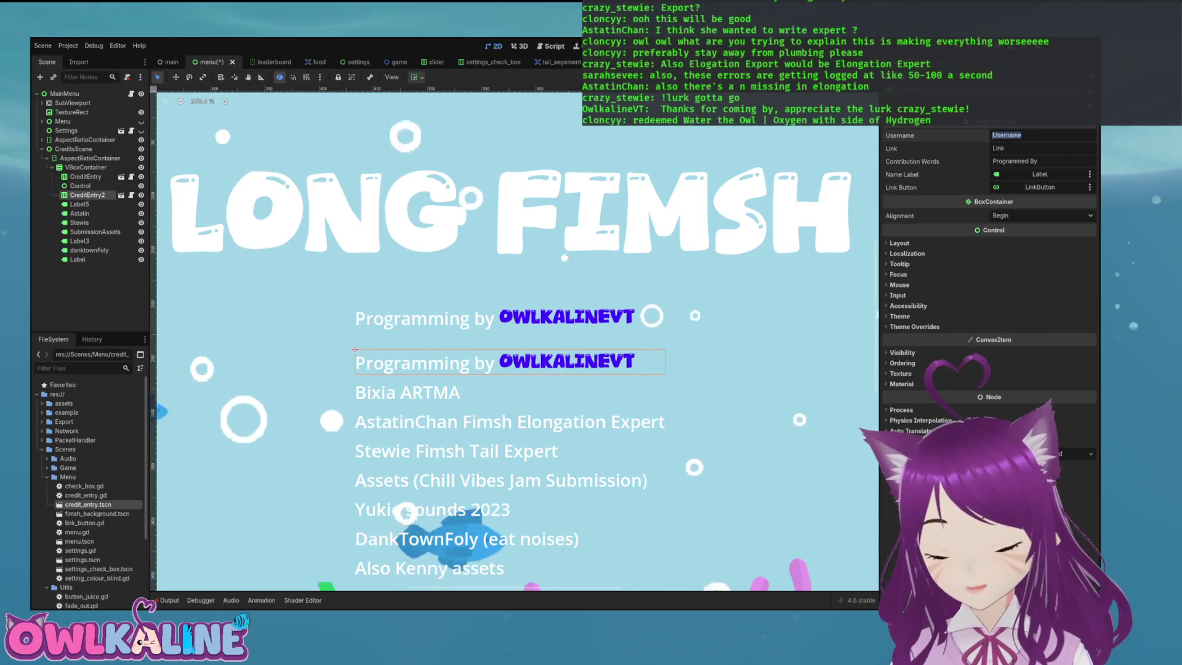
{"action": "left_click", "coordinate": [999, 147]}
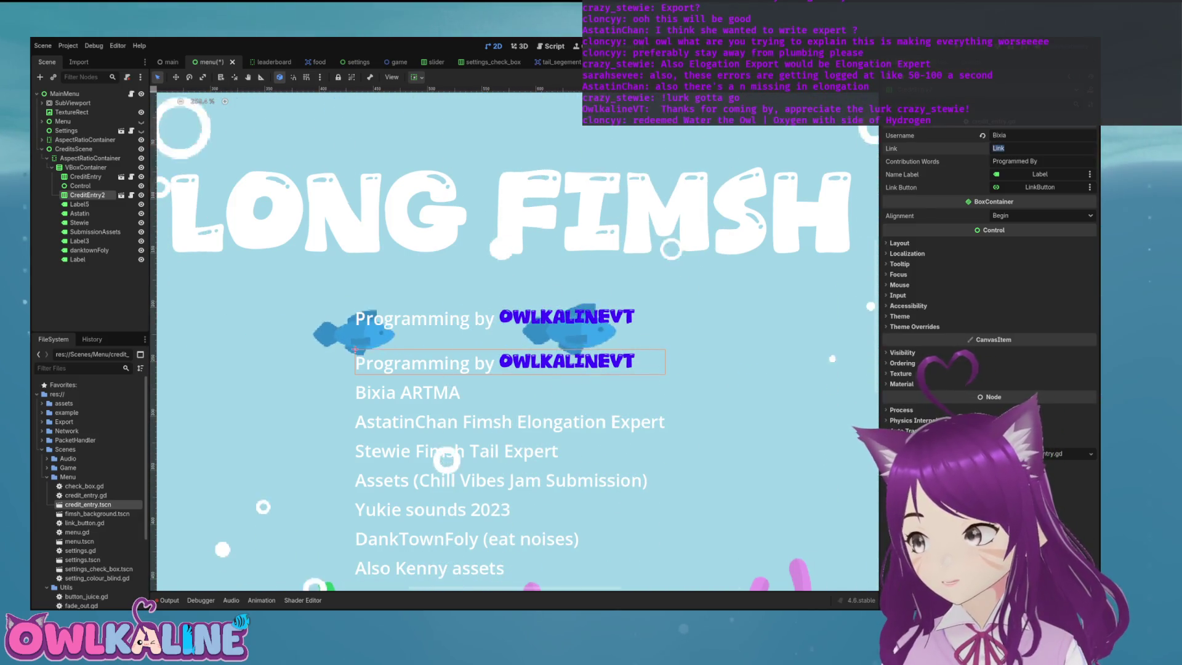
{"action": "left_click", "coordinate": [1004, 147]}
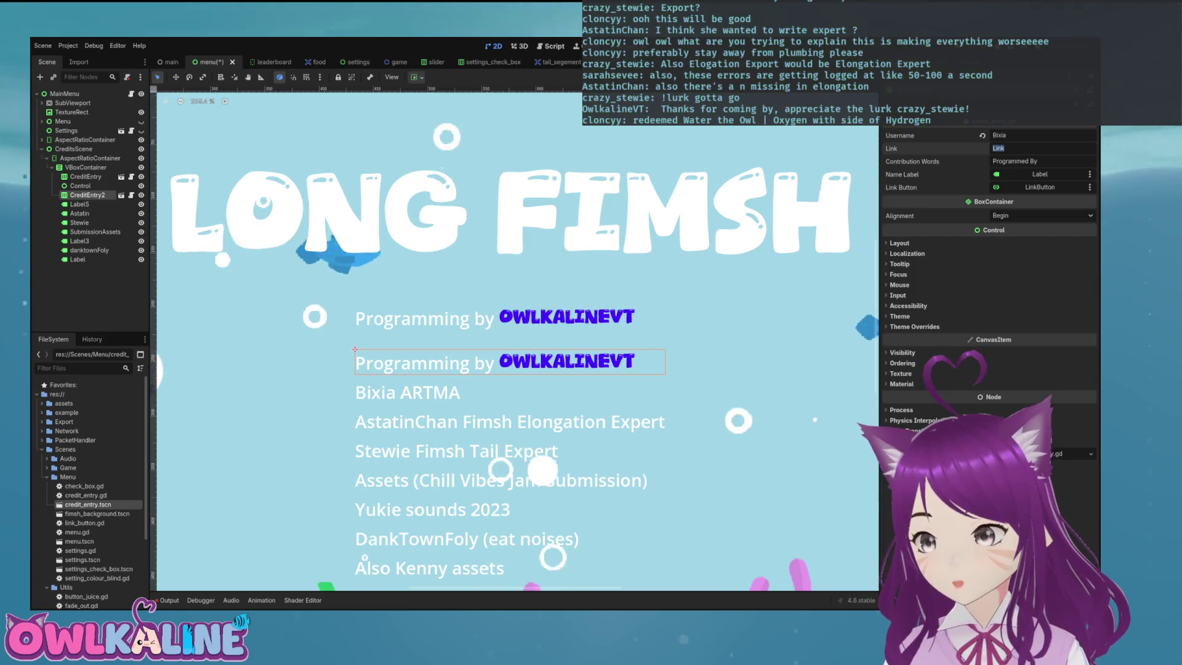
{"action": "key", "text": "ctrl+a"}
{"action": "key", "text": "ctrl+v"}
{"action": "key", "text": "Tab"}
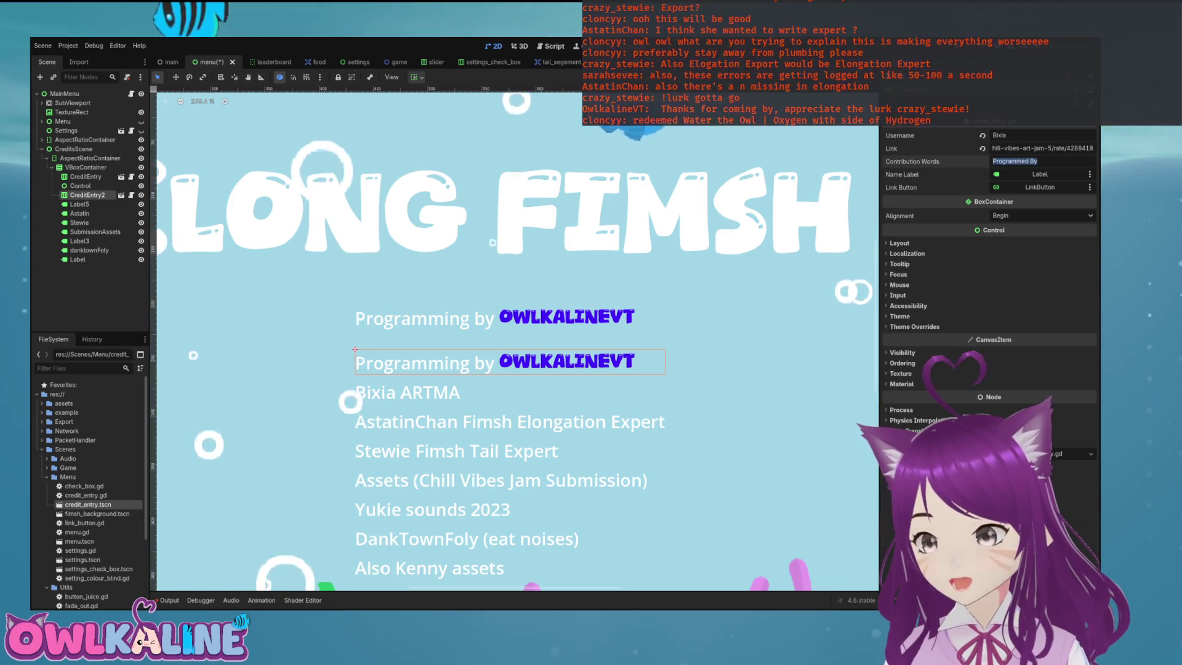
{"action": "type", "text": "Chill"}
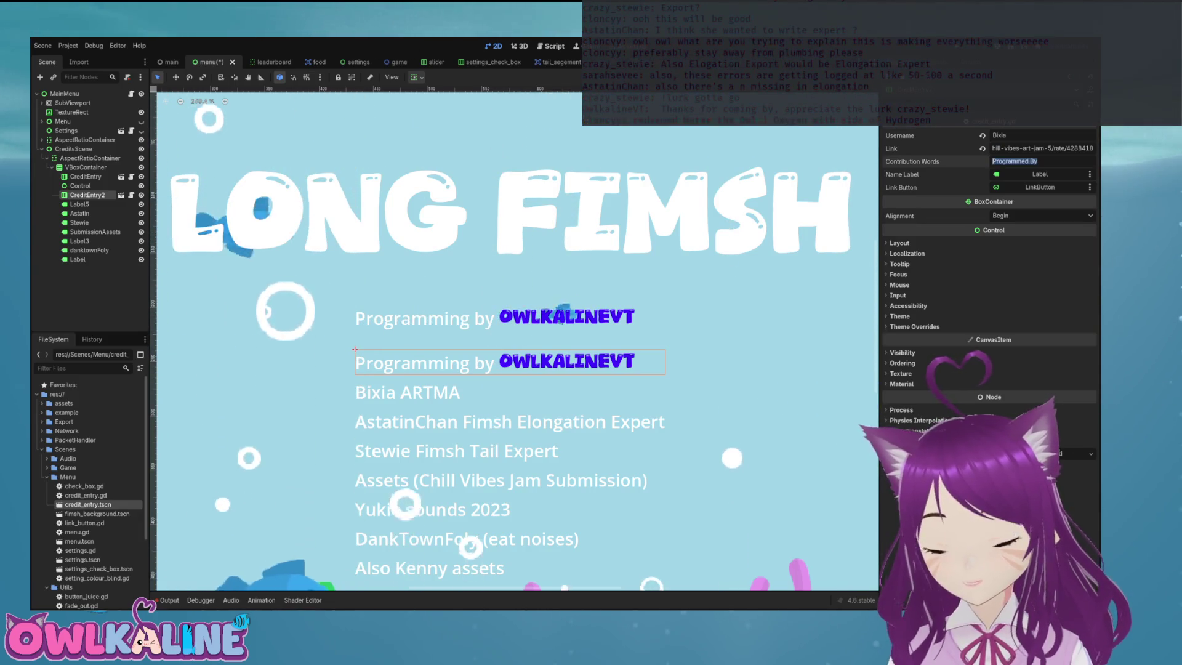
{"action": "type", "text": " Vibes"}
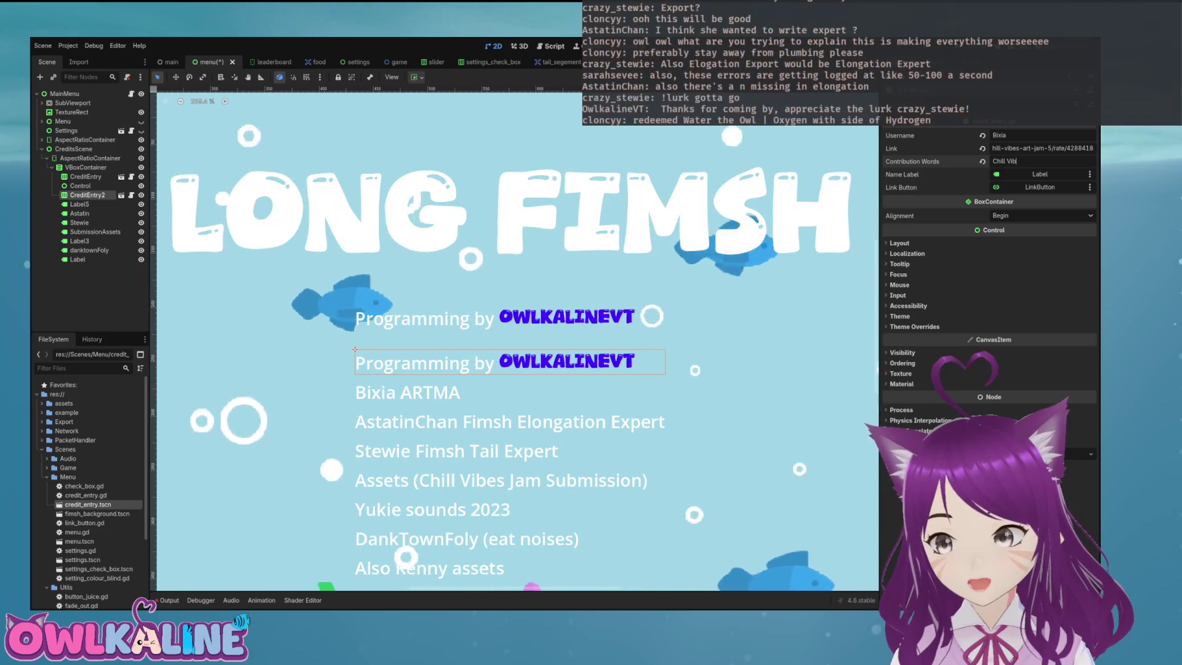
{"action": "type", "text": " Jam Sub"}
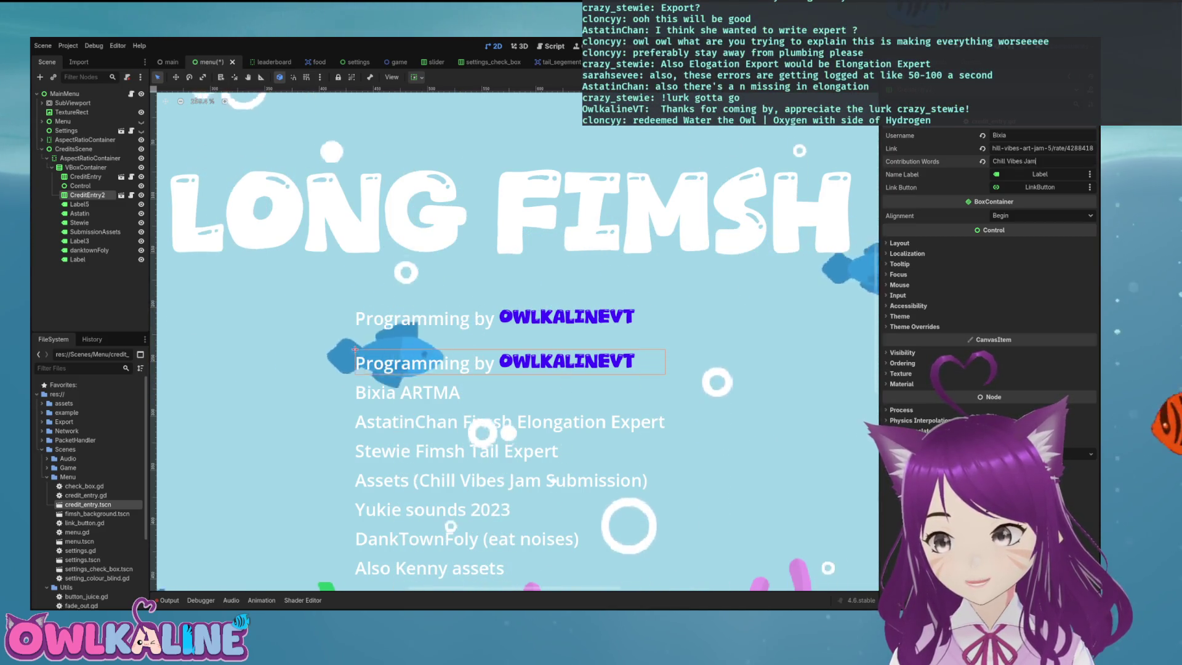
{"action": "key", "text": "BackSpace"}
{"action": "key", "text": "BackSpace"}
{"action": "key", "text": "BackSpace"}
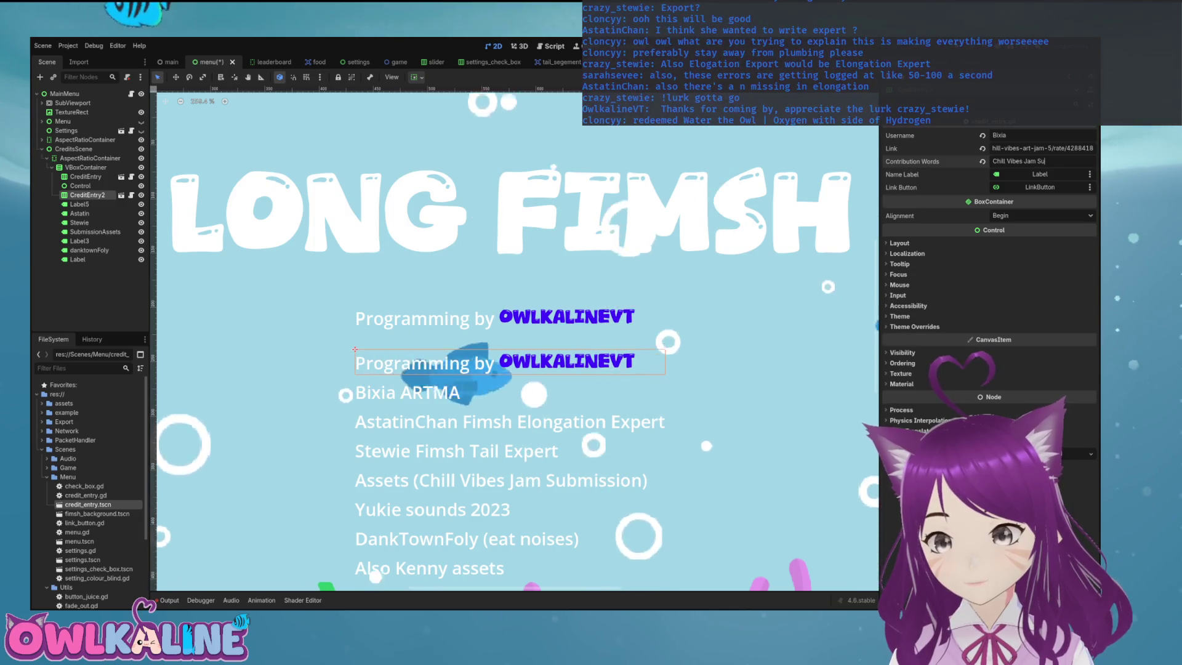
{"action": "type", "text": "Asset"}
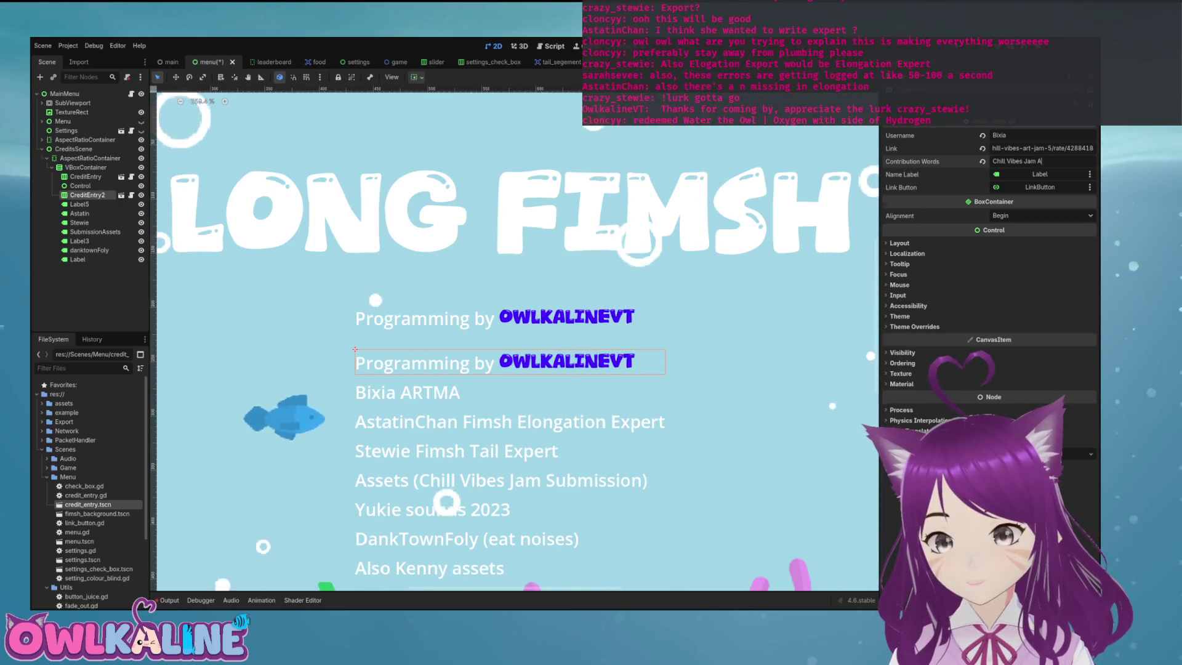
{"action": "key", "text": "ctrl+s"}
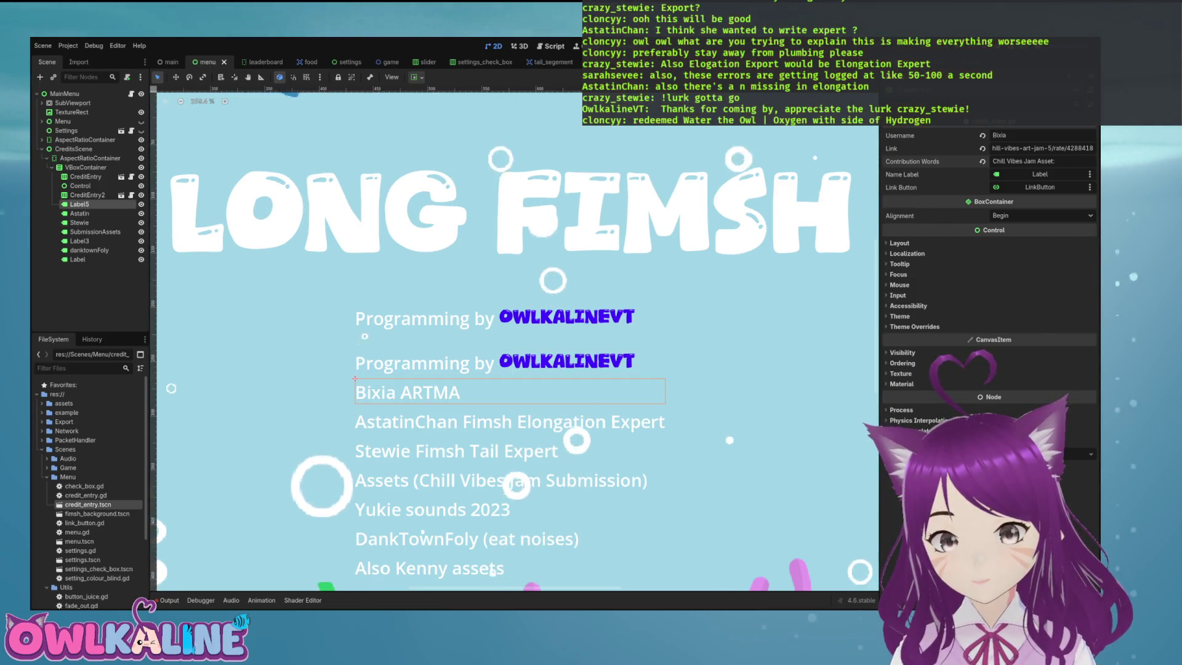
Move the Label5 art credit above CreditEntry2 and open the CreditEntry scene
{"action": "left_click", "coordinate": [79, 204]}
{"action": "left_click_drag", "start_coordinate": [86, 203], "coordinate": [86, 191]}
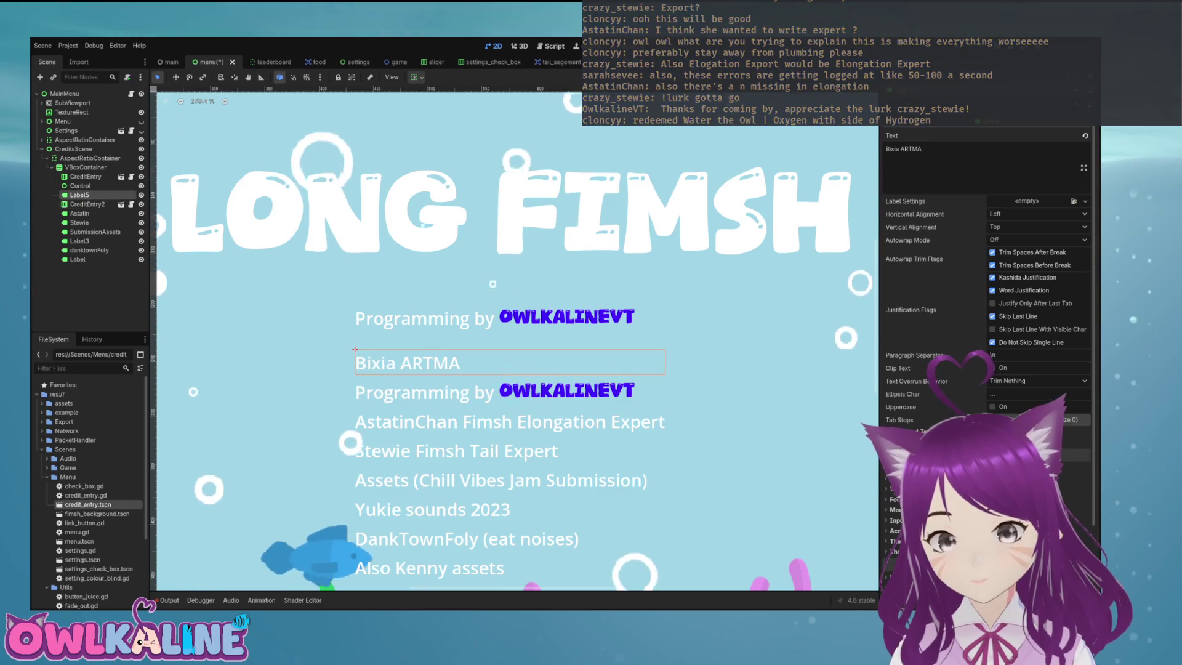
{"action": "left_click", "coordinate": [86, 203]}
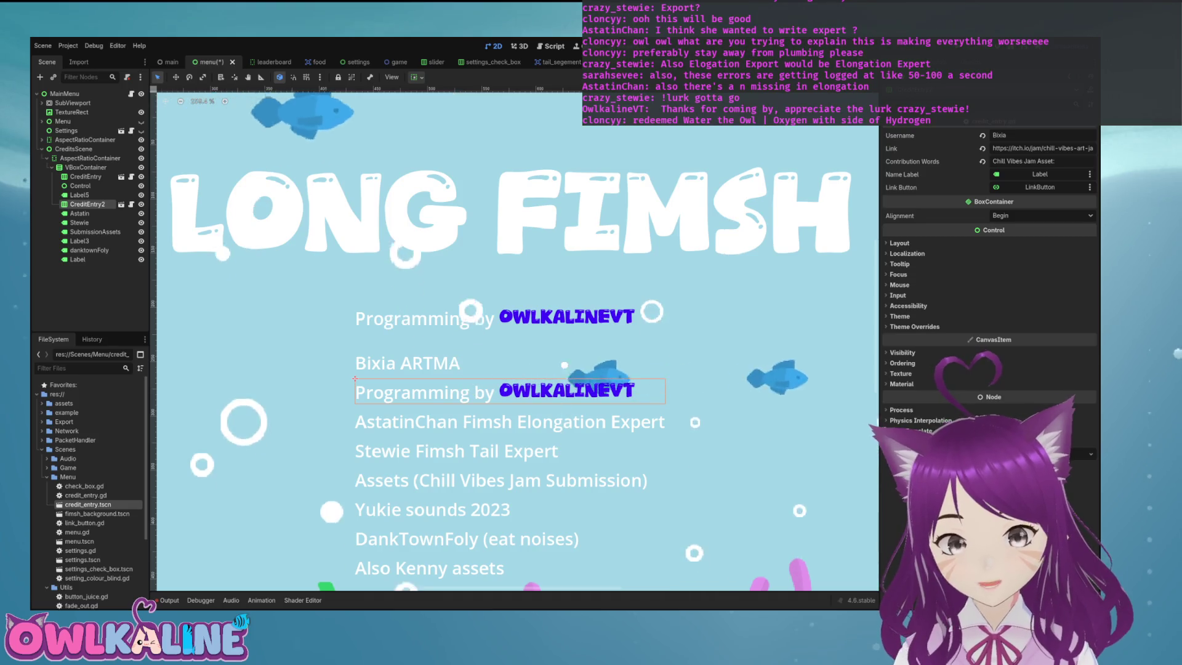
{"action": "left_click", "coordinate": [131, 203]}
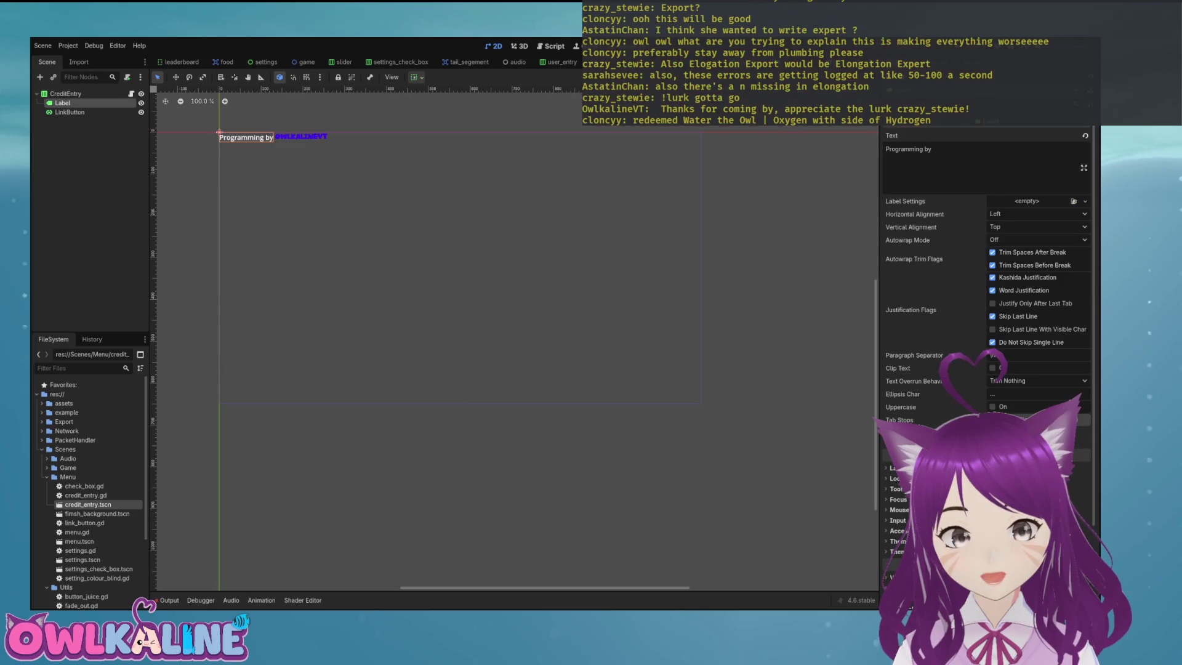
Set the template Label text to 'What they Did' and the LinkButton text to 'Username'
{"action": "left_click", "coordinate": [276, 135]}
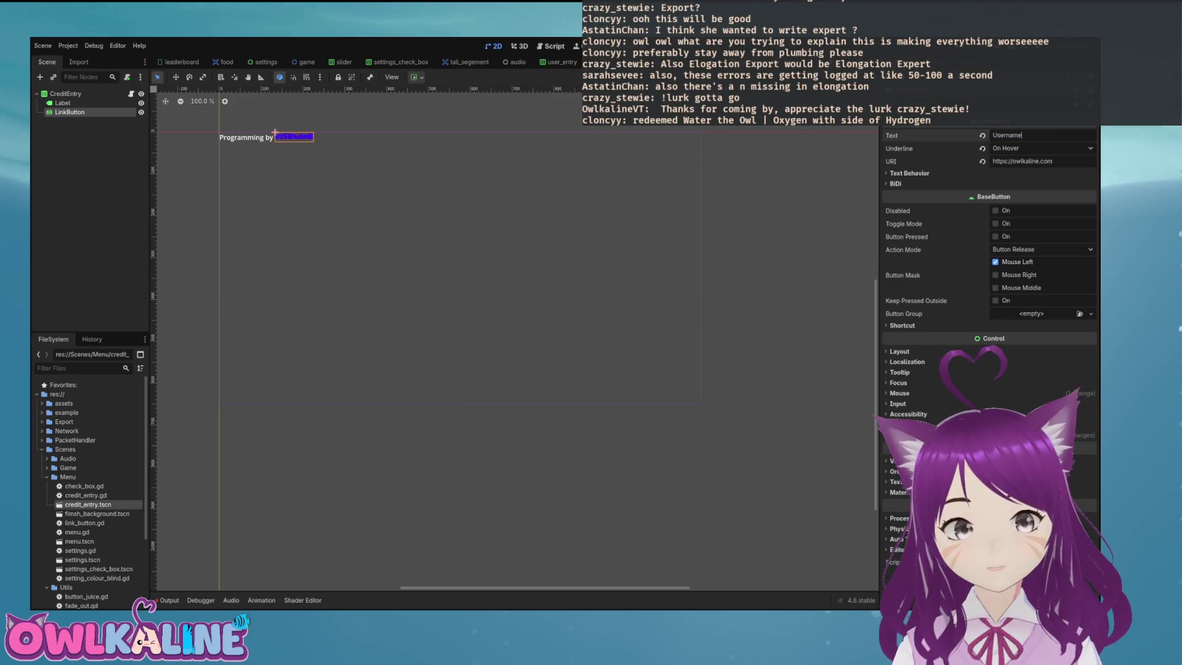
{"action": "left_click", "coordinate": [220, 134]}
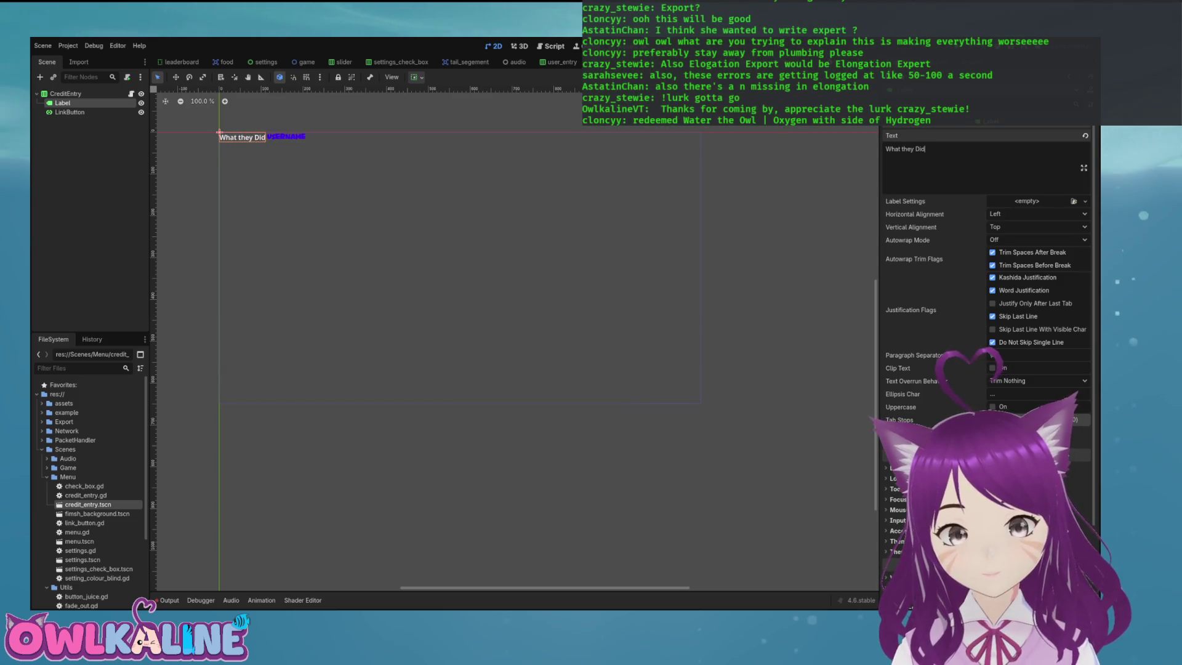
{"action": "left_click", "coordinate": [269, 135]}
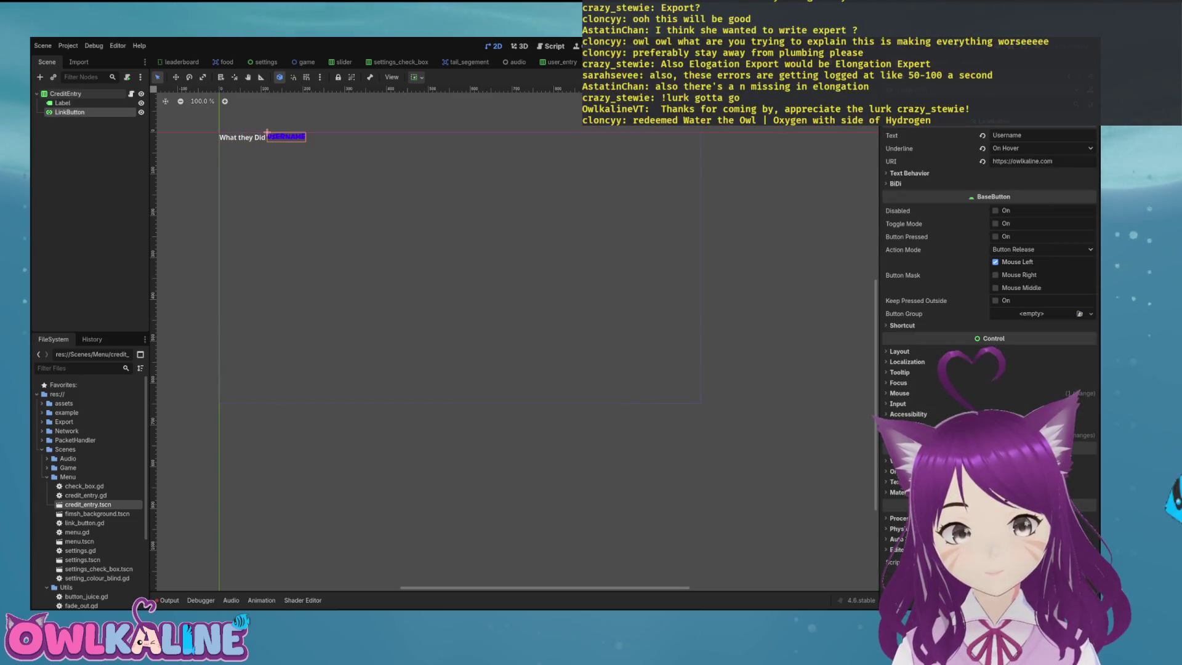
{"action": "left_click", "coordinate": [267, 132]}
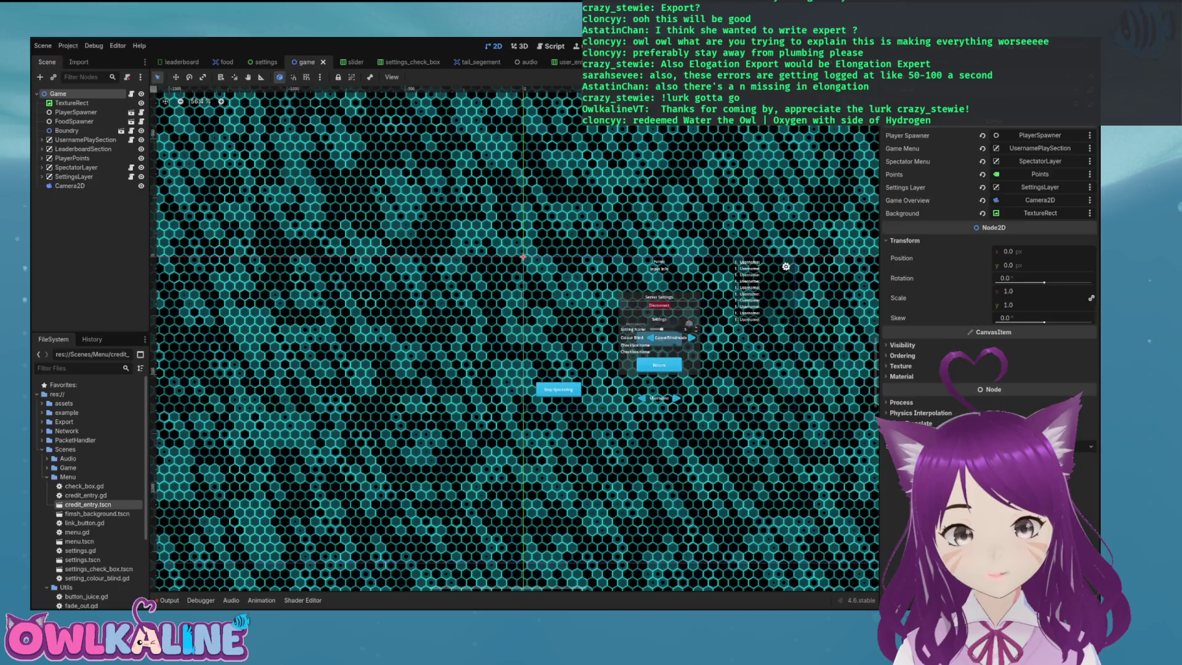
Look through the settings, leaderboard and CreditEntry scenes before returning to the main menu scene
{"action": "left_click", "coordinate": [266, 61]}
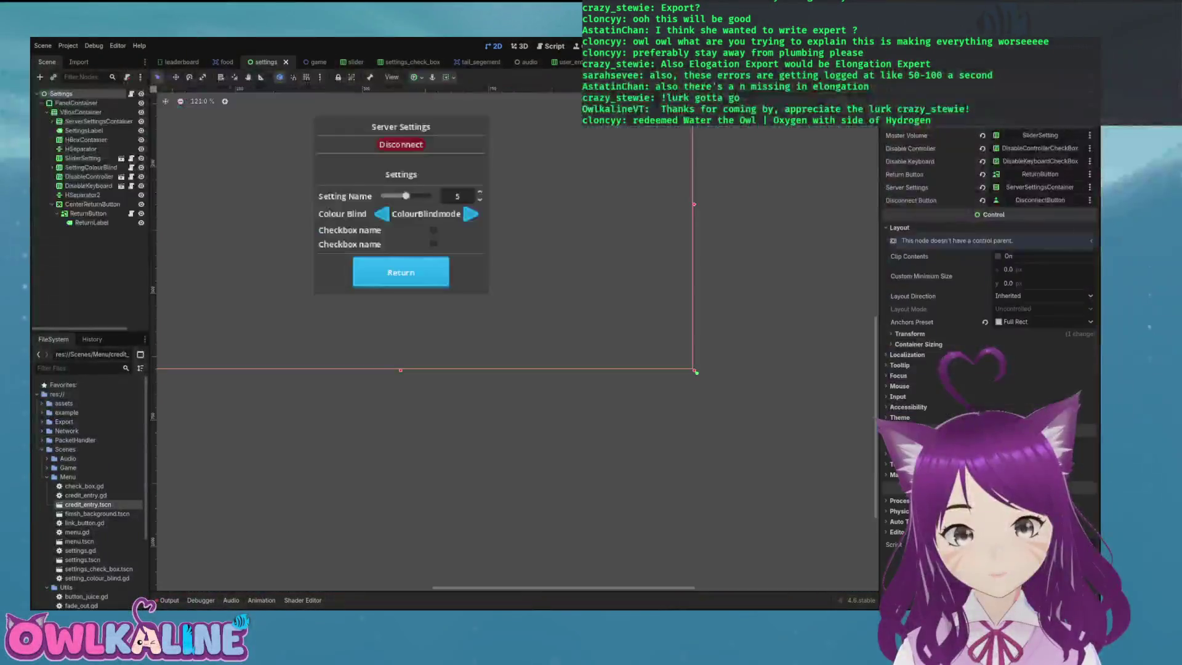
{"action": "left_click", "coordinate": [182, 61]}
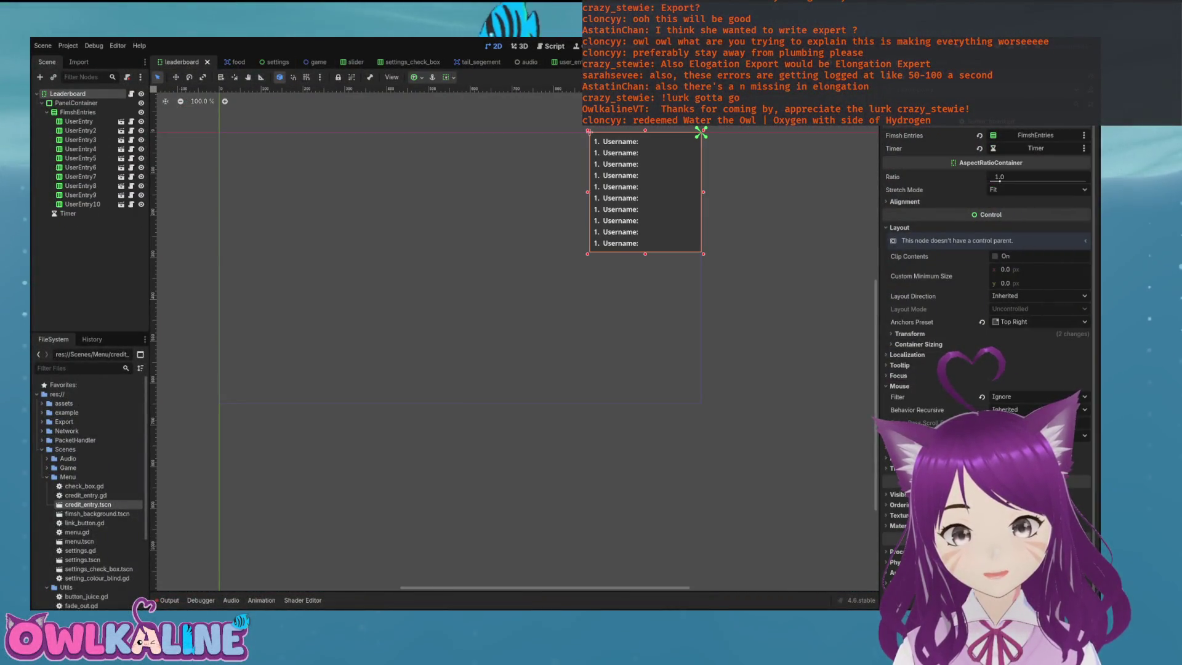
{"action": "double_click", "coordinate": [88, 504]}
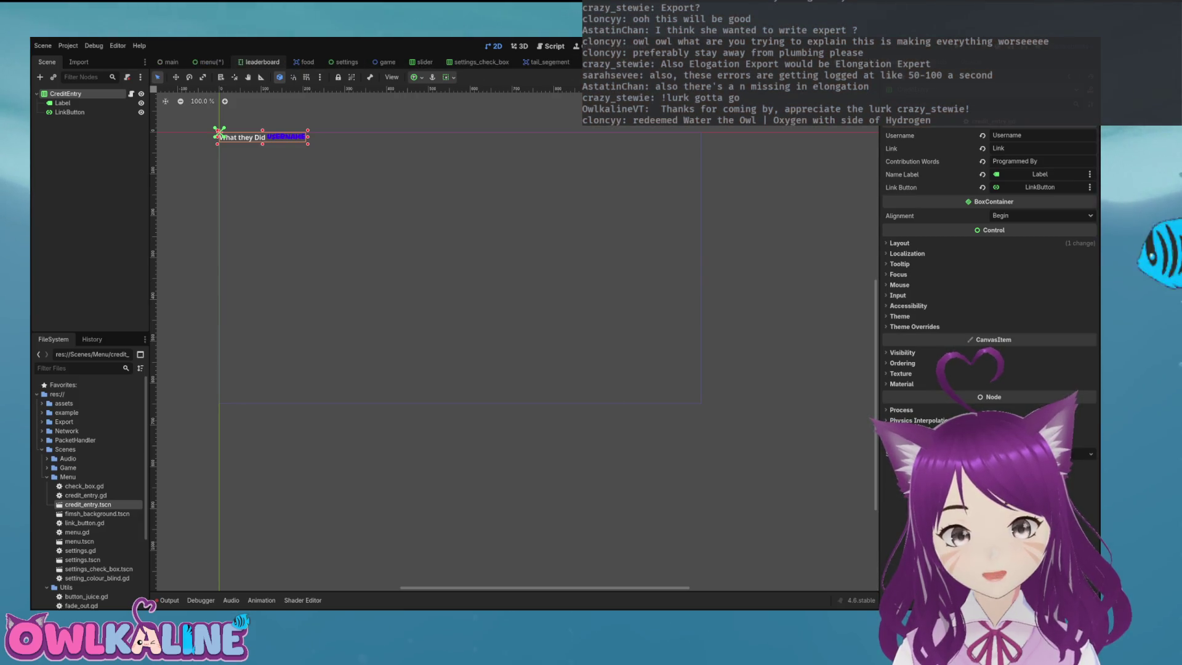
{"action": "left_click", "coordinate": [208, 61]}
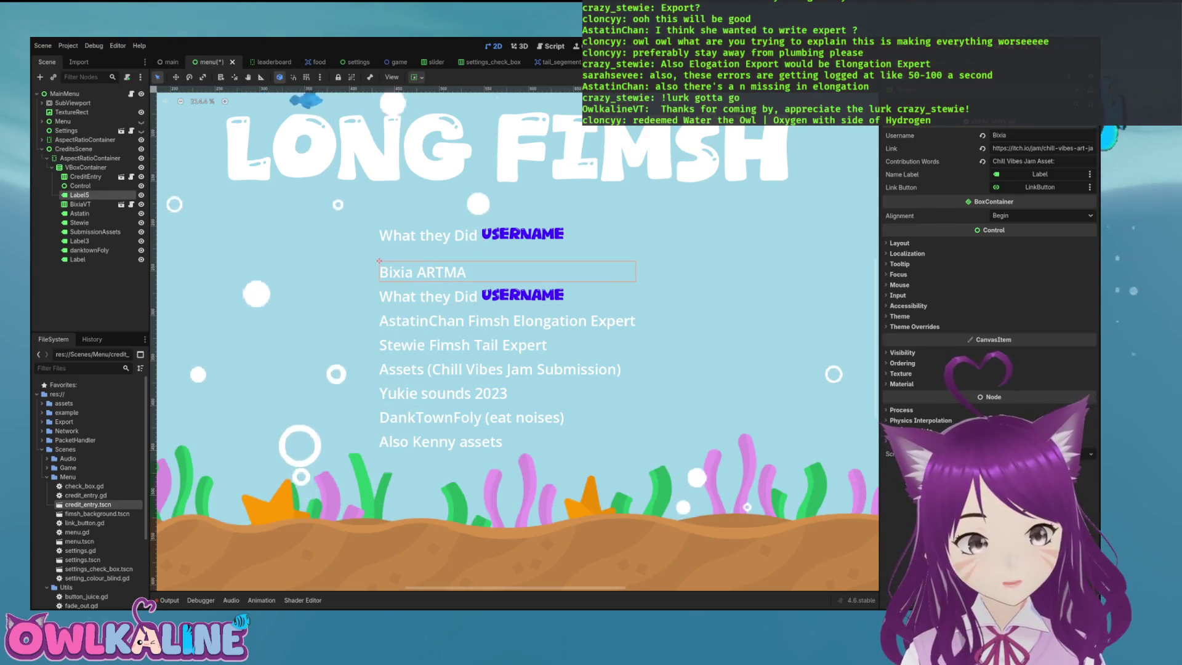
Inspect the art credit, the Elongation Expert line and the second credit entry
{"action": "left_click", "coordinate": [423, 272]}
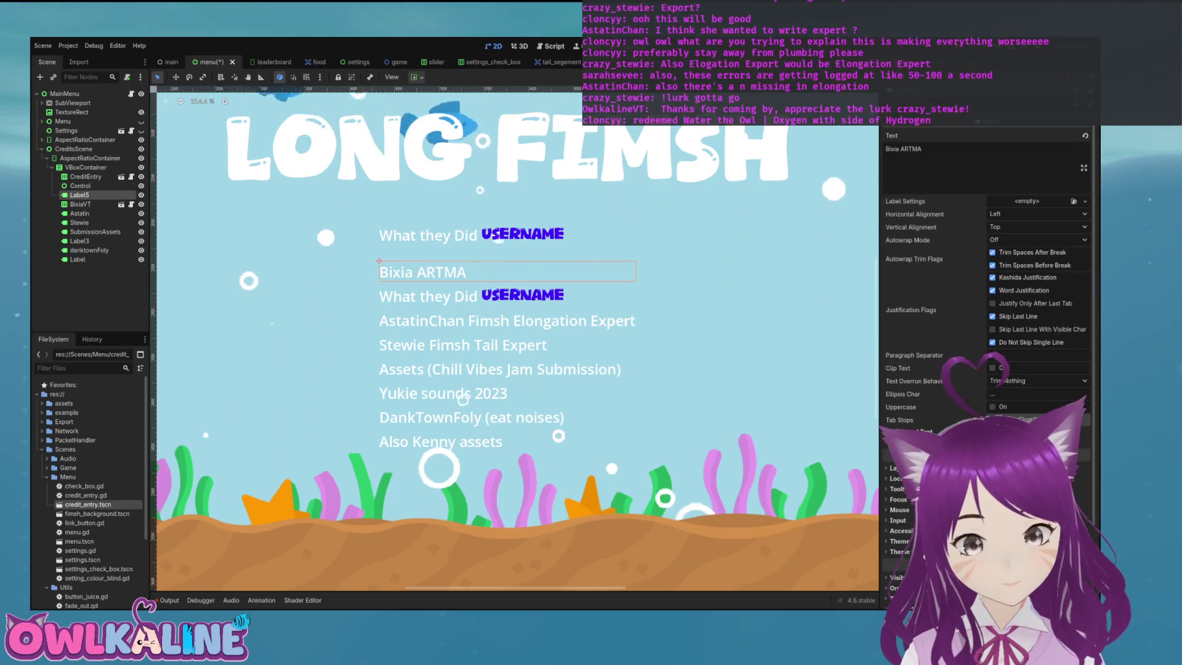
{"action": "left_click", "coordinate": [422, 321]}
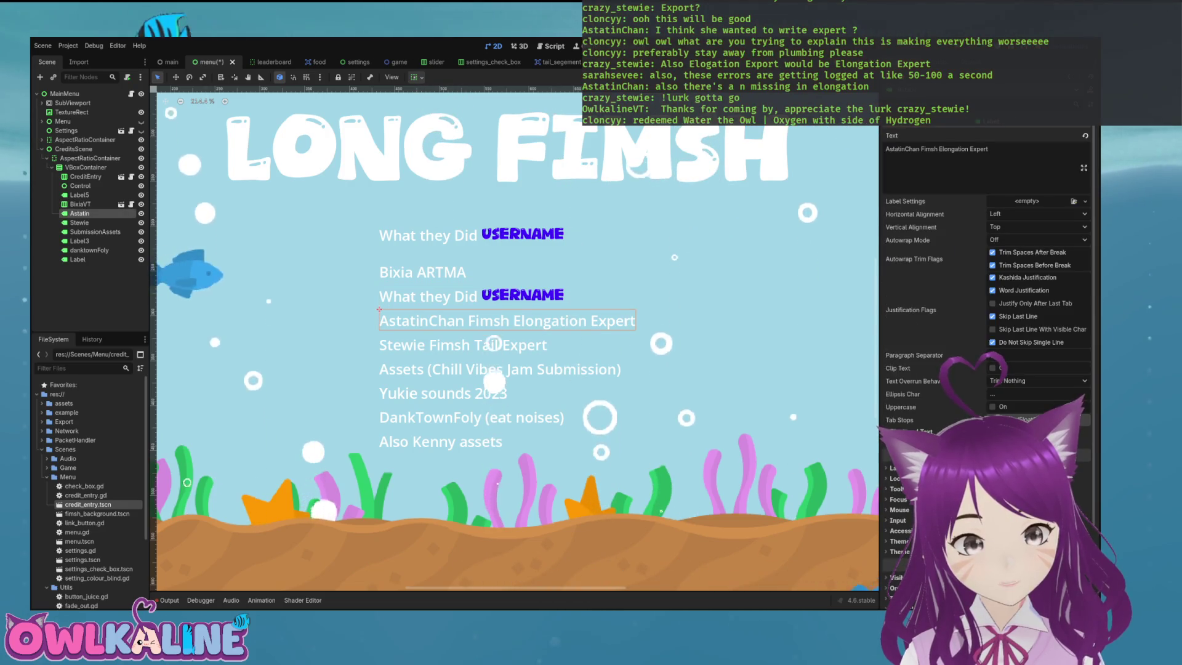
{"action": "left_click", "coordinate": [431, 296]}
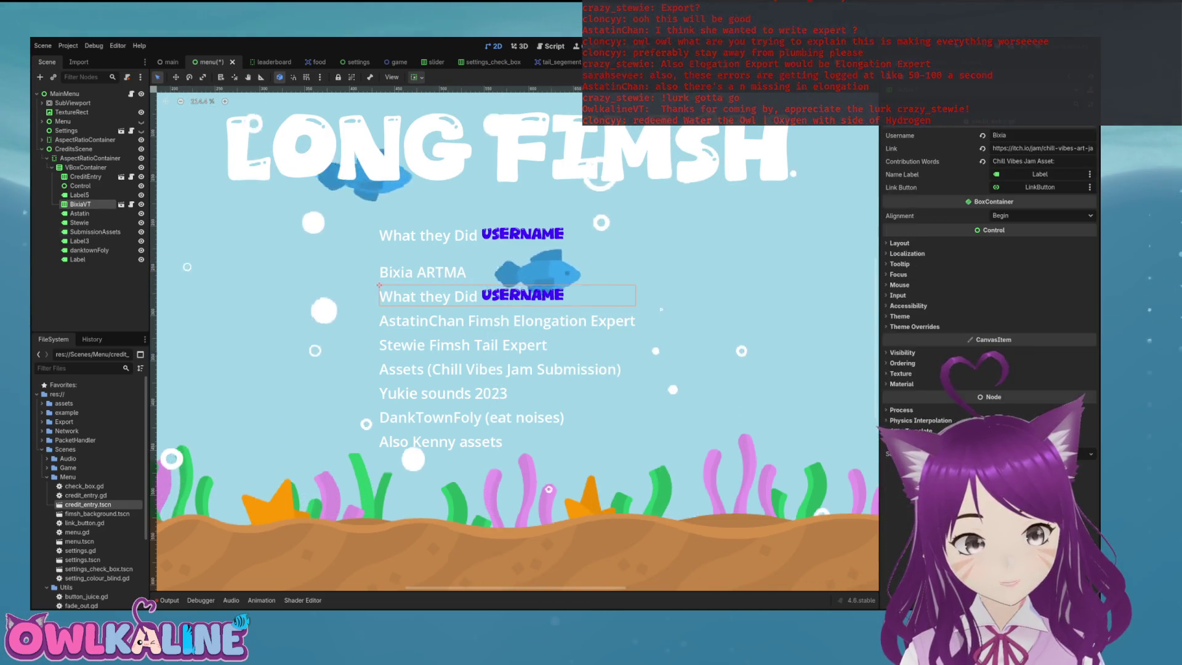
Instance a third CreditEntry and enter the Elongation Expert contributor's username and website link
{"action": "mouse_move", "coordinate": [88, 504]}
{"action": "left_mouse_down"}
{"action": "mouse_move", "coordinate": [119, 408]}
{"action": "mouse_move", "coordinate": [105, 208]}
{"action": "mouse_move", "coordinate": [96, 215]}
{"action": "left_mouse_up"}
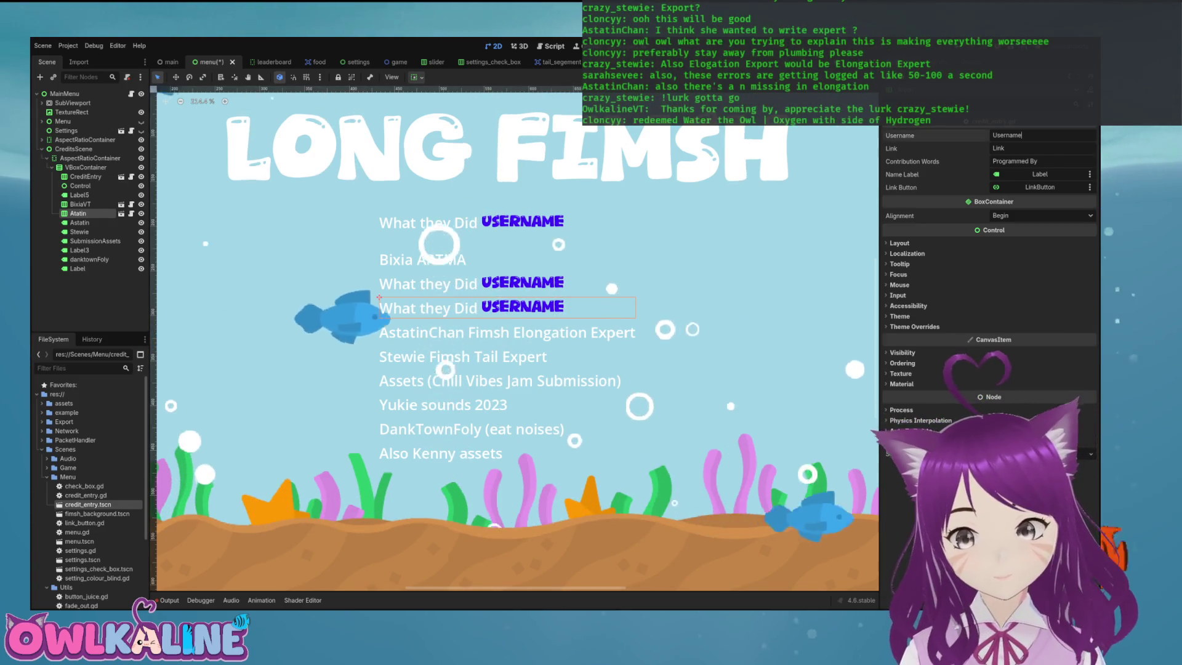
{"action": "type", "text": "Astat"}
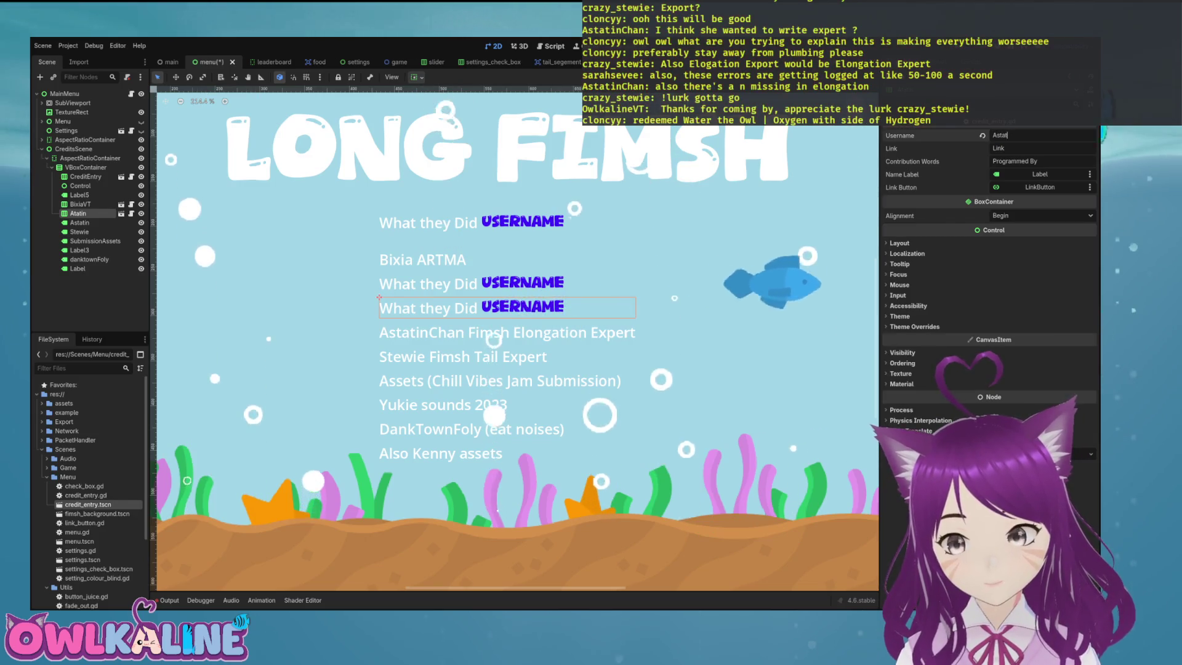
{"action": "type", "text": "inChan"}
{"action": "key", "text": "Tab"}
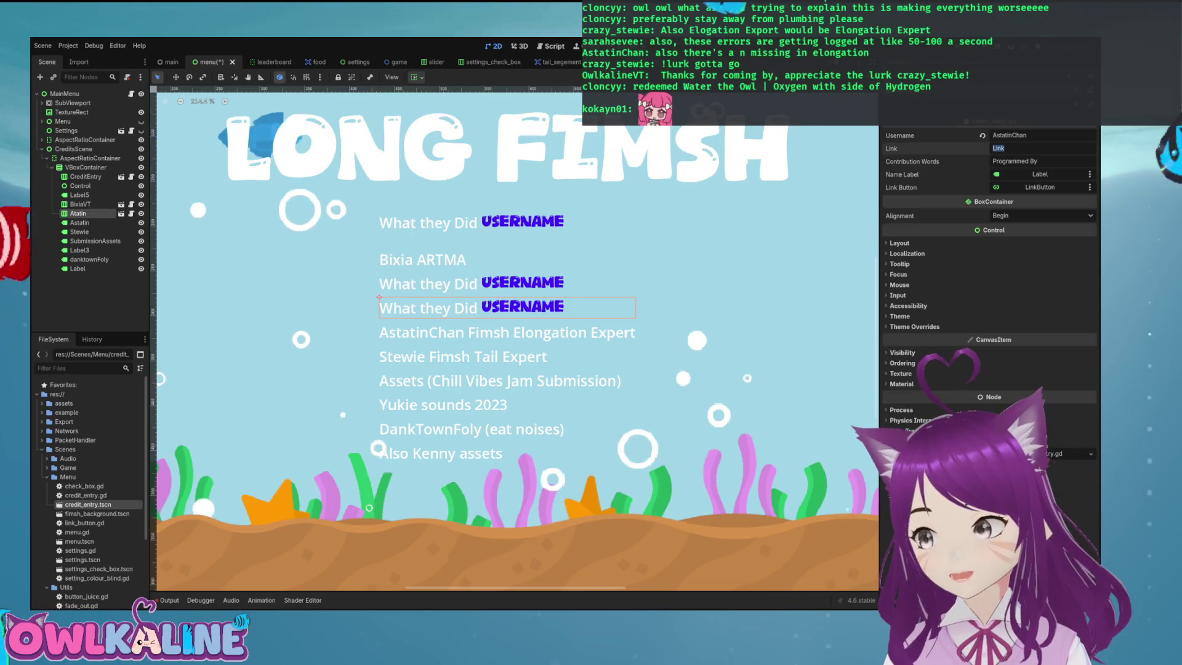
{"action": "left_click", "coordinate": [1004, 148]}
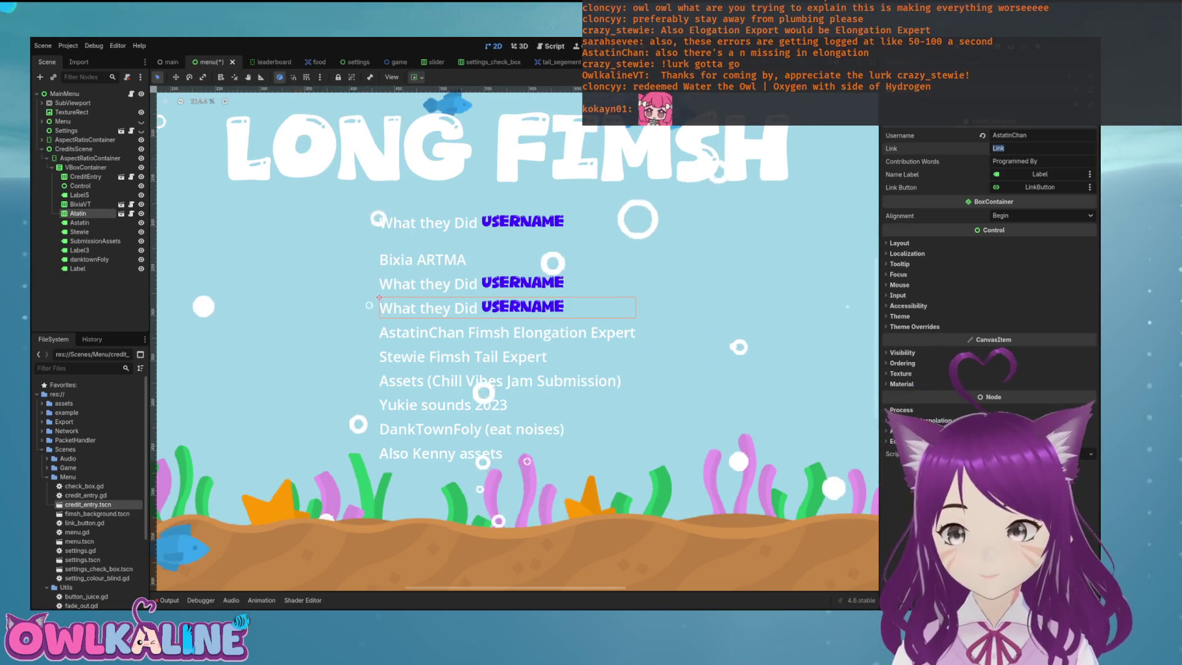
{"action": "left_click", "coordinate": [1014, 161]}
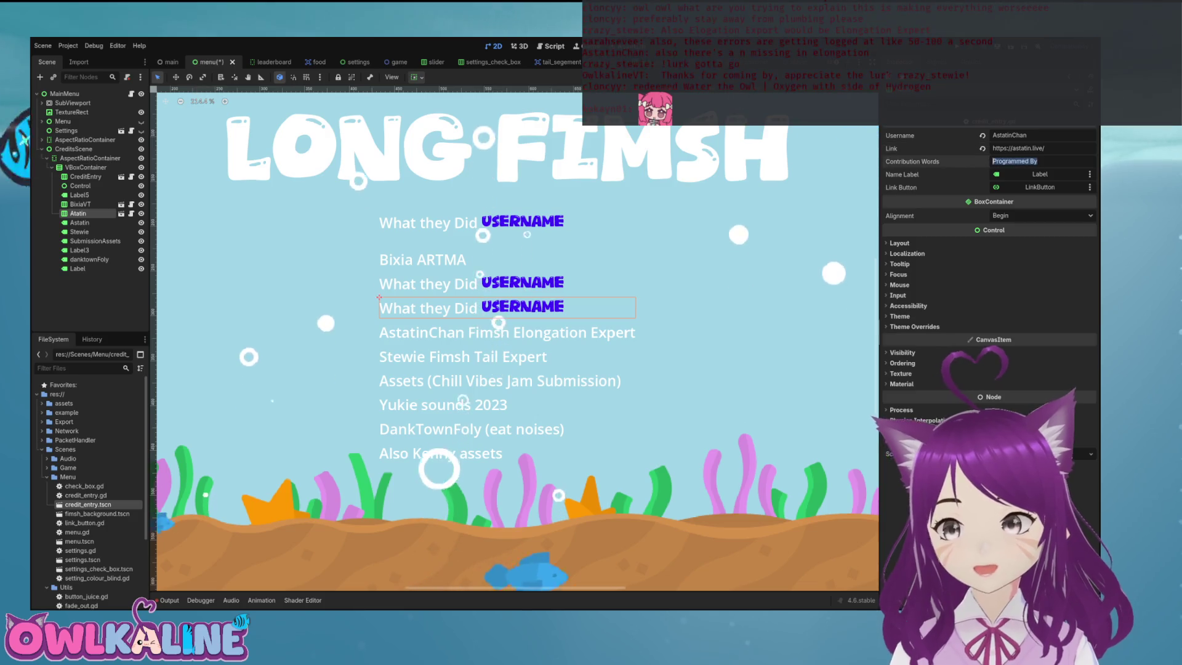
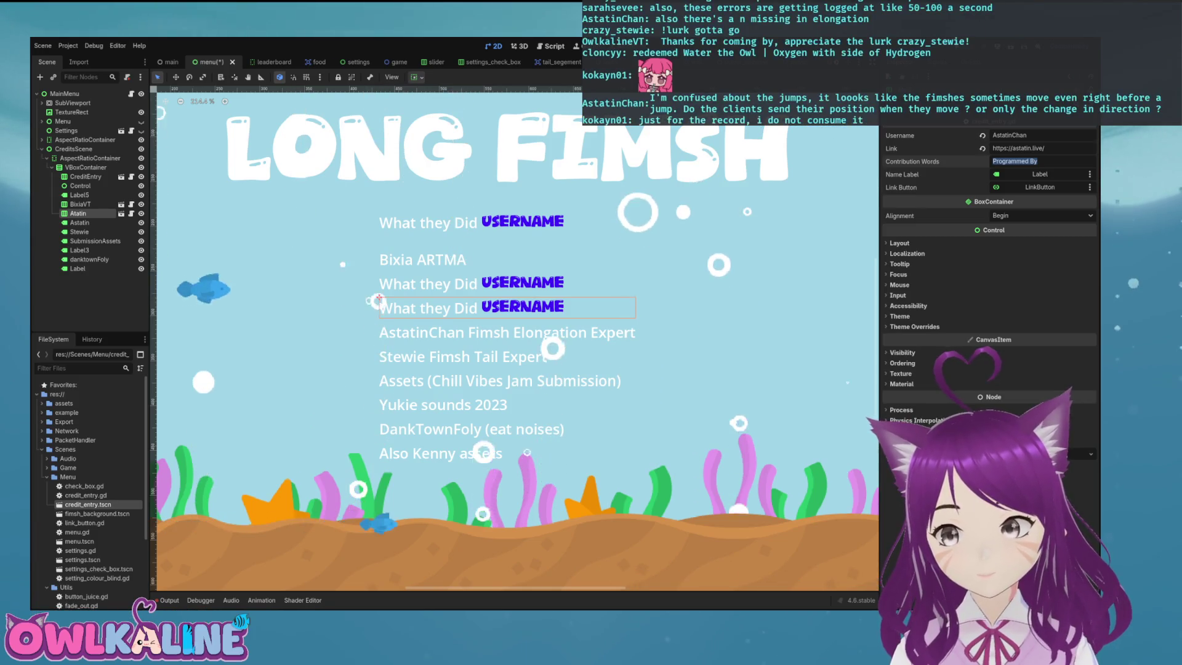
Change the Atatin entry's contribution words to 'Fimsh Elongation Expert' and save the scene
{"action": "key", "text": "BackSpace"}
{"action": "type", "text": "F"}
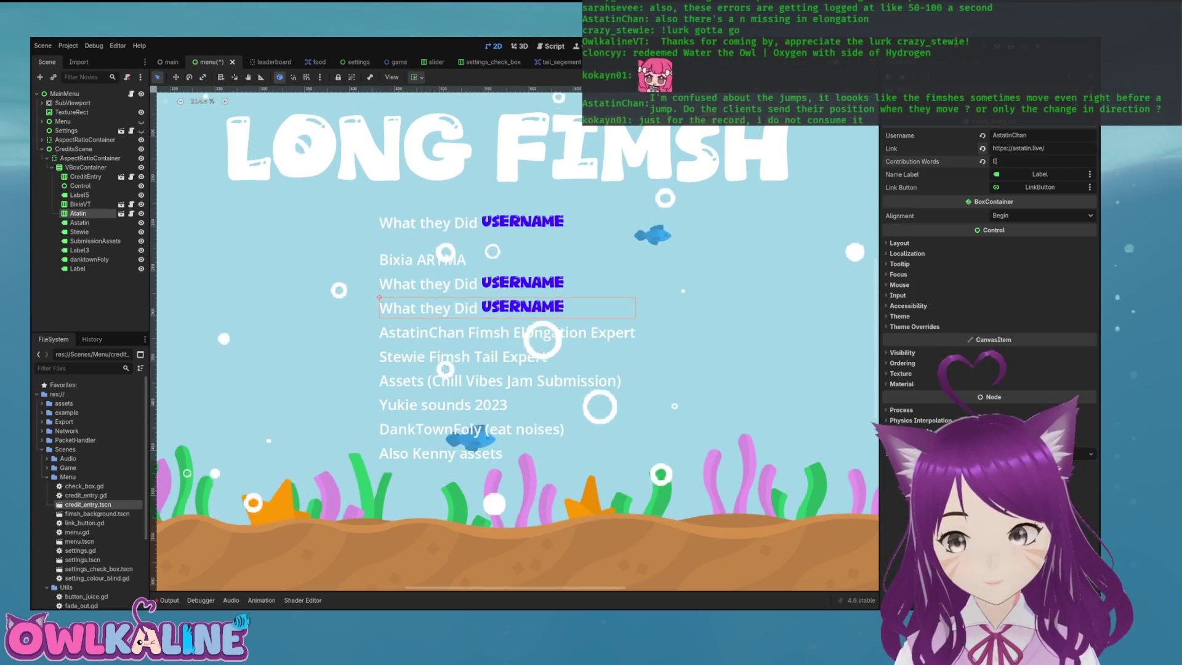
{"action": "type", "text": "imsh Elong"}
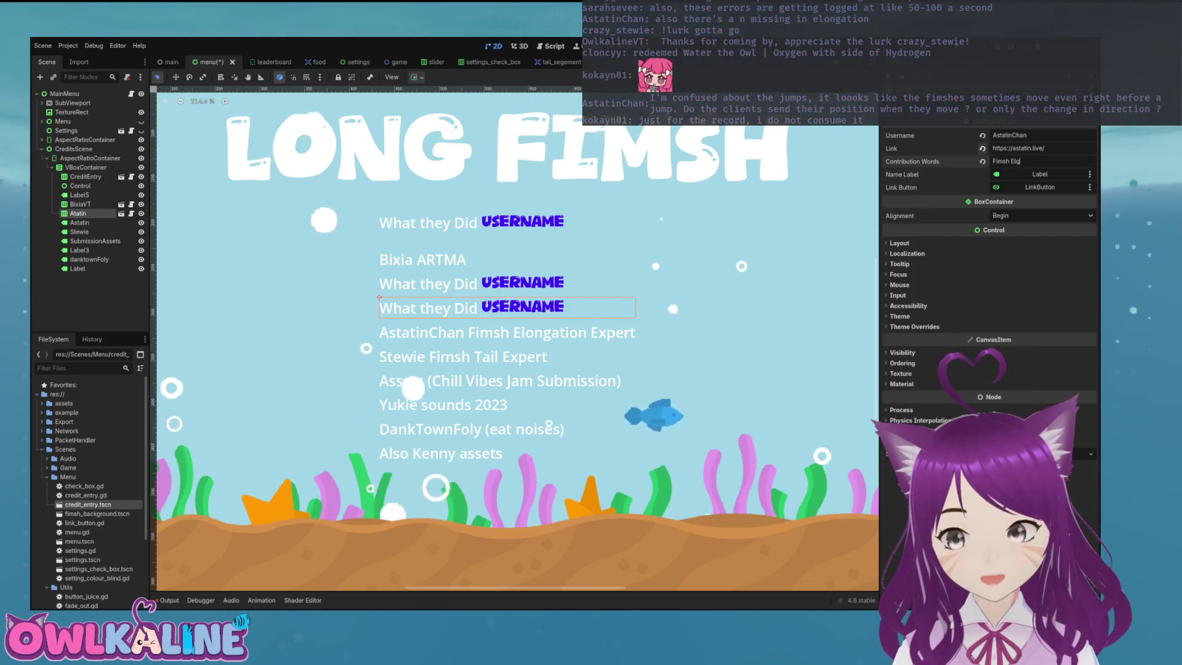
{"action": "type", "text": "ation Expe"}
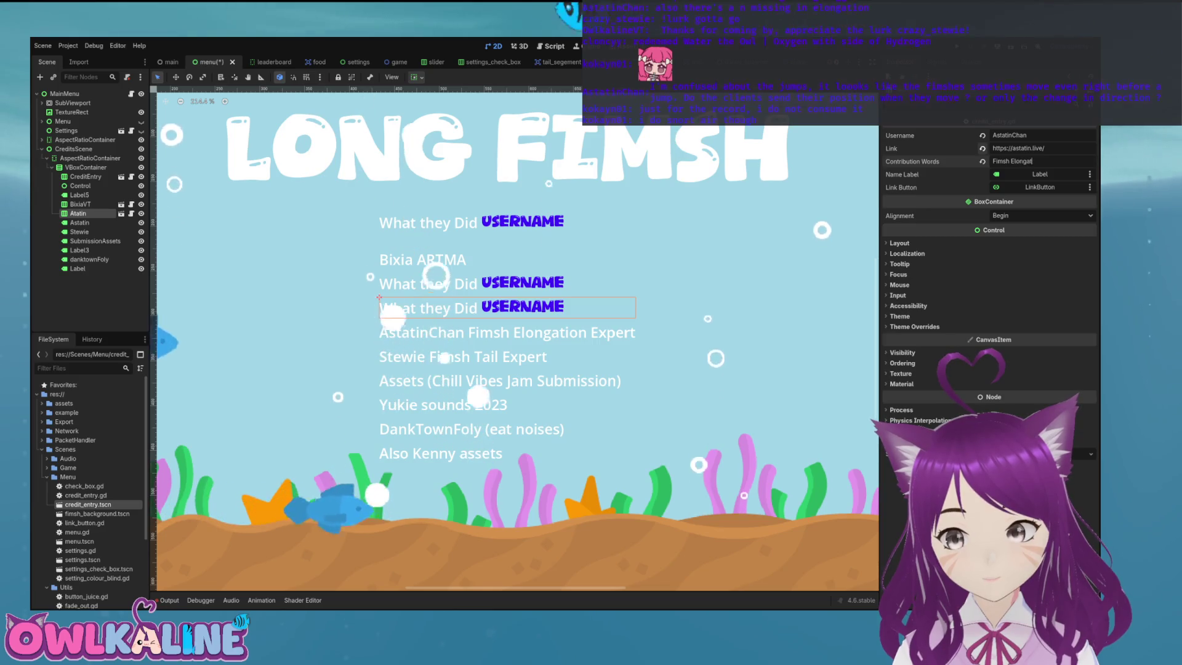
{"action": "type", "text": "rt"}
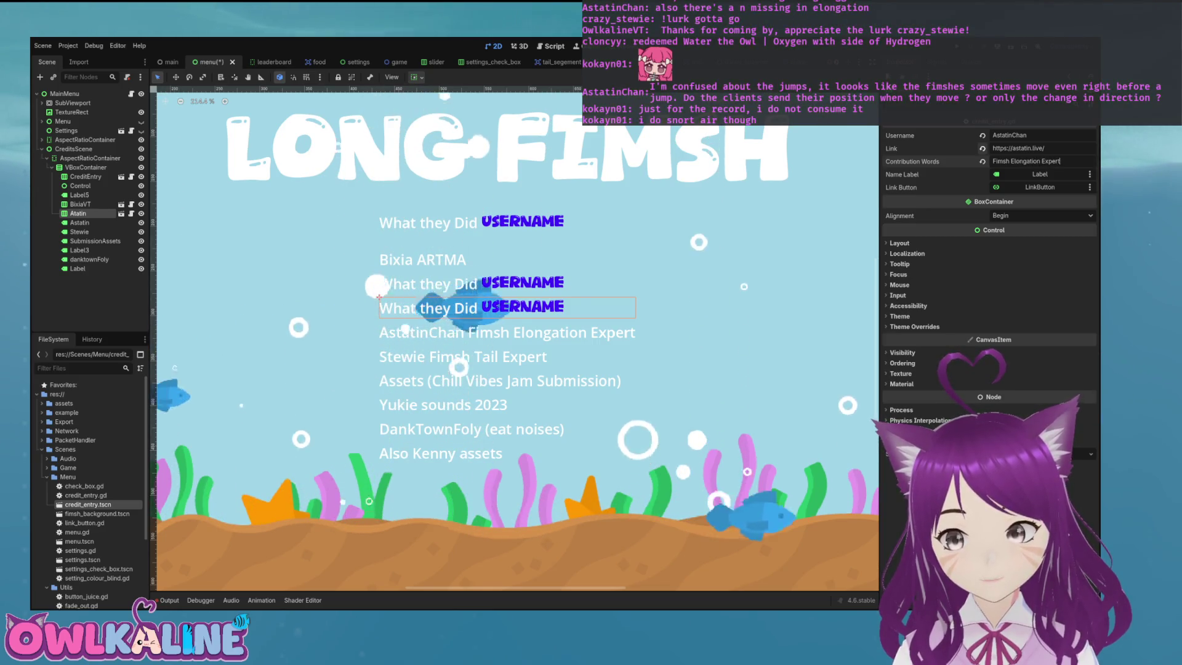
{"action": "key", "text": "ctrl+s"}
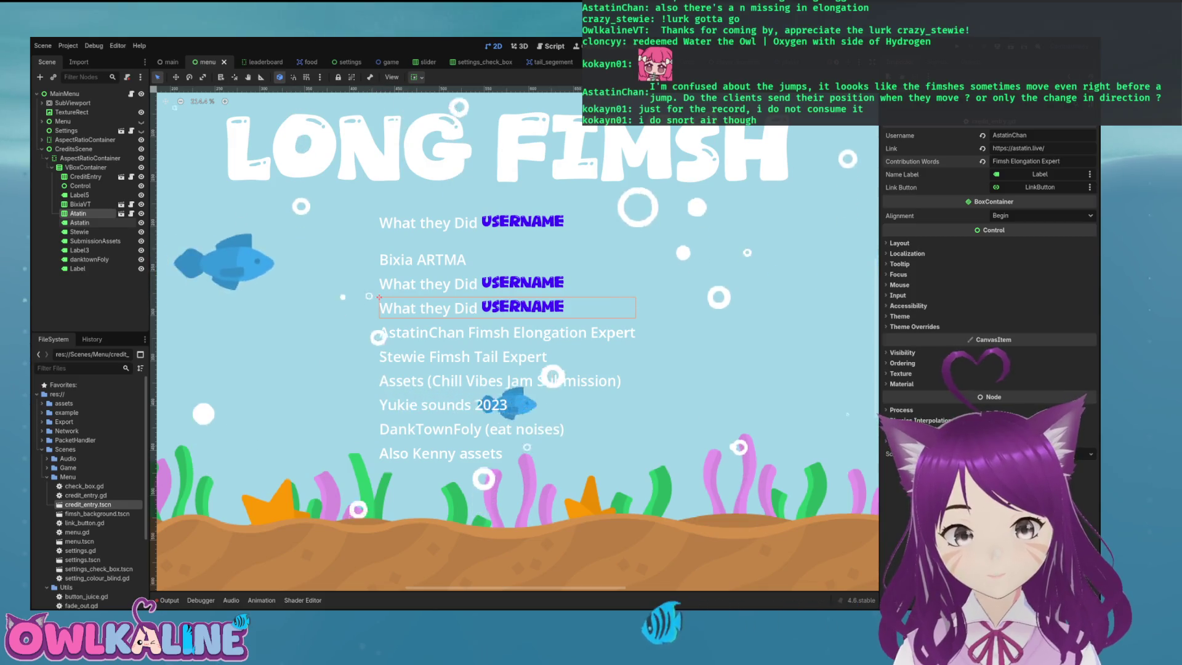
Duplicate the Atatin credit entry to create a new credit line
{"action": "left_click", "coordinate": [79, 222]}
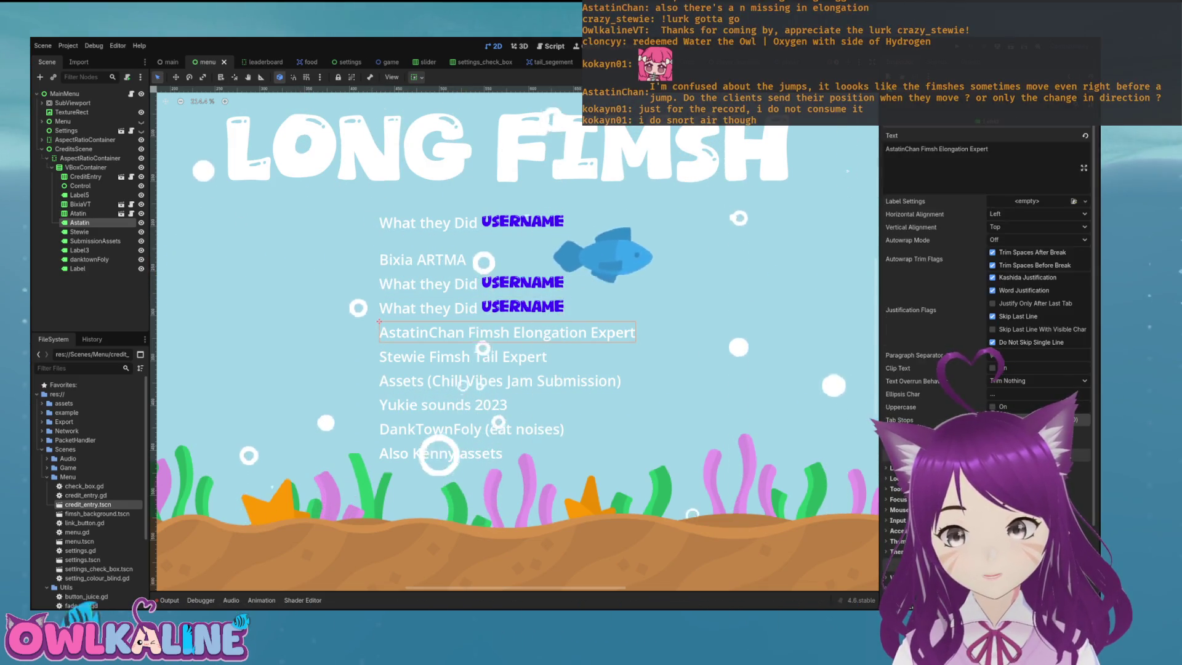
{"action": "left_click", "coordinate": [78, 213]}
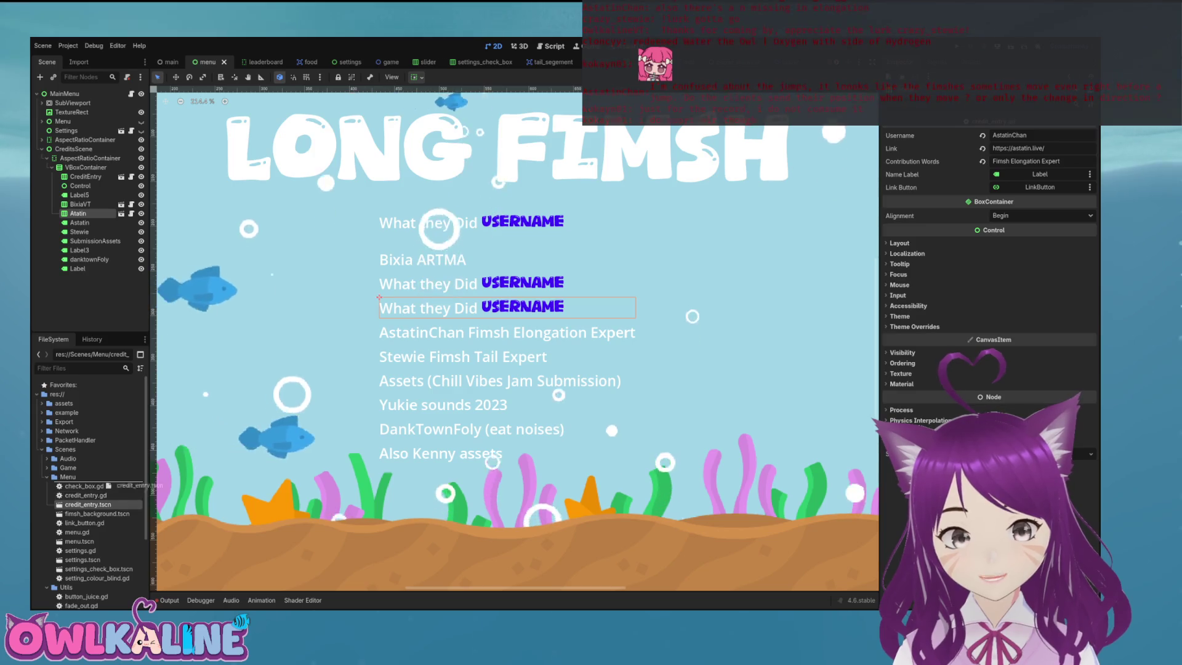
{"action": "key", "text": "ctrl+d"}
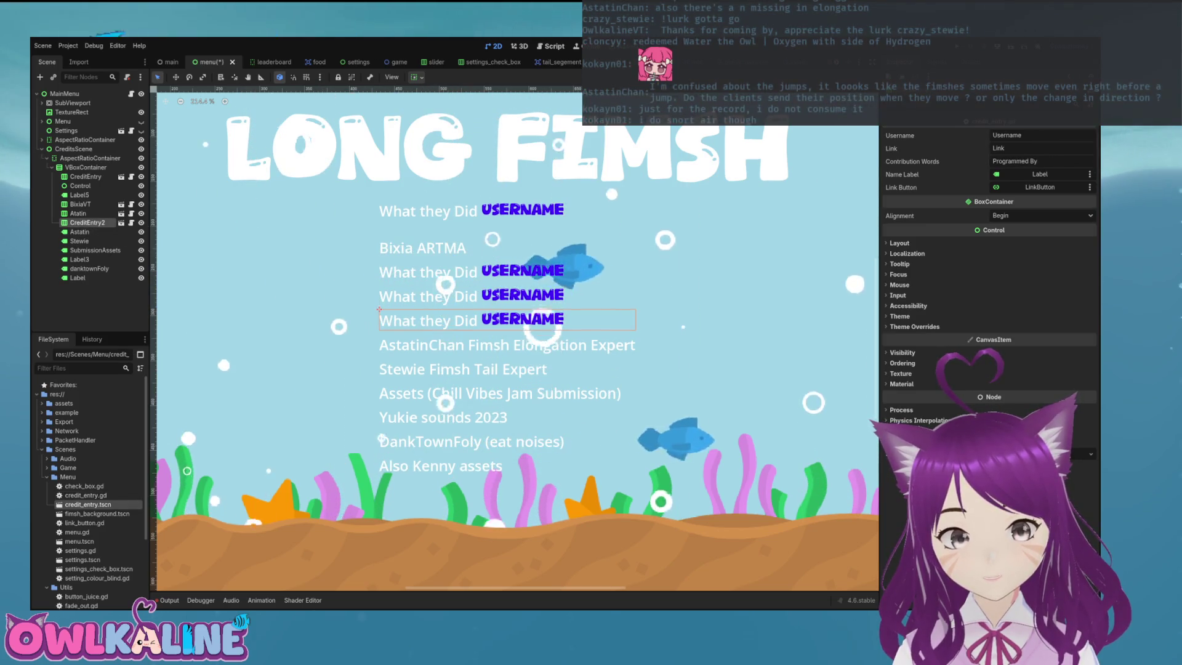
{"action": "double_click", "coordinate": [1006, 135]}
{"action": "type", "text": "Stewie"}
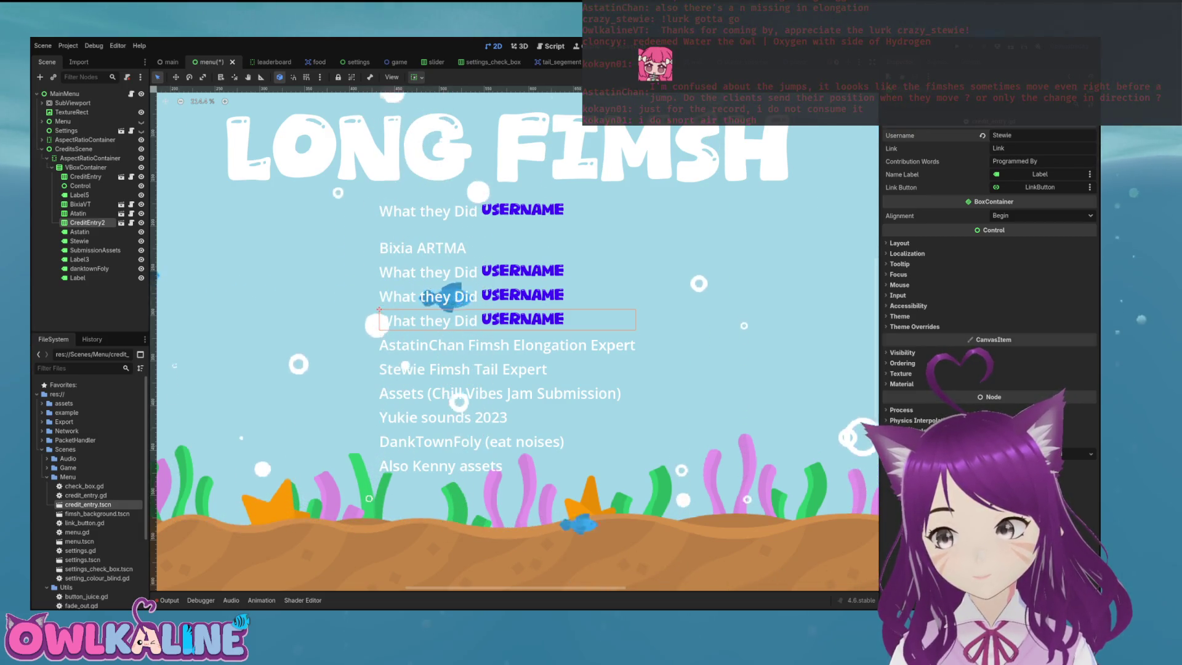
Give CreditEntry2 username Stewie, an empty link and 'Fimsh Tail Expert', save, then test-run the game
{"action": "key", "text": "Tab"}
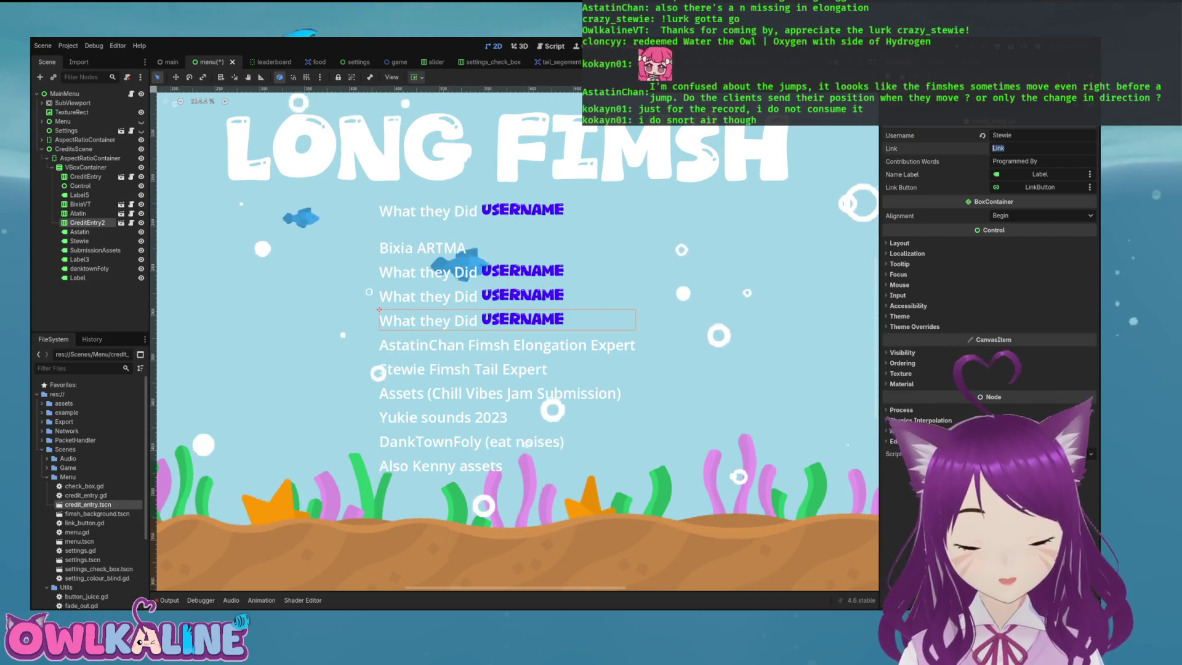
{"action": "key", "text": "BackSpace"}
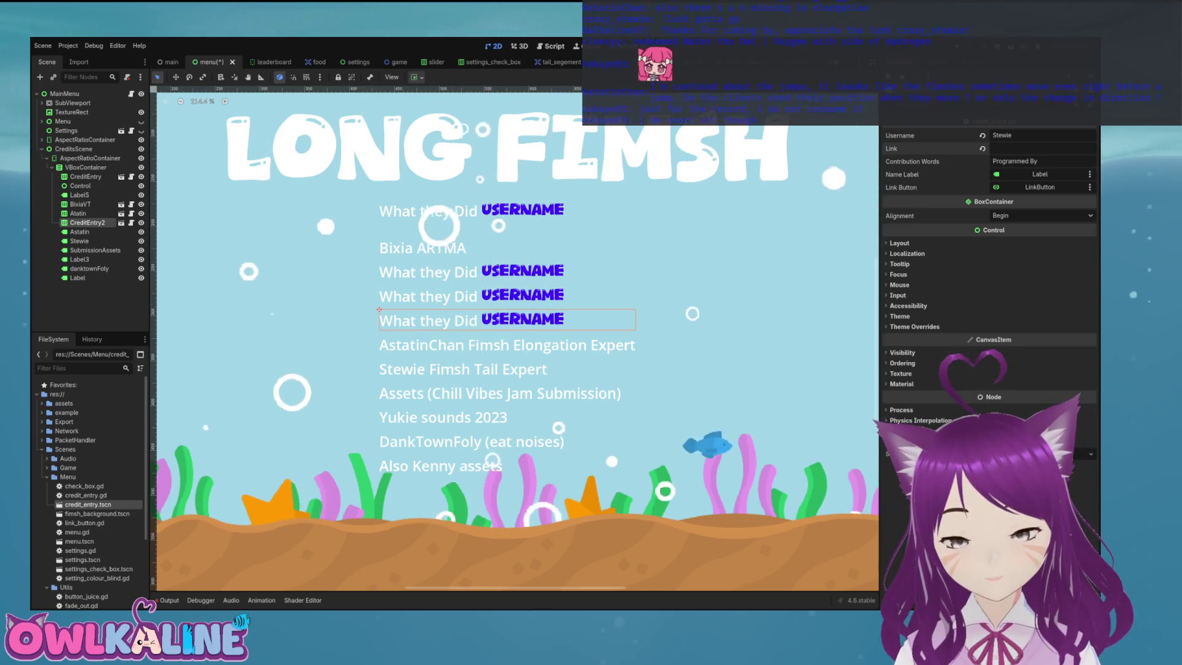
{"action": "key", "text": "Tab"}
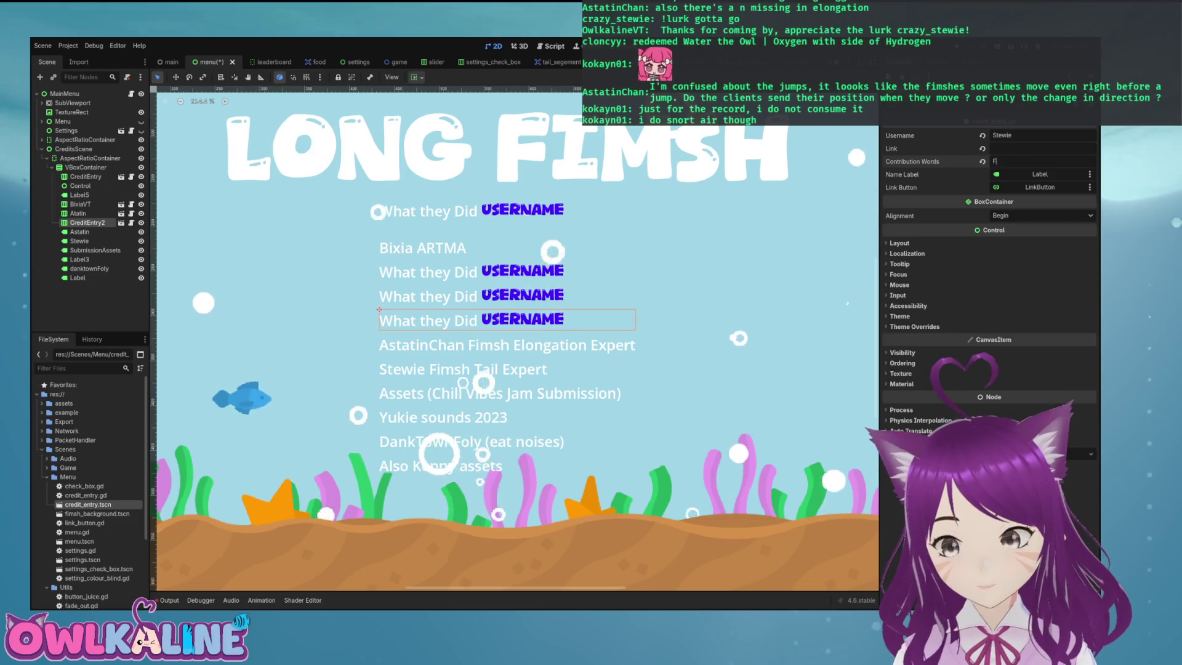
{"action": "type", "text": "Tail Expert"}
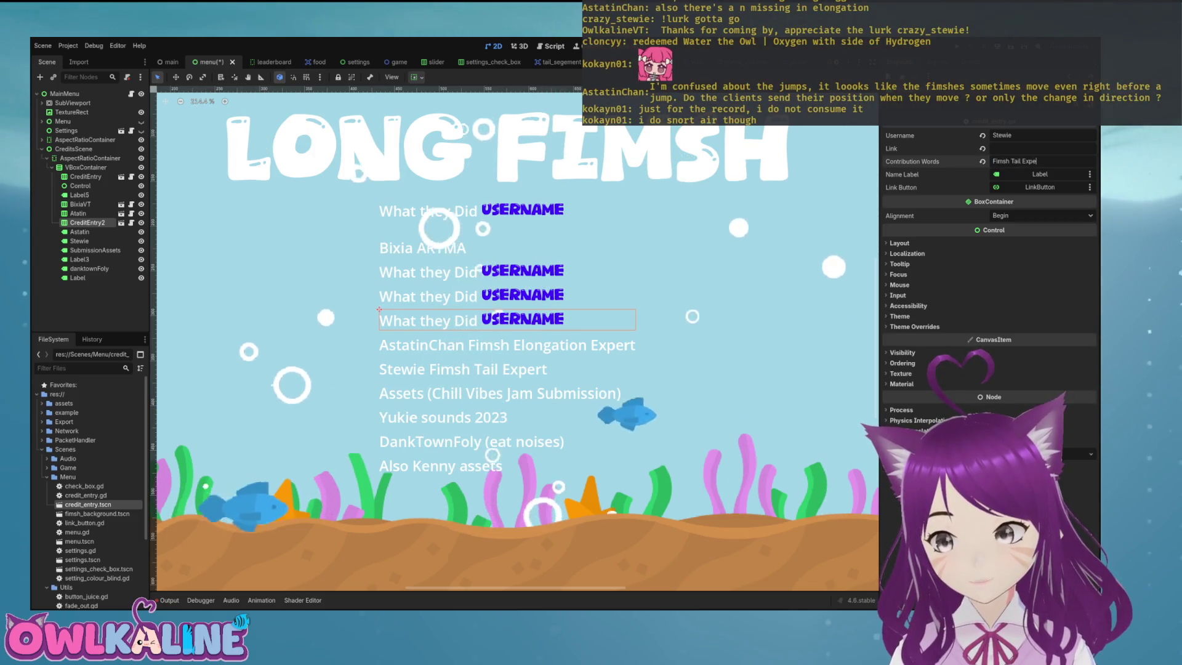
{"action": "key", "text": "ctrl+s"}
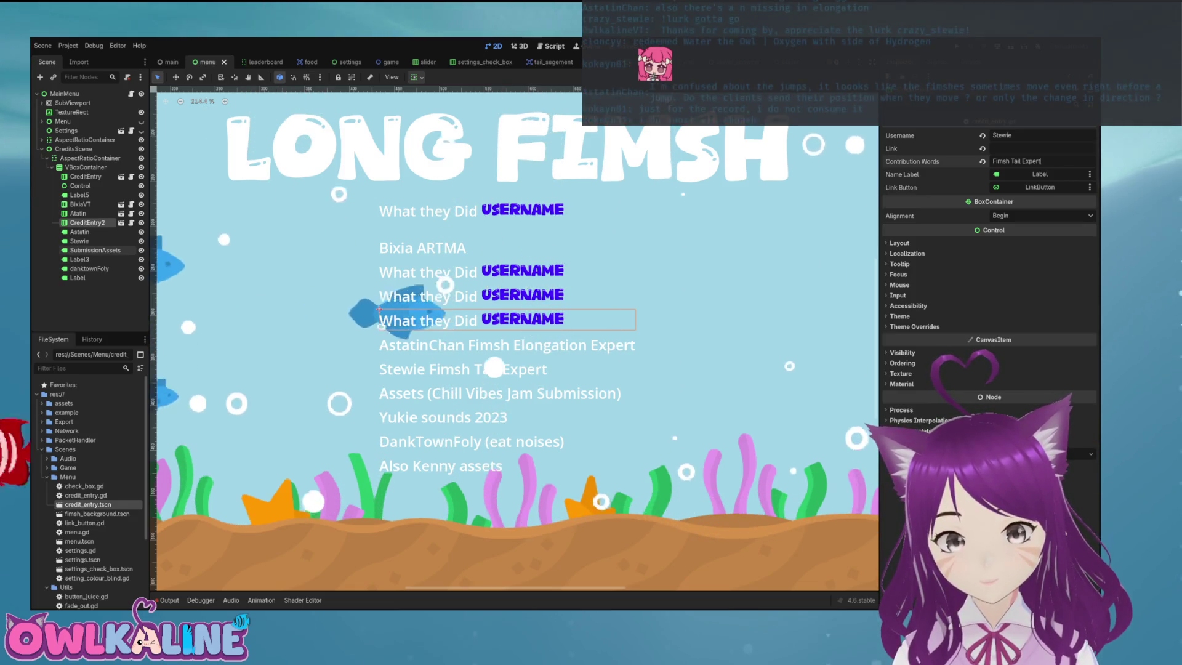
{"action": "key", "text": "F5"}
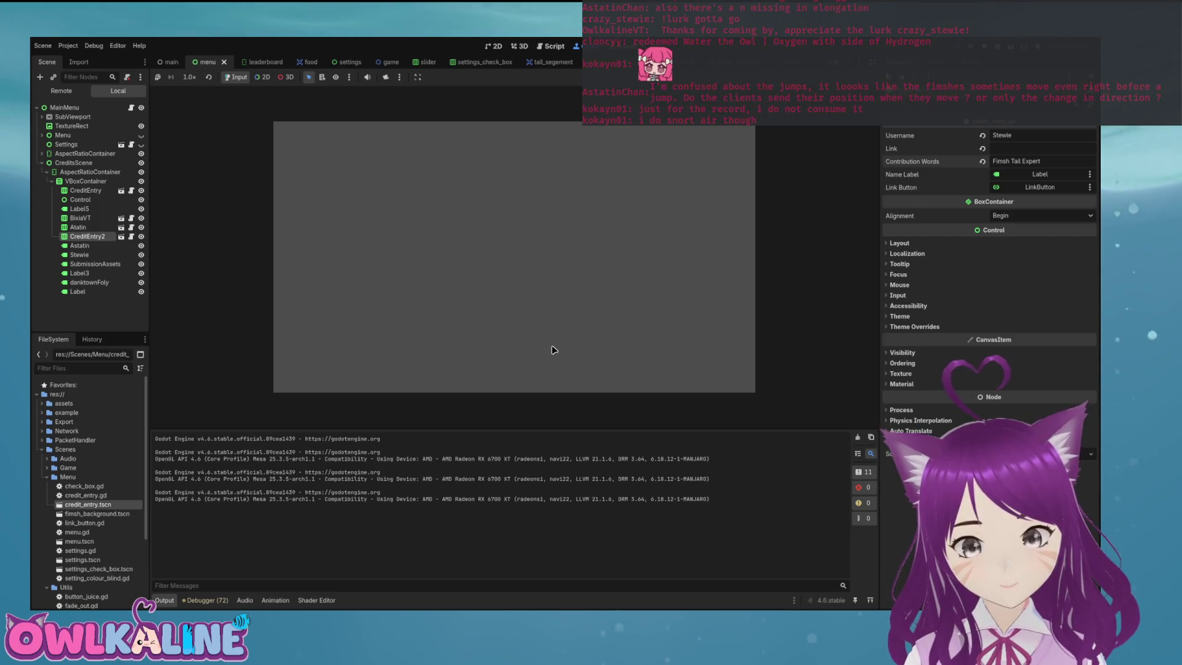
{"action": "key", "text": "F8"}
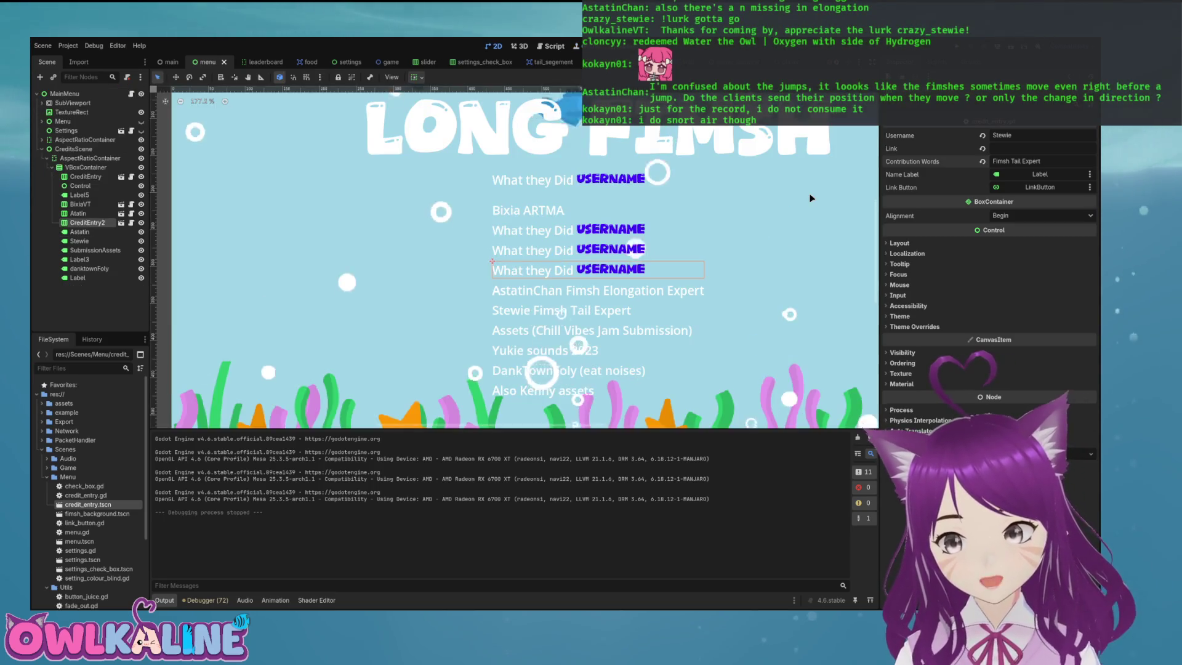
Change line 12 of credit_entry.gd to name_label.text = contribution_words, save, and run the game
{"action": "key", "text": "ctrl+F3"}
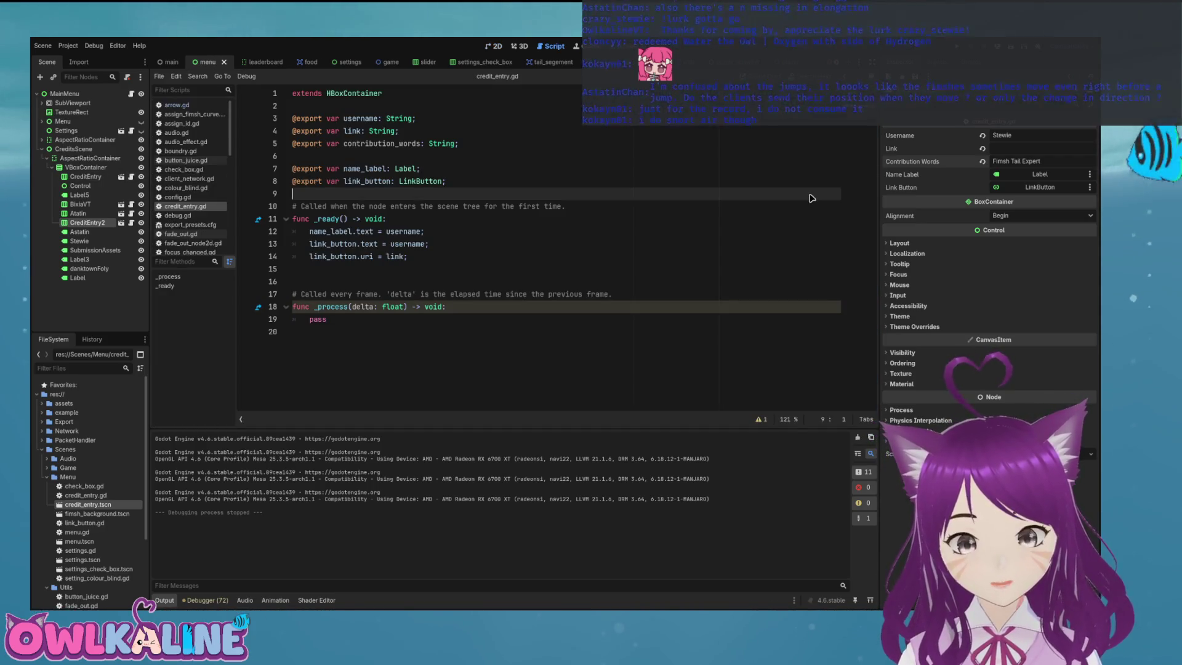
{"action": "left_click", "coordinate": [404, 231]}
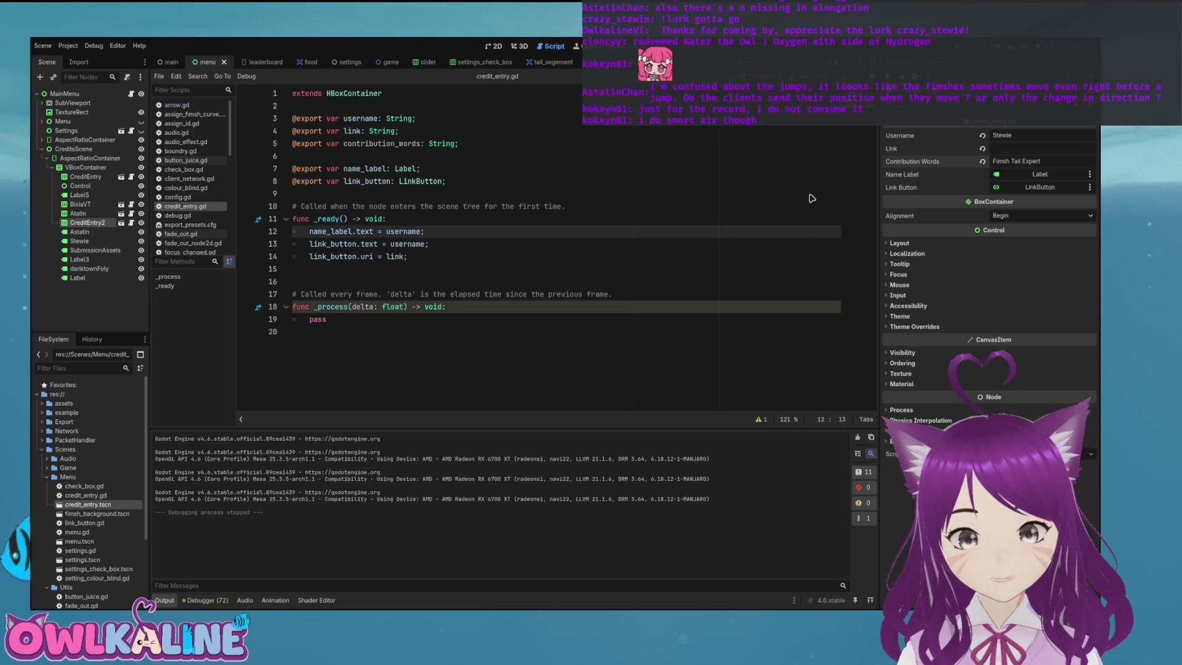
{"action": "key", "text": "Right"}
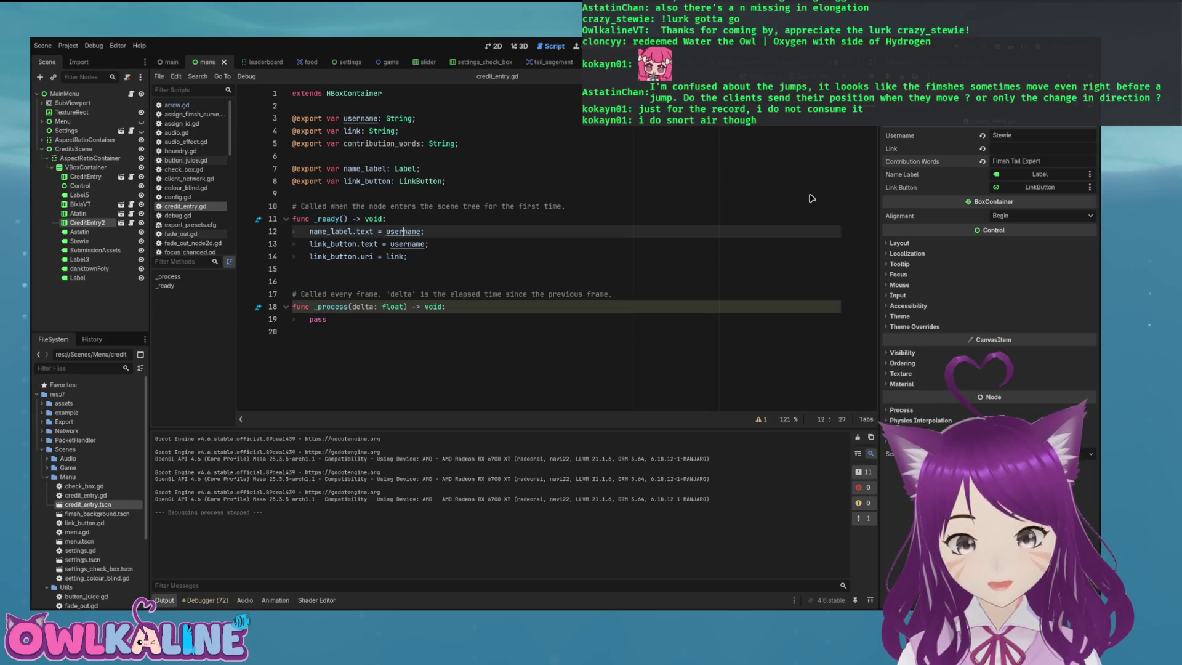
{"action": "key", "text": "ctrl+d"}
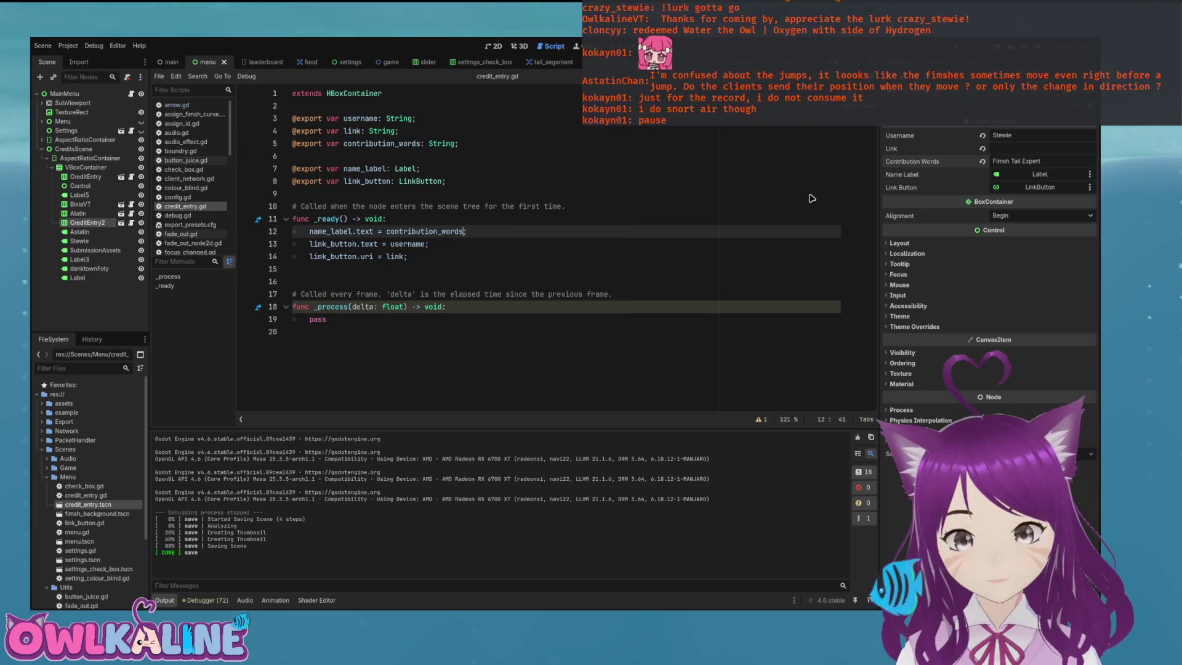
{"action": "key", "text": "Up"}
{"action": "key", "text": "ctrl+s"}
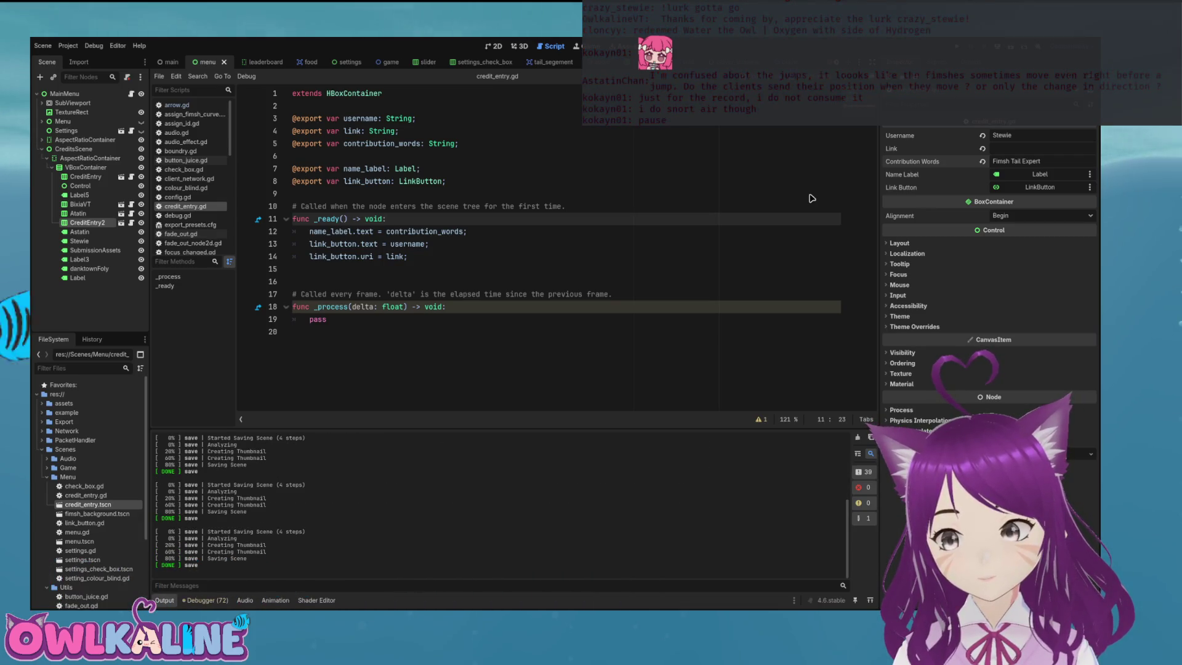
{"action": "key", "text": "F5"}
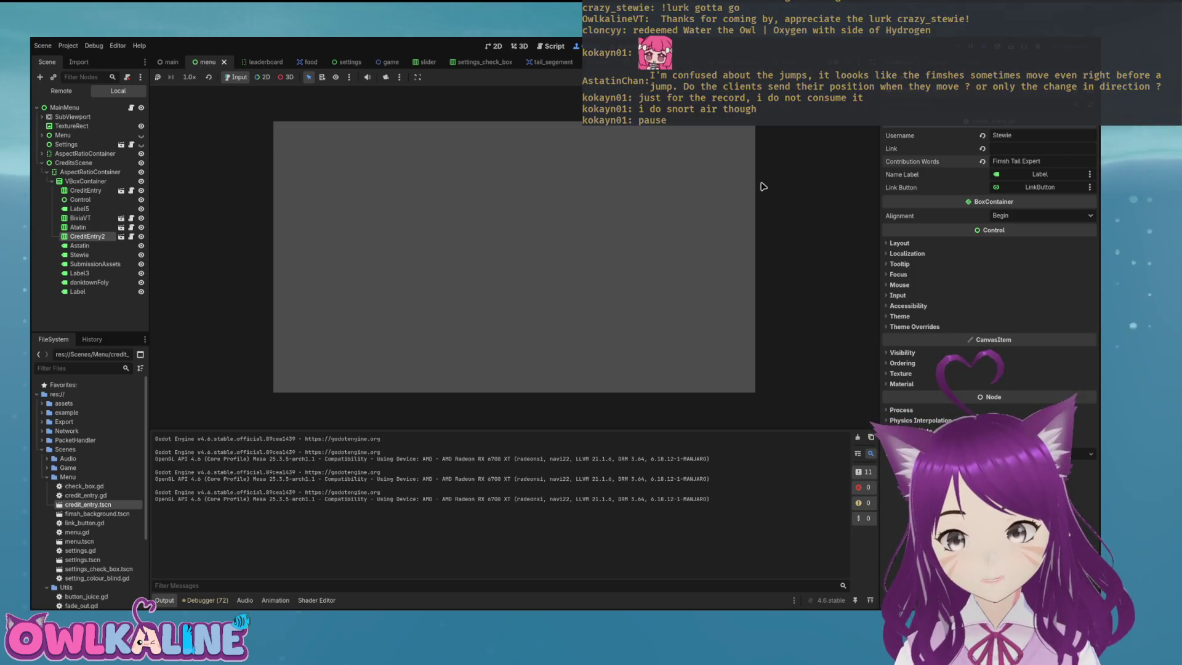
{"action": "key", "text": "F8"}
{"action": "key", "text": "ctrl+F1"}
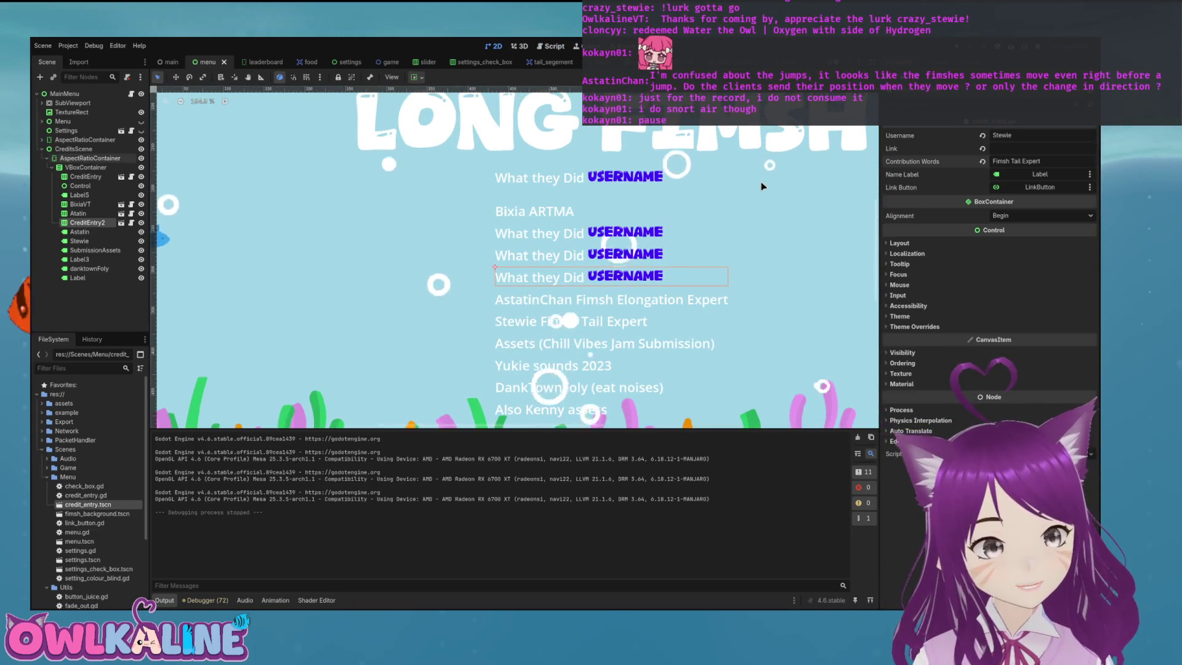
{"action": "scroll", "coordinate": [761, 186], "scroll_direction": "right", "scroll_amount": 1}
{"action": "scroll", "coordinate": [761, 182], "scroll_direction": "right", "scroll_amount": 3}
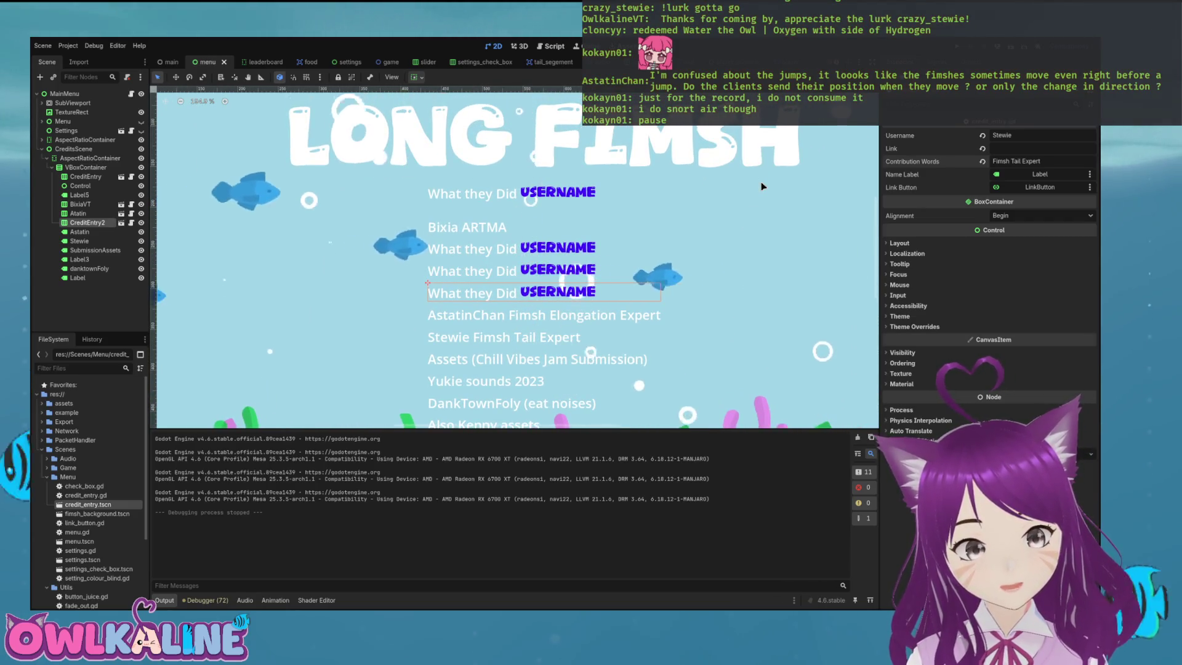
{"action": "key", "text": "Up"}
{"action": "key", "text": "Up"}
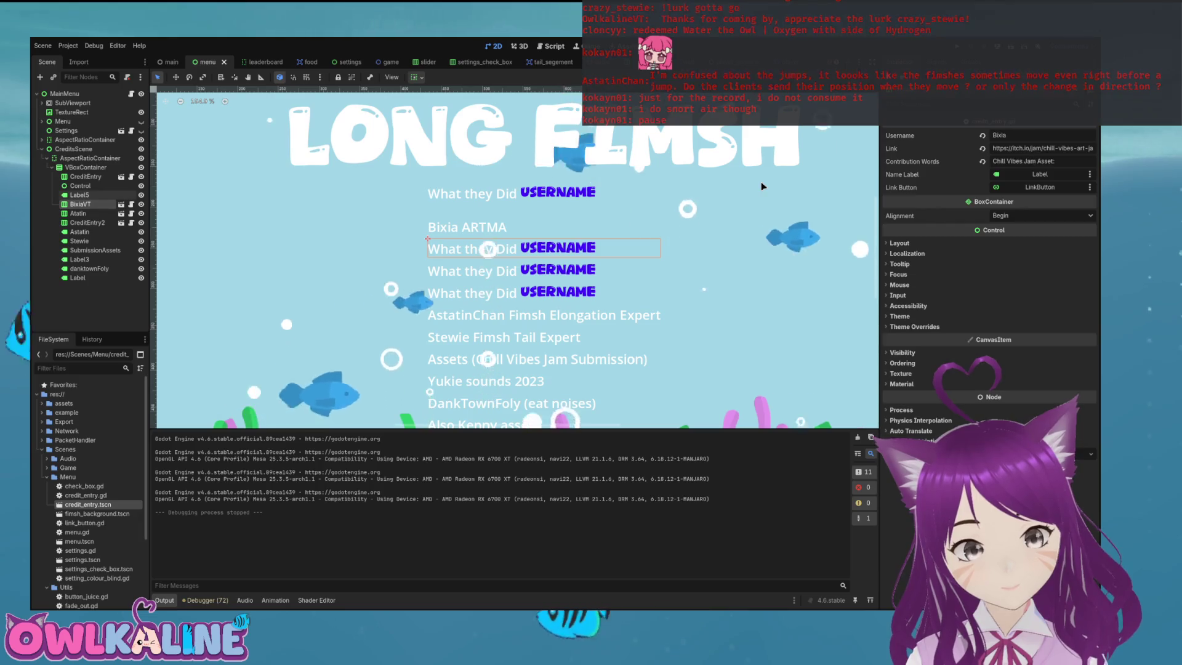
{"action": "key", "text": "Up"}
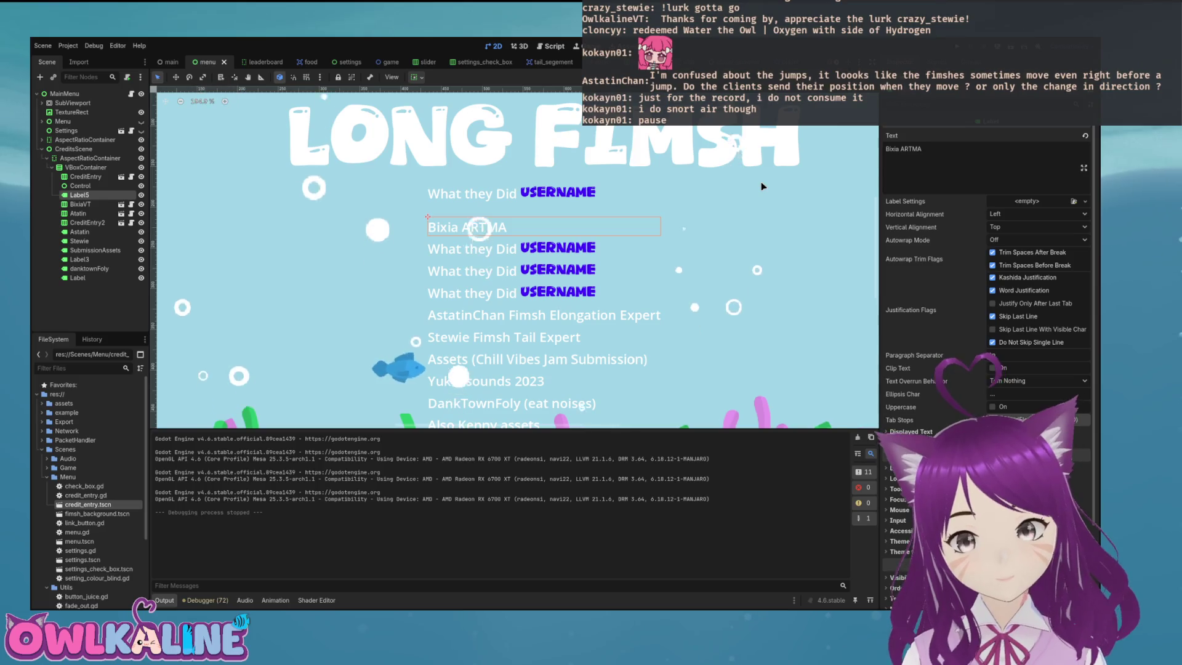
{"action": "key", "text": "F5"}
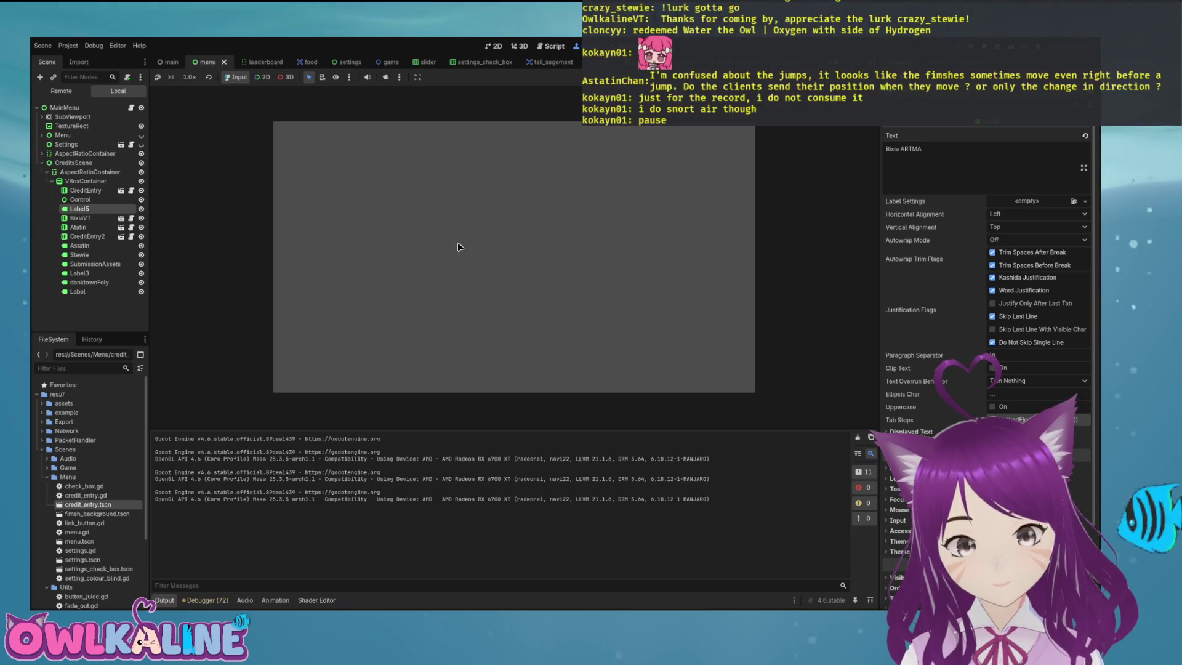
{"action": "key", "text": "F8"}
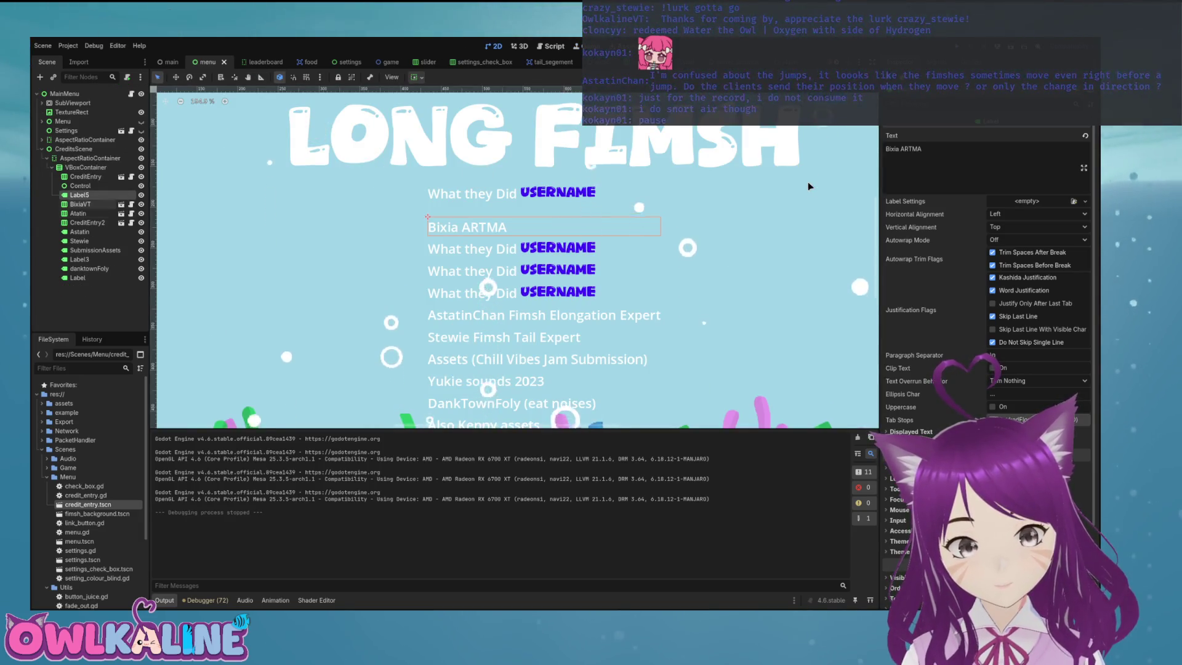
{"action": "key", "text": "Up"}
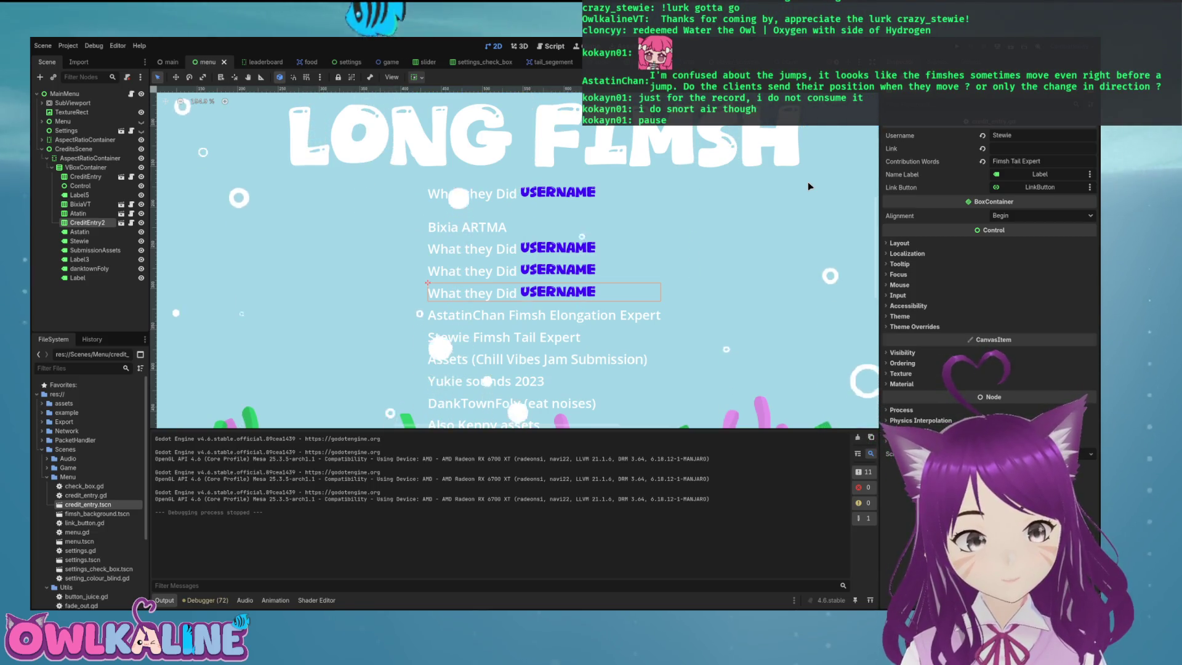
{"action": "key", "text": "F2"}
Rename the node Stewie2, clear its username and append 'Stewie' to its contribution words
{"action": "type", "text": "Stewie2"}
{"action": "key", "text": "Return"}
{"action": "key", "text": "Tab"}
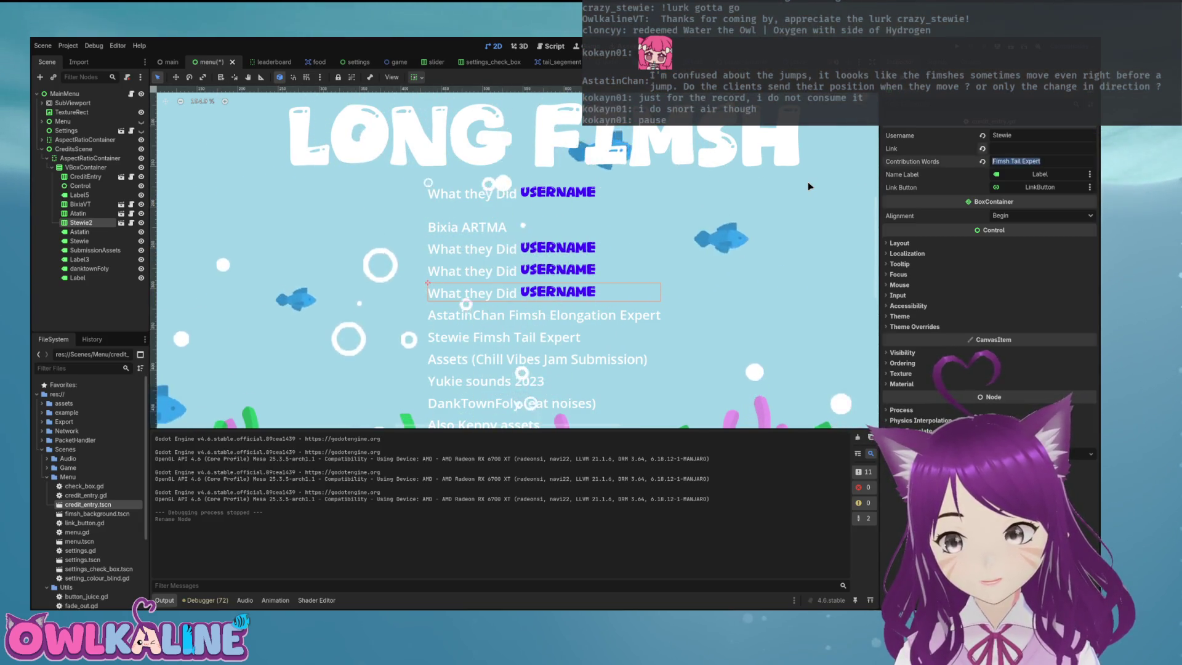
{"action": "key", "text": "shift+Tab"}
{"action": "key", "text": "shift+Tab"}
{"action": "key", "text": "ctrl+a"}
{"action": "key", "text": "BackSpace"}
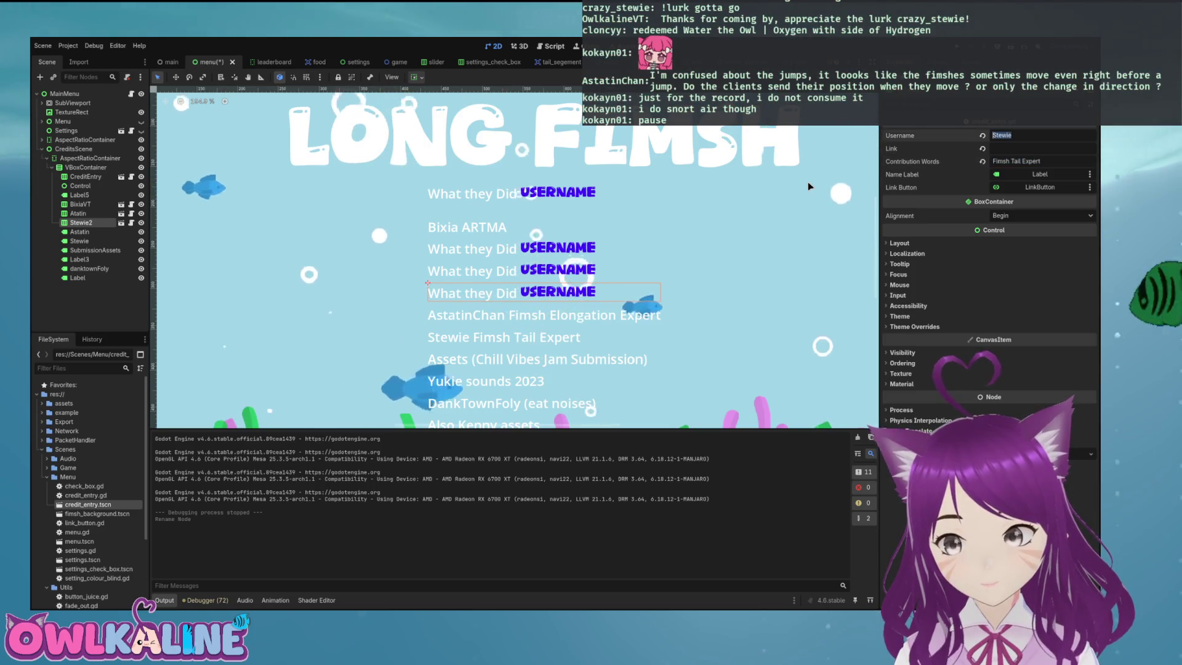
{"action": "key", "text": "Tab"}
{"action": "key", "text": "Tab"}
{"action": "key", "text": "End"}
{"action": "type", "text": "Stewie"}
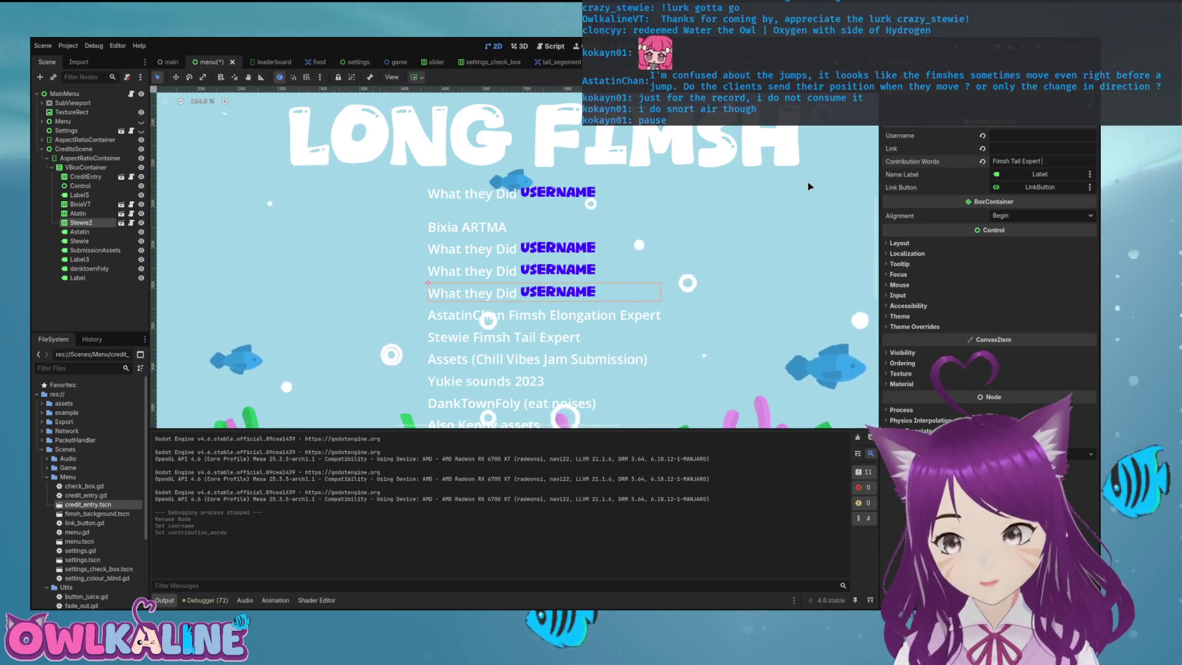
{"action": "key", "text": "ctrl+s"}
Test-run the game, then undo both field edits to restore username Stewie
{"action": "key", "text": "F5"}
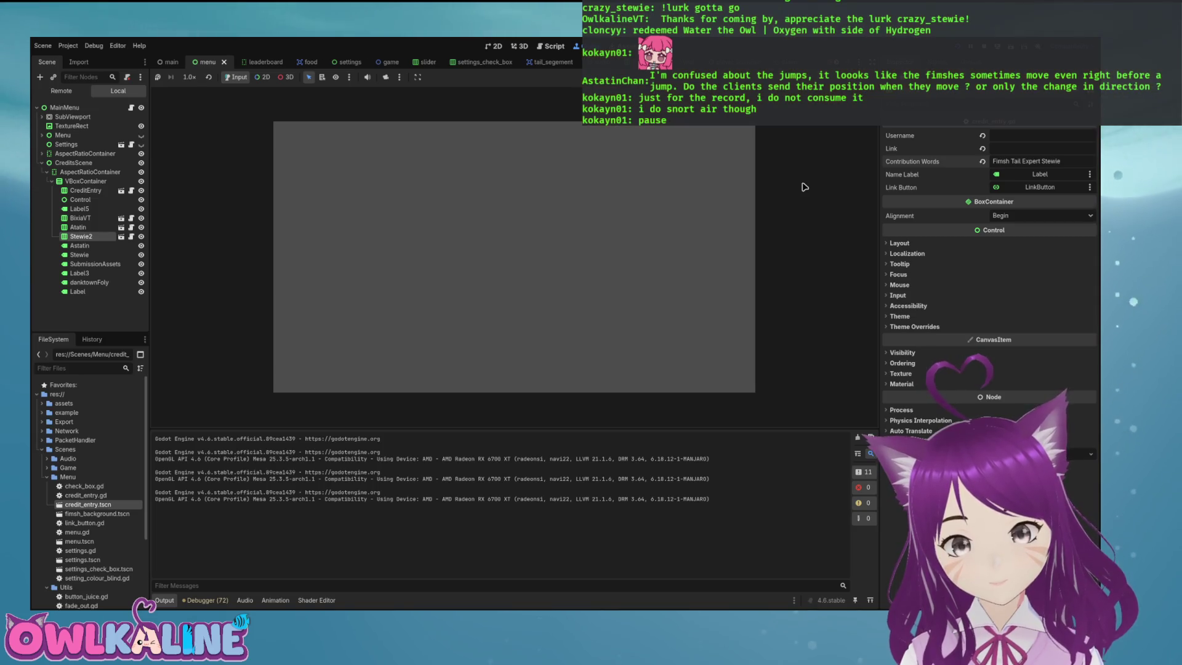
{"action": "key", "text": "F8"}
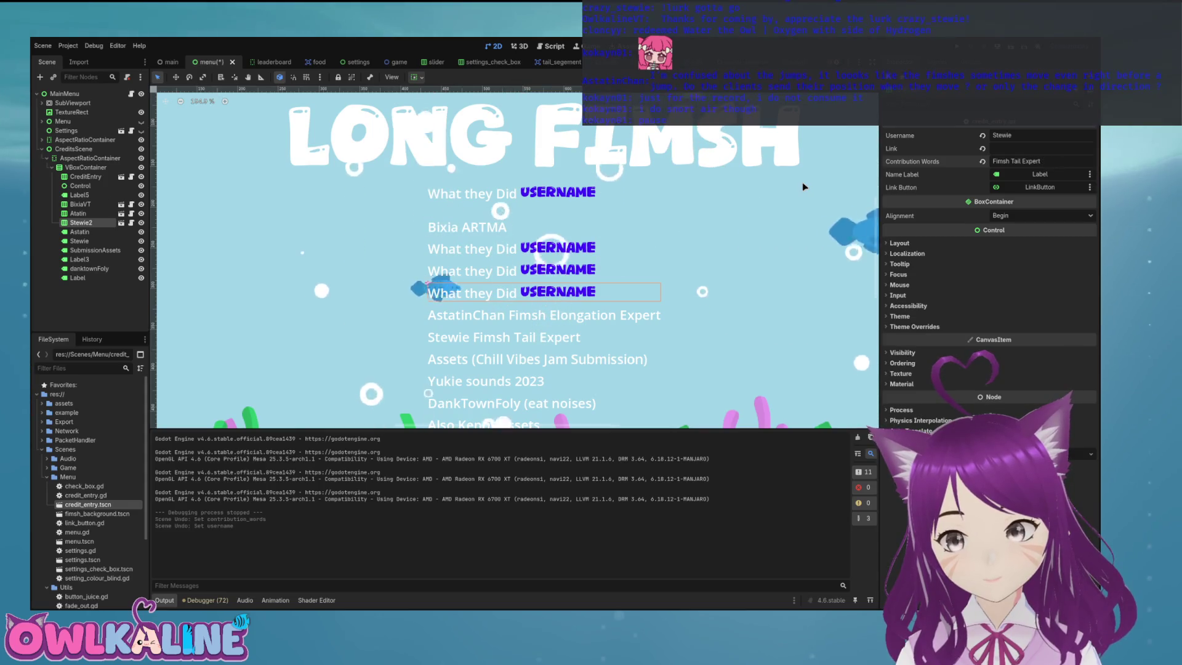
{"action": "key", "text": "ctrl+z"}
{"action": "key", "text": "ctrl+z"}
{"action": "key", "text": "ctrl+s"}
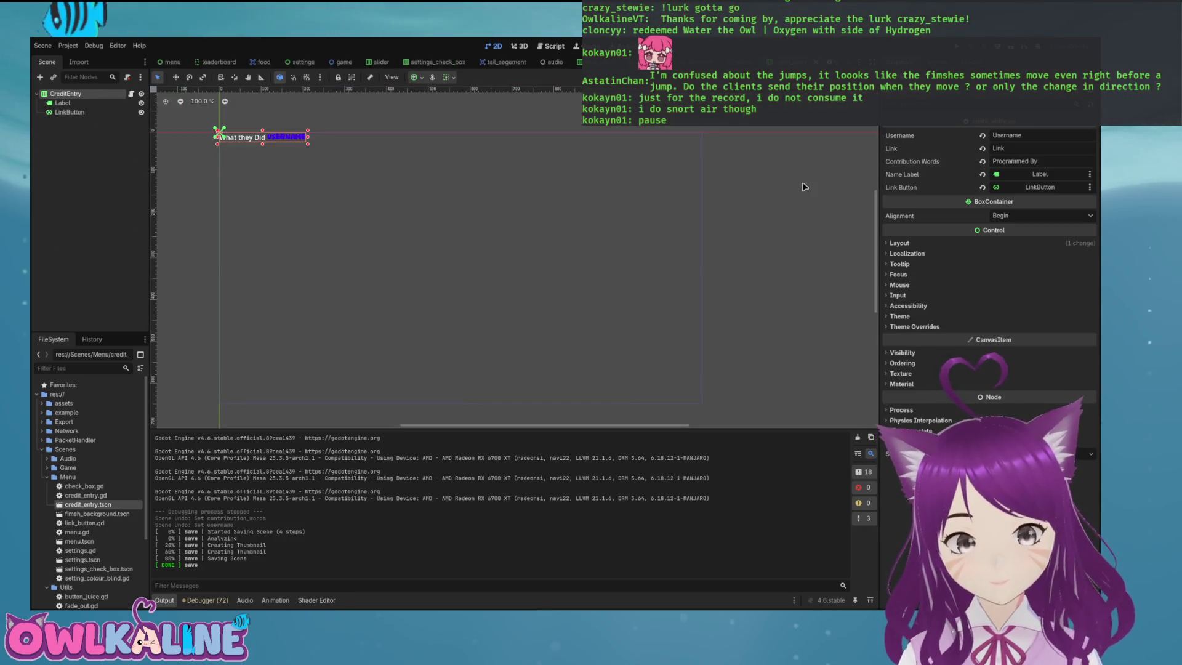
Review the credit_entry template's LinkButton and Layout settings, then return to the menu scene
{"action": "key", "text": "Down"}
{"action": "key", "text": "Down"}
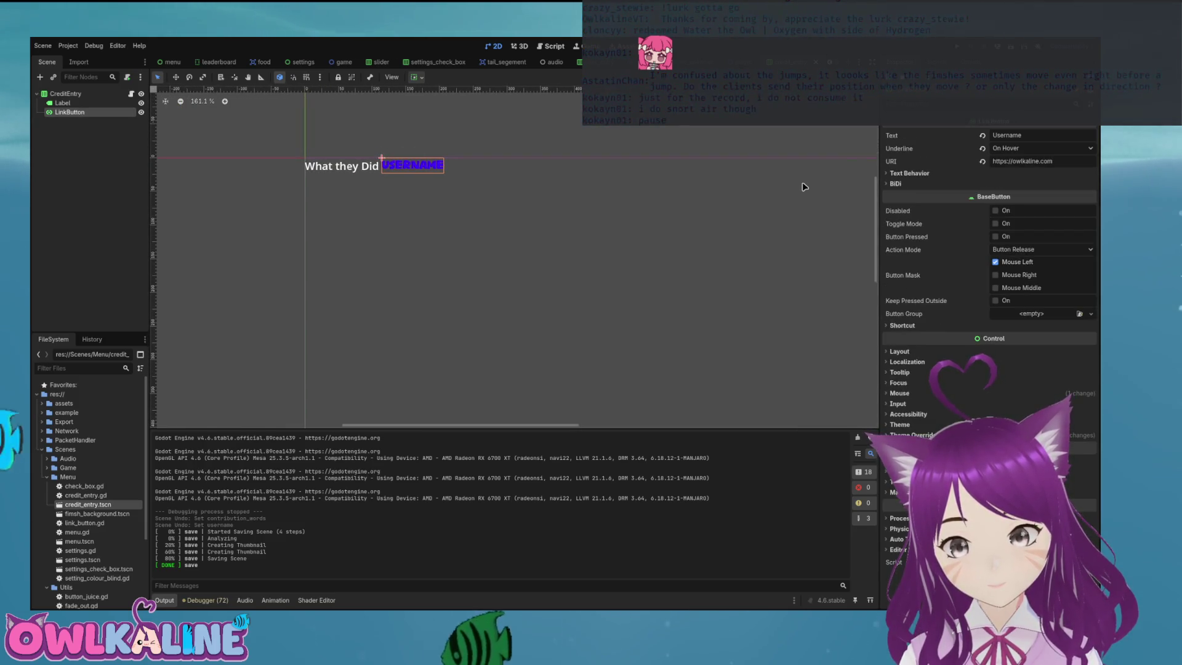
{"action": "key", "text": "Up"}
{"action": "key", "text": "Up"}
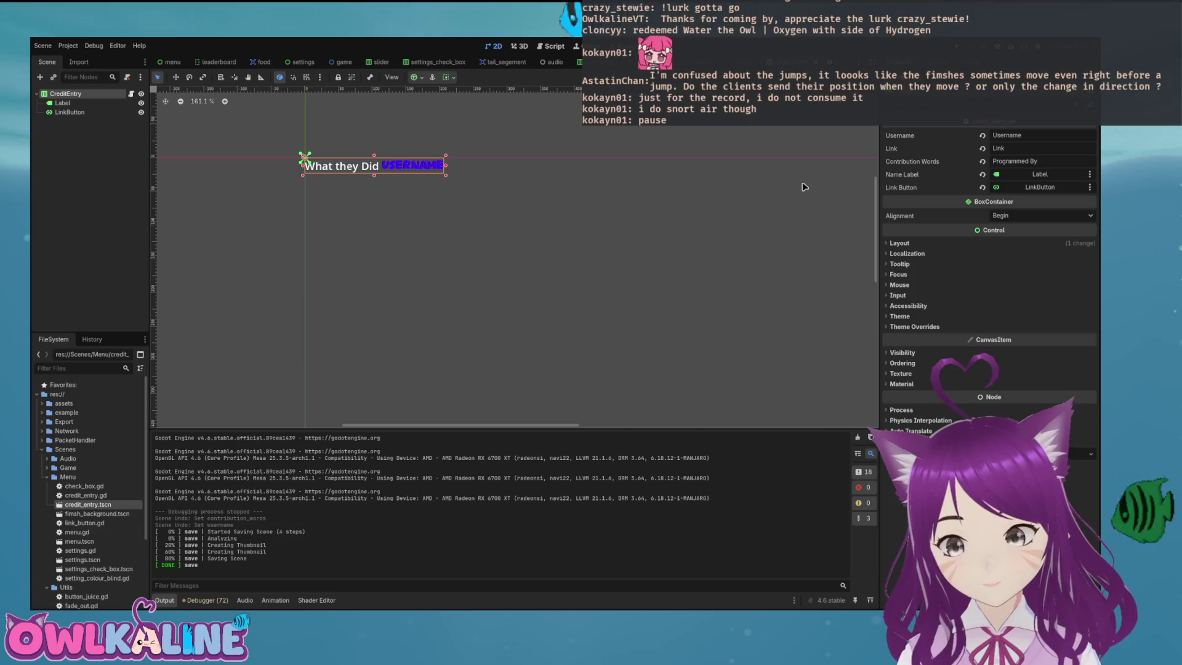
{"action": "key", "text": "Return"}
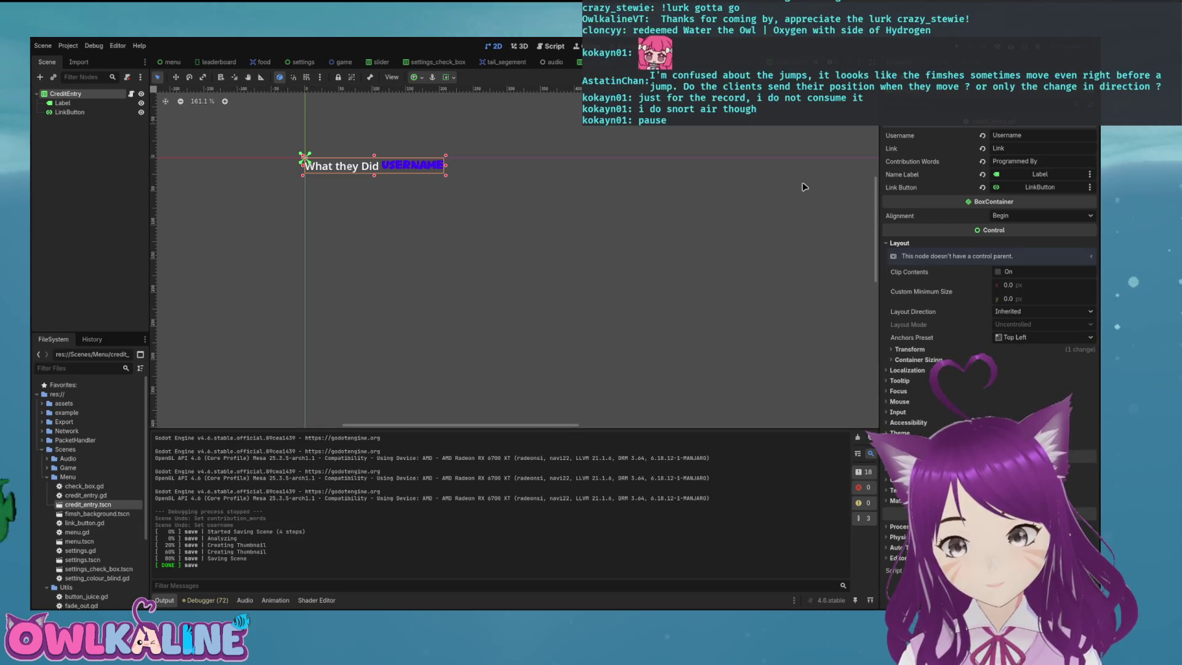
{"action": "key", "text": "Return"}
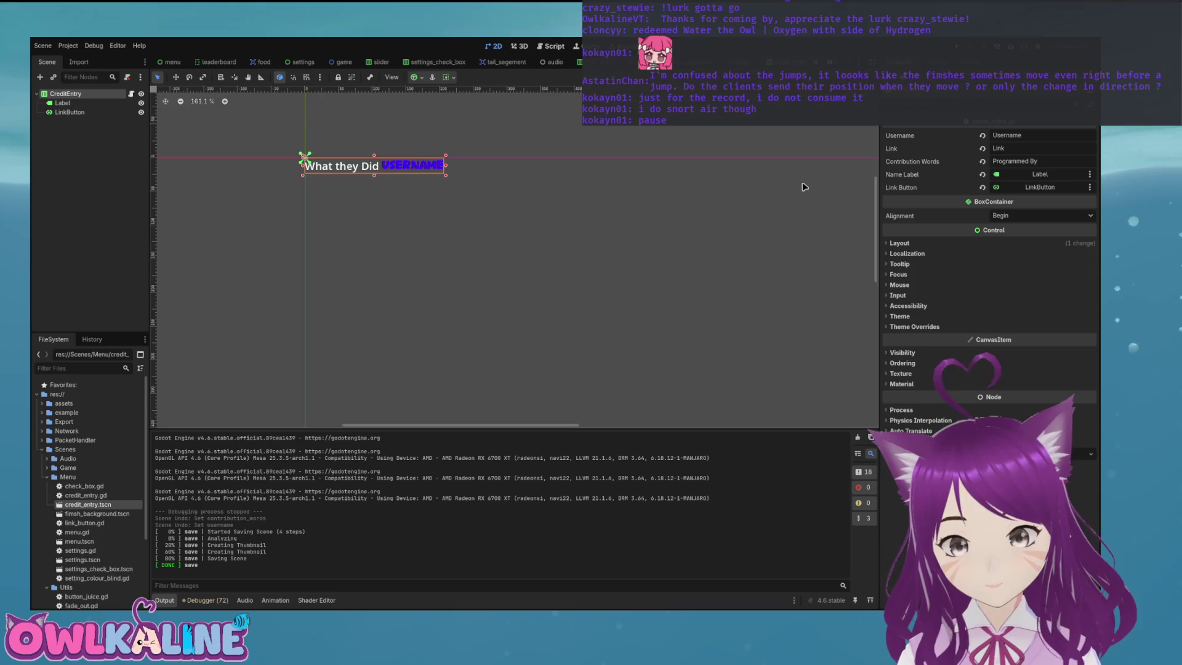
{"action": "key", "text": "ctrl+w"}
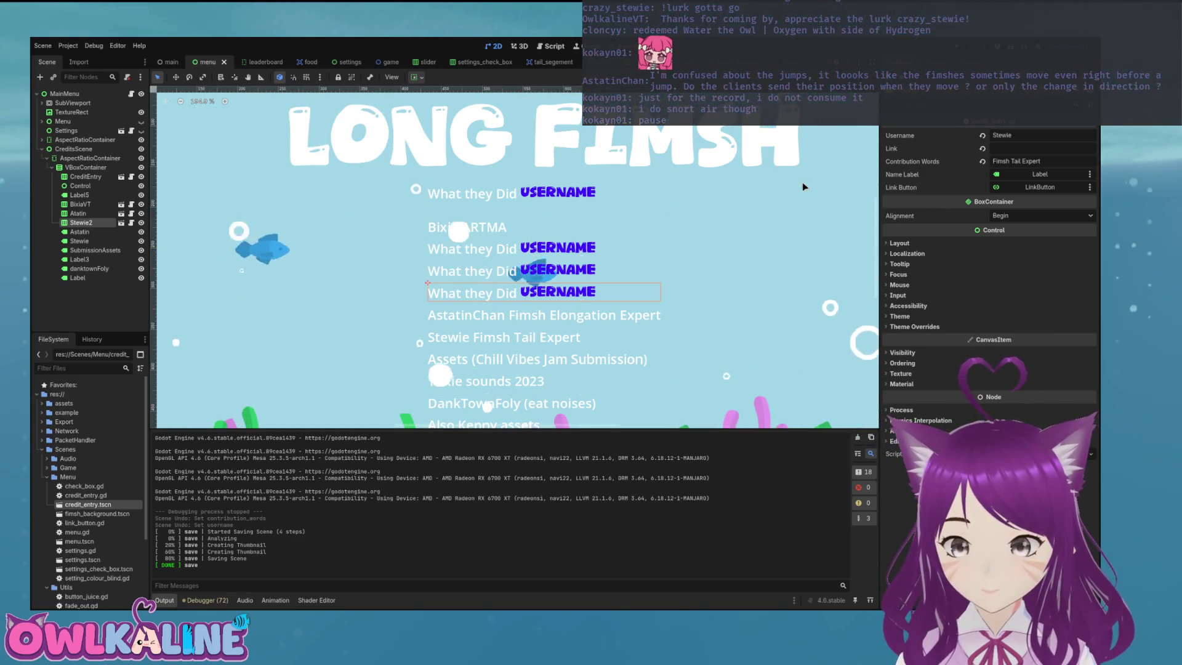
Delete the AstatinChan and Stewie credit labels
{"action": "key", "text": "Down"}
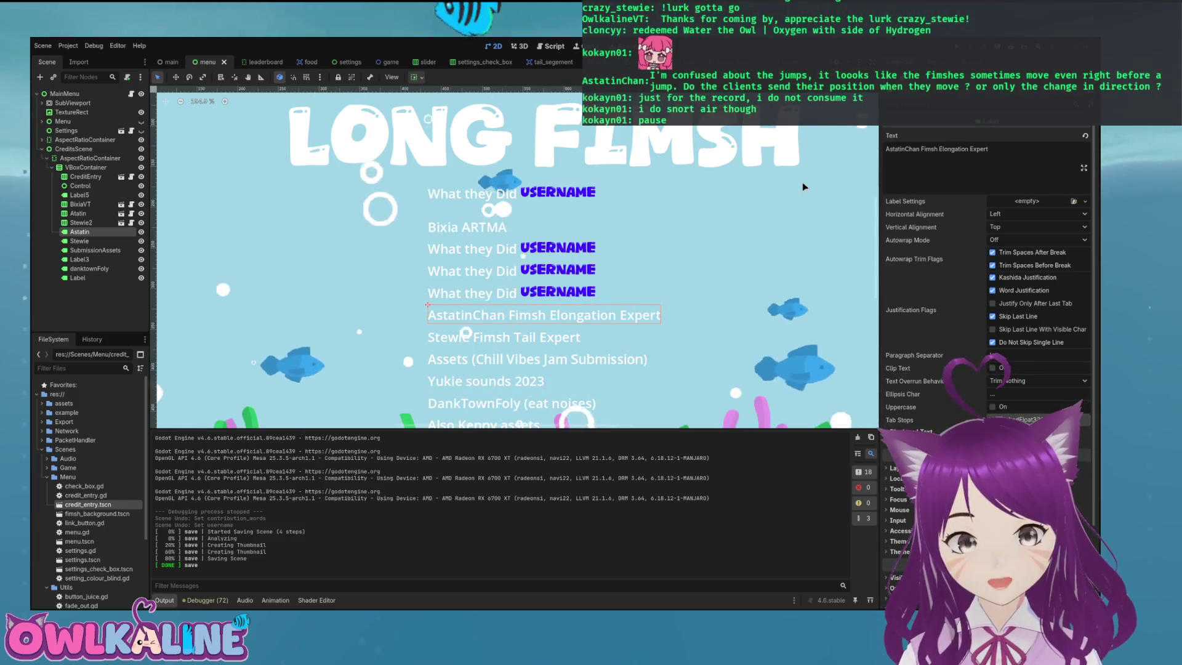
{"action": "key", "text": "Delete"}
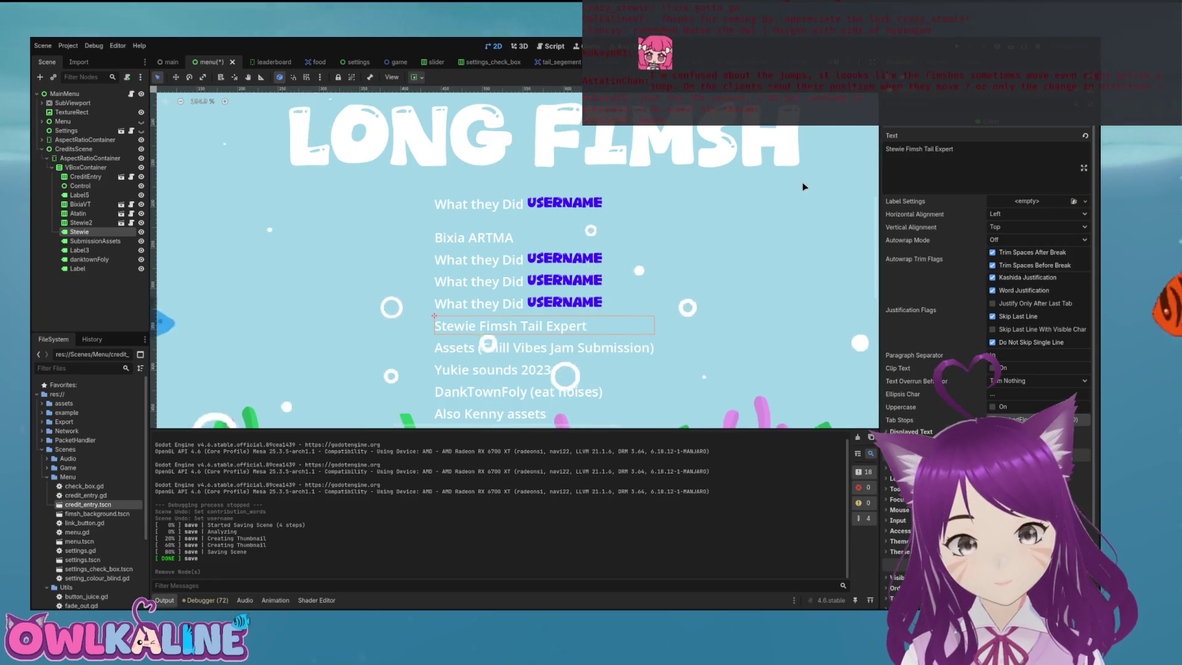
{"action": "key", "text": "Delete"}
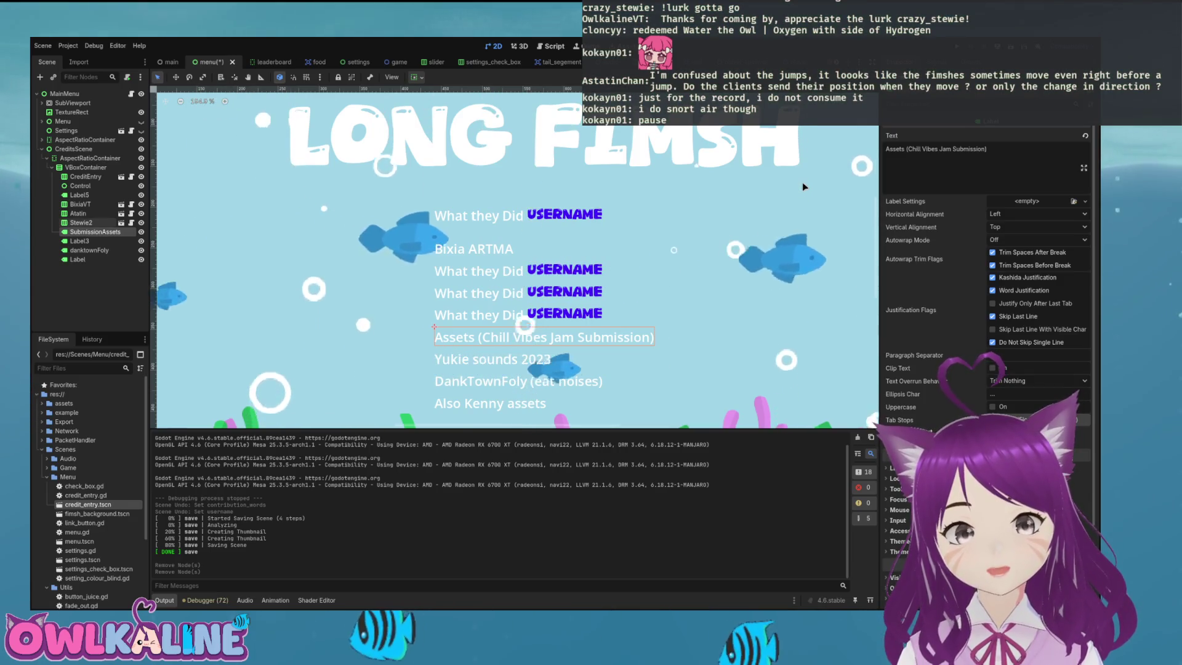
Add a Control2 spacer with a 10 px minimum height just above SubmissionAssets
{"action": "key", "text": "Up"}
{"action": "key", "text": "Up"}
{"action": "key", "text": "Up"}
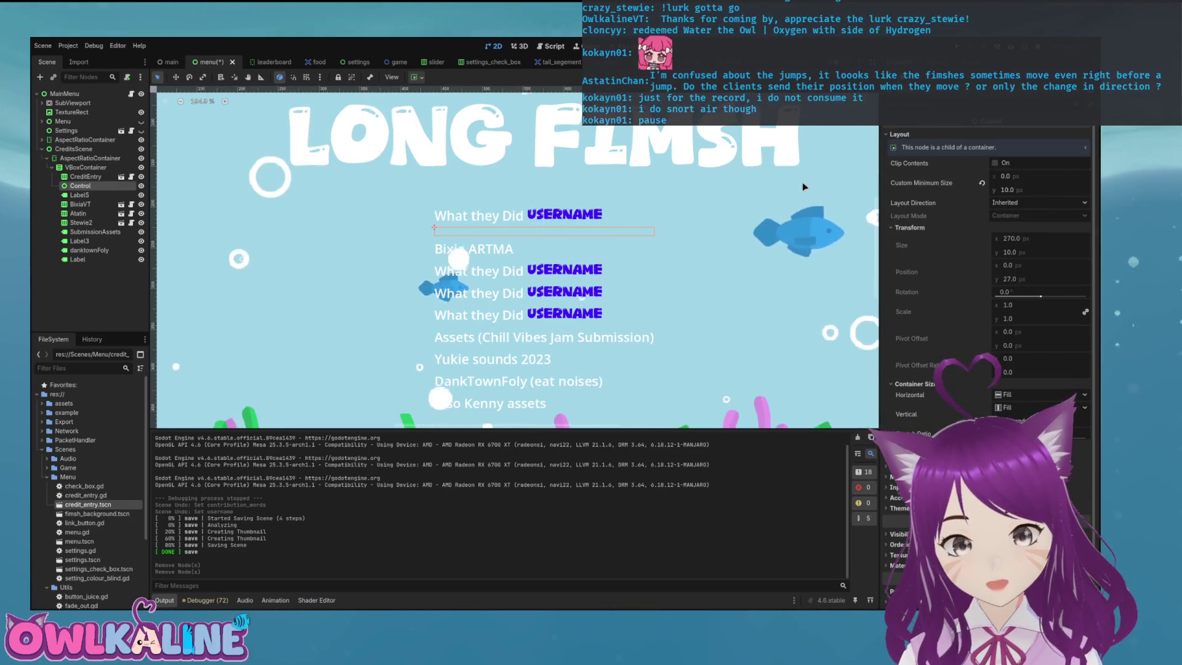
{"action": "key", "text": "Up"}
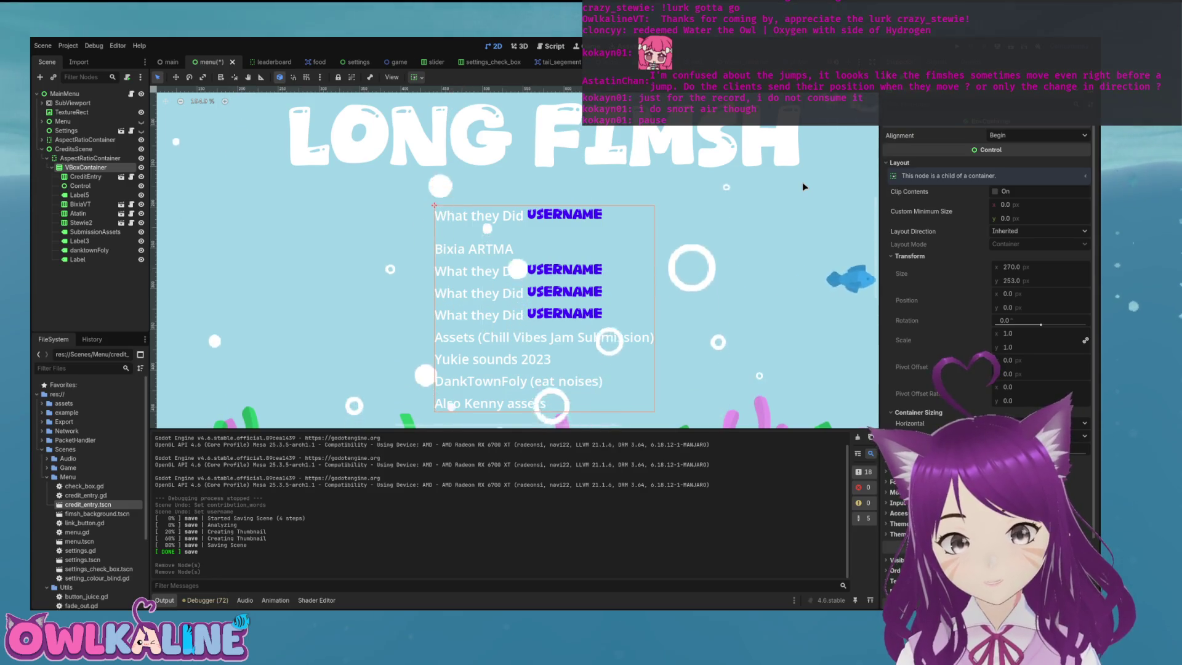
{"action": "key", "text": "ctrl+a"}
{"action": "key", "text": "Return"}
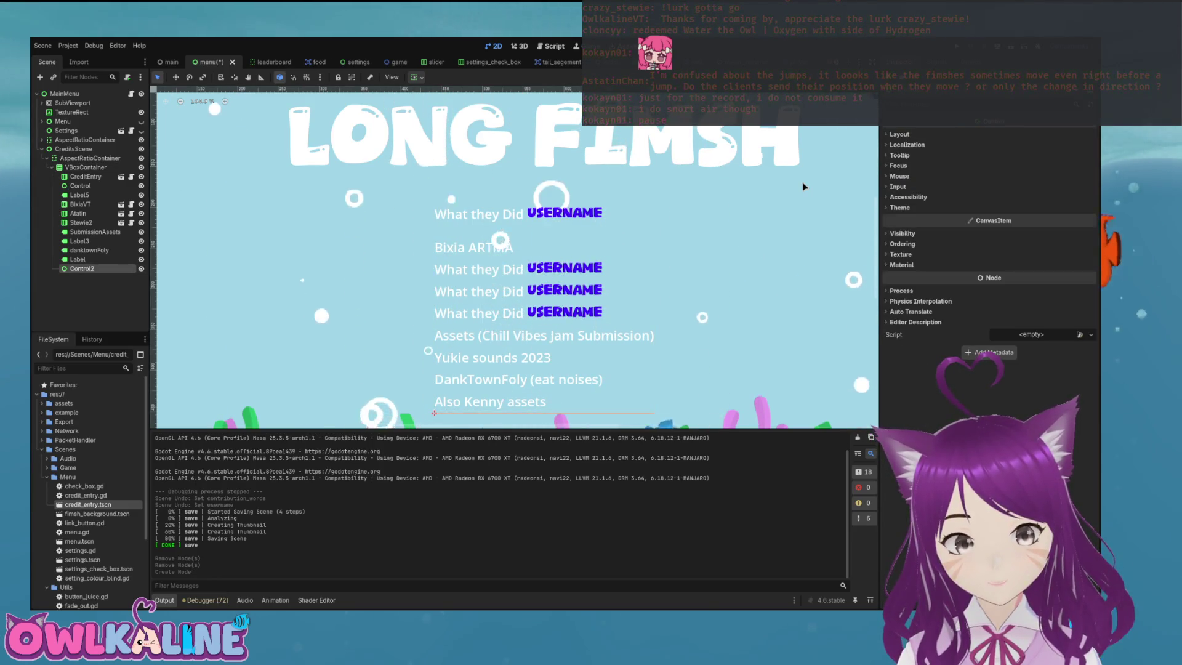
{"action": "left_click_drag", "start_coordinate": [93, 238], "coordinate": [93, 237]}
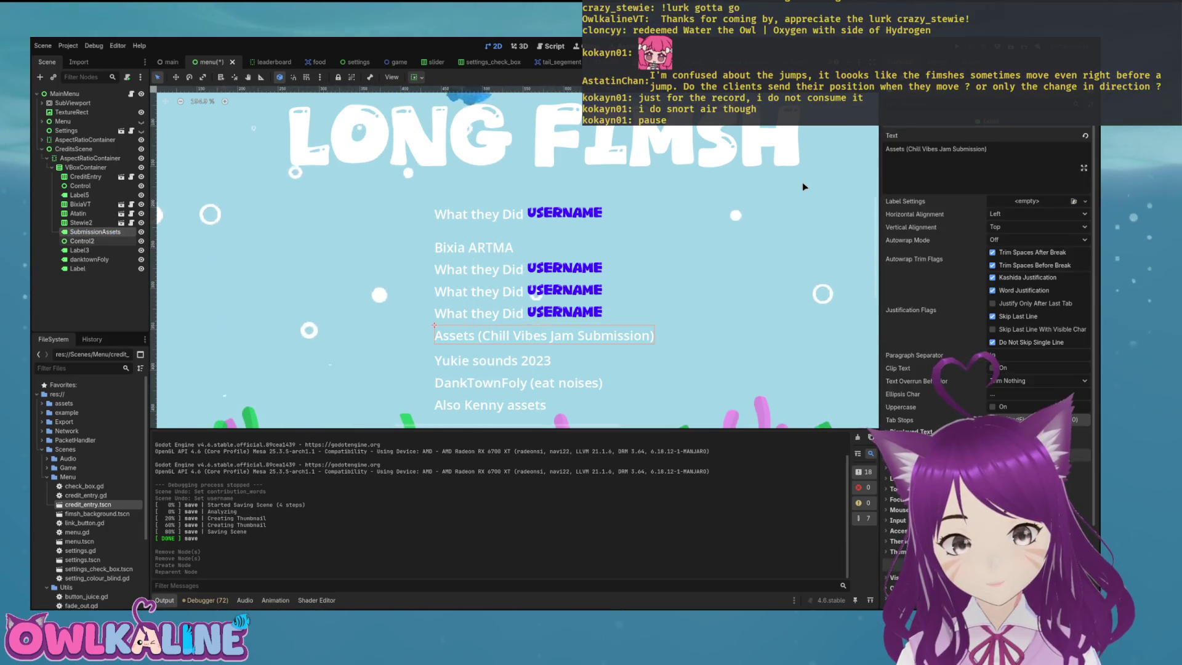
{"action": "left_click_drag", "start_coordinate": [94, 233], "coordinate": [94, 232]}
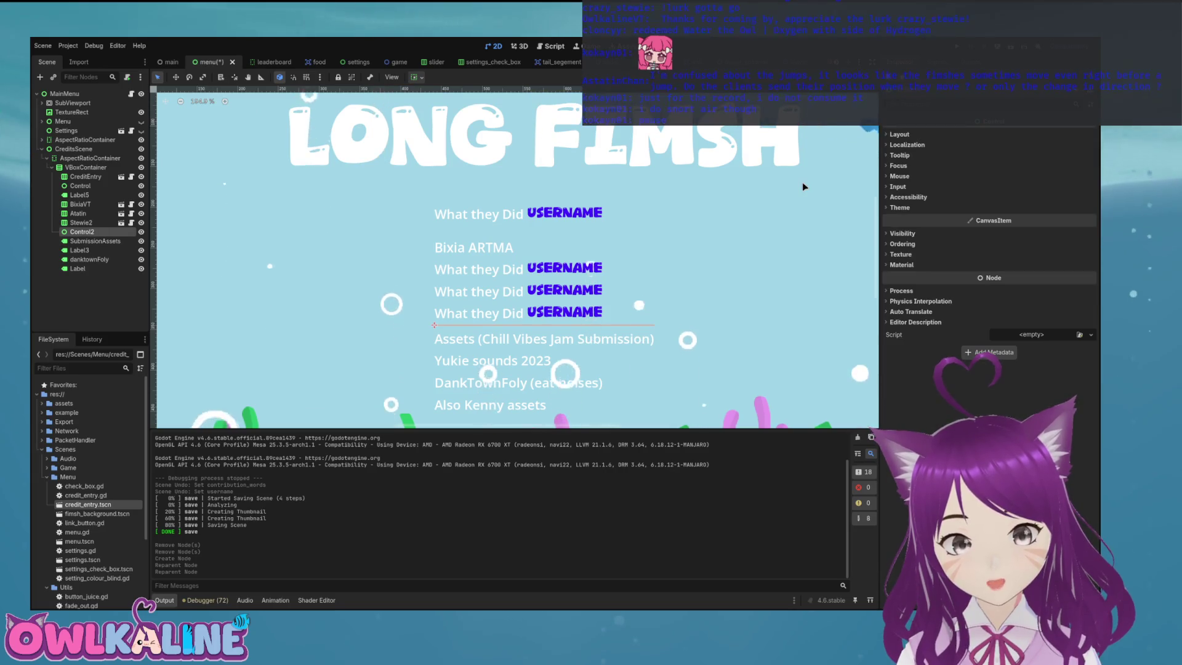
{"action": "left_click", "coordinate": [1008, 189]}
{"action": "type", "text": "10"}
{"action": "key", "text": "Return"}
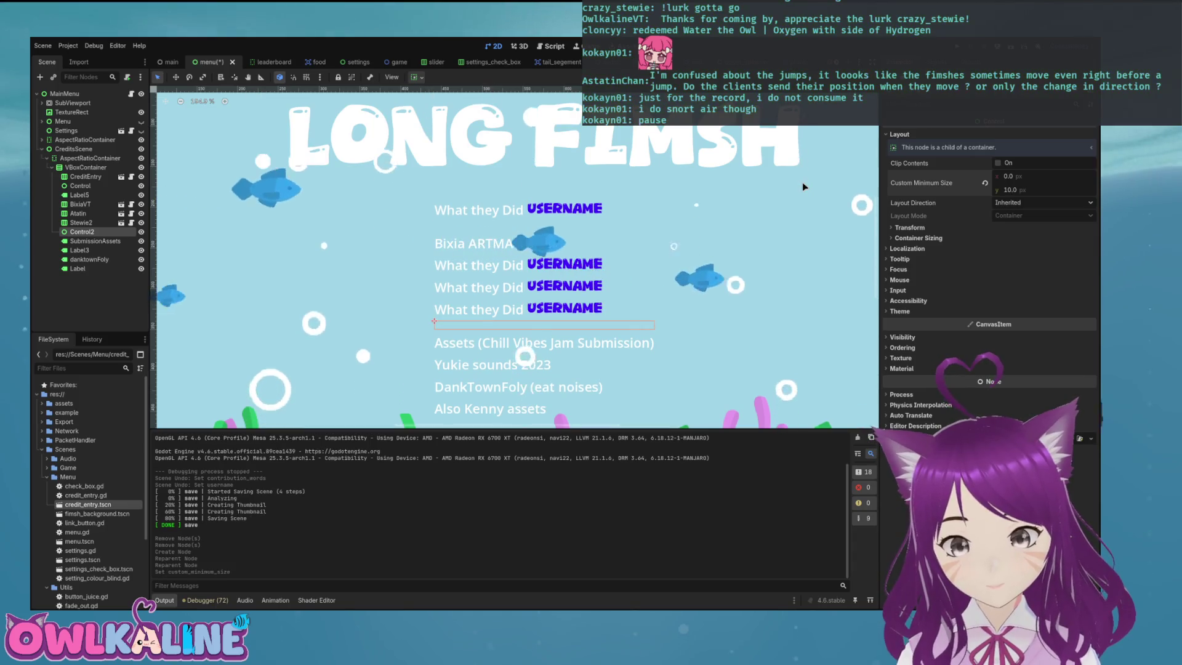
Select the Assets credit line and save the menu scene
{"action": "left_click", "coordinate": [96, 241]}
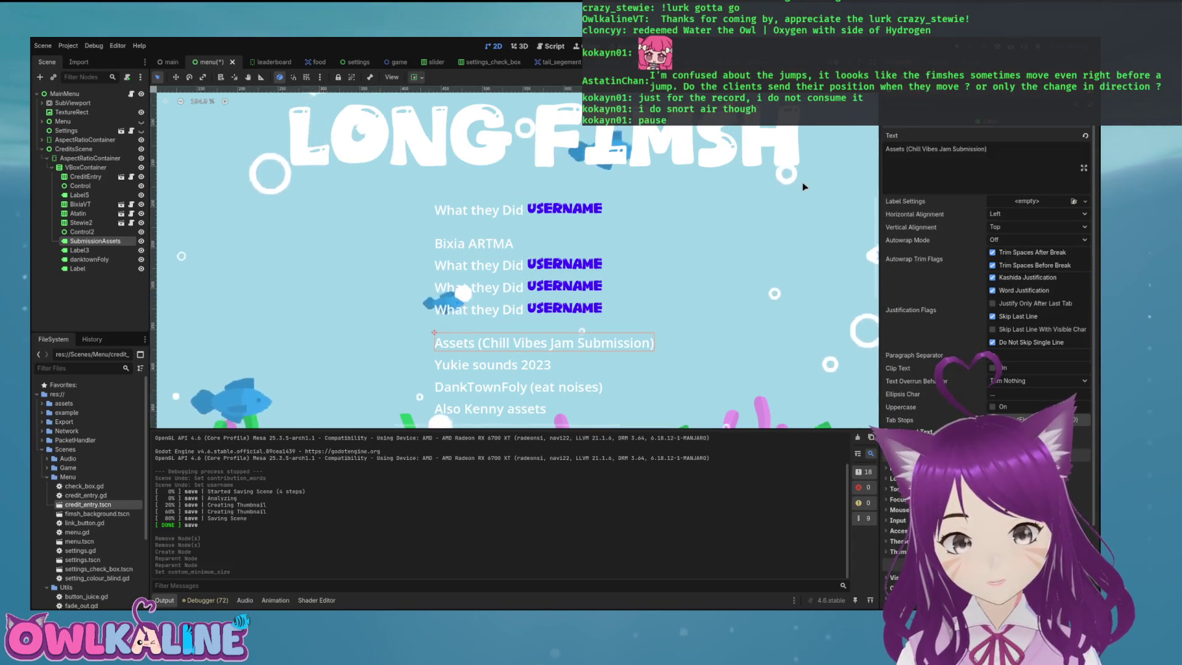
{"action": "scroll", "coordinate": [804, 186], "scroll_direction": "down", "scroll_amount": 2}
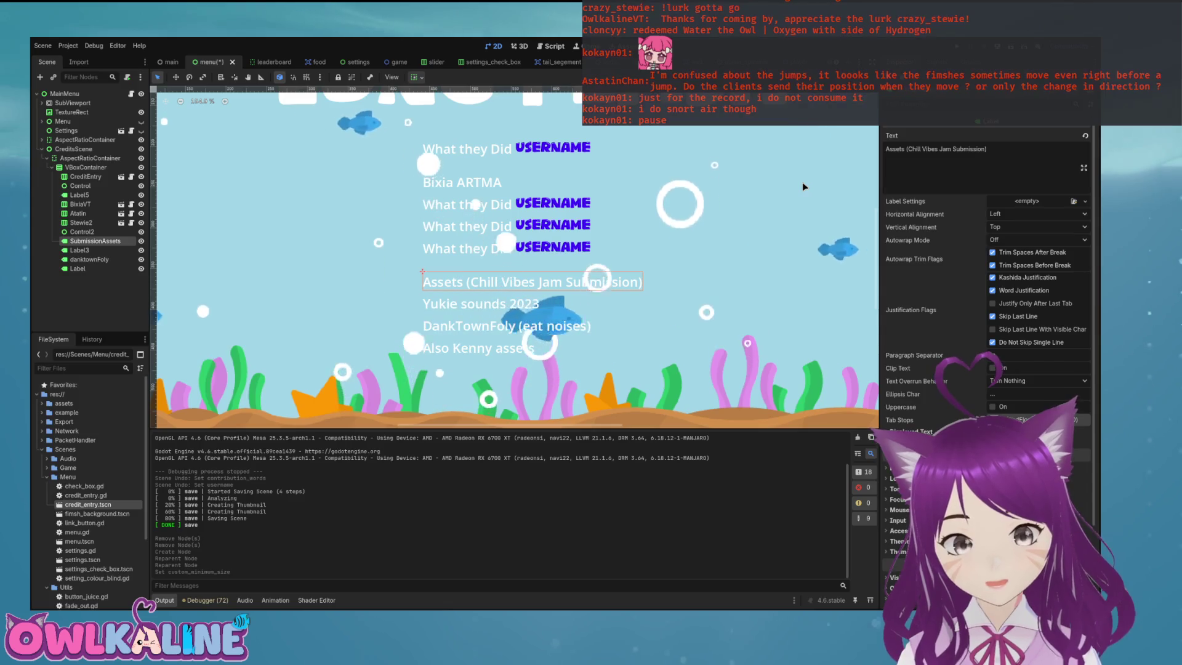
{"action": "key", "text": "ctrl+s"}
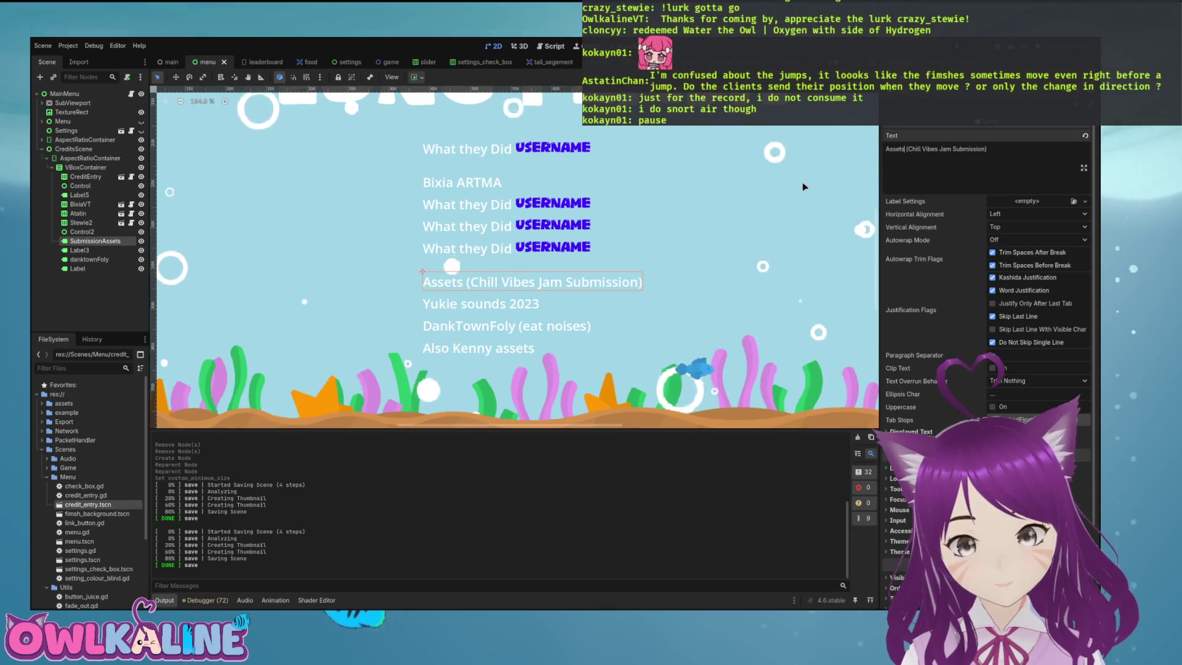
Retitle the heading to 'Assets from Chill Vibes Jam' and save
{"action": "type", "text": "from"}
{"action": "key", "text": "Delete"}
{"action": "key", "text": "End"}
{"action": "key", "text": "BackSpace"}
{"action": "key", "text": "BackSpace"}
{"action": "key", "text": "BackSpace"}
{"action": "key", "text": "BackSpace"}
{"action": "key", "text": "ctrl+s"}
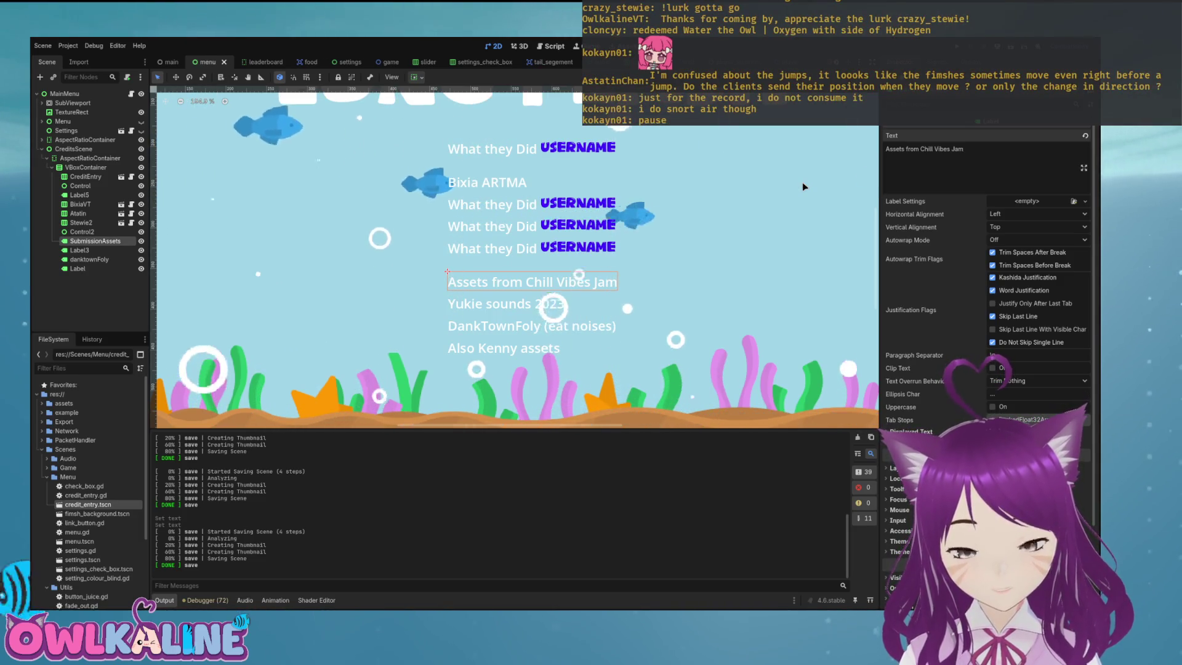
Add an HBoxContainer holding a clipped spacer Control with minimum width 5
{"action": "key", "text": "ctrl+a"}
{"action": "key", "text": "Return"}
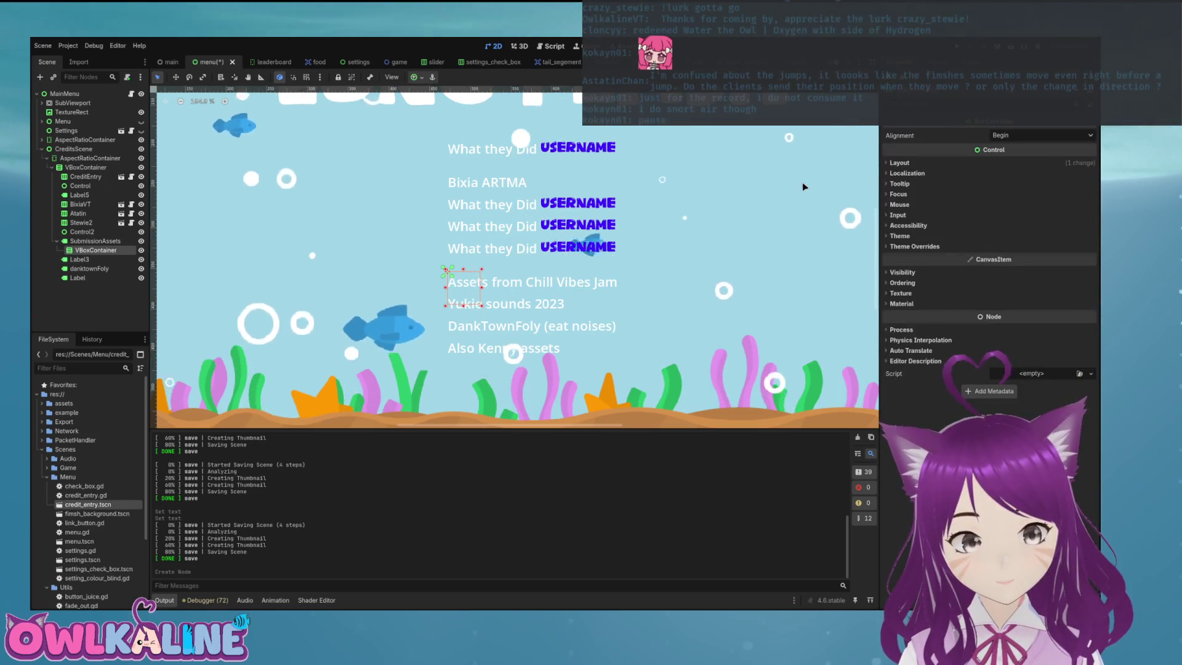
{"action": "key", "text": "Delete"}
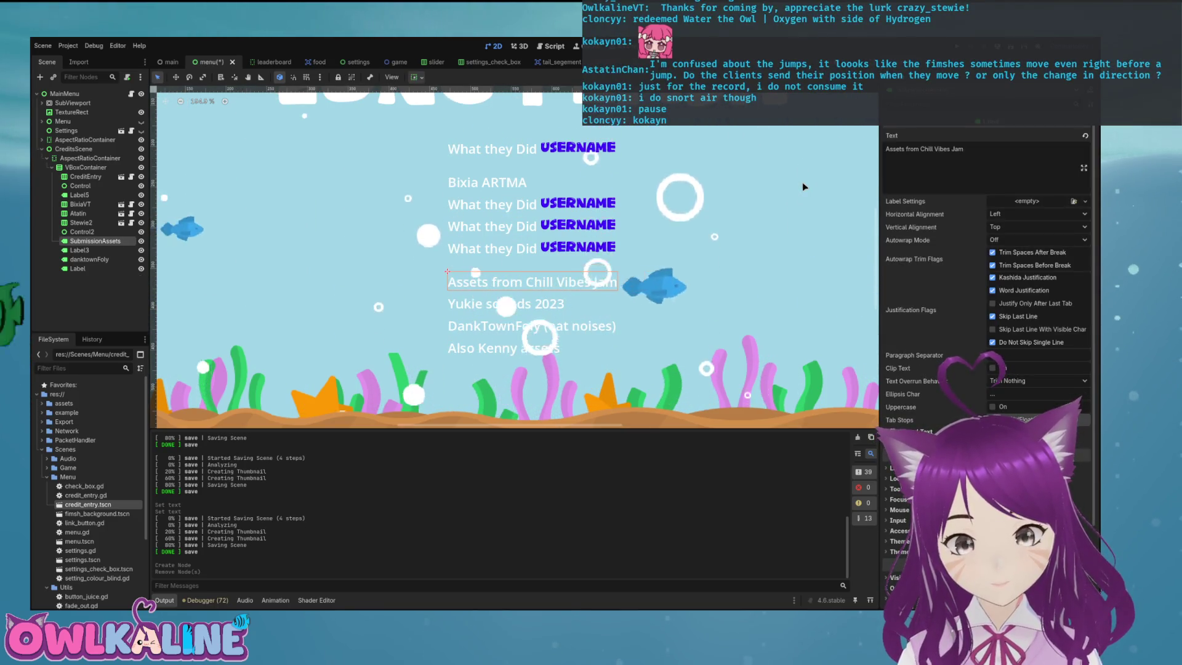
{"action": "key", "text": "Return"}
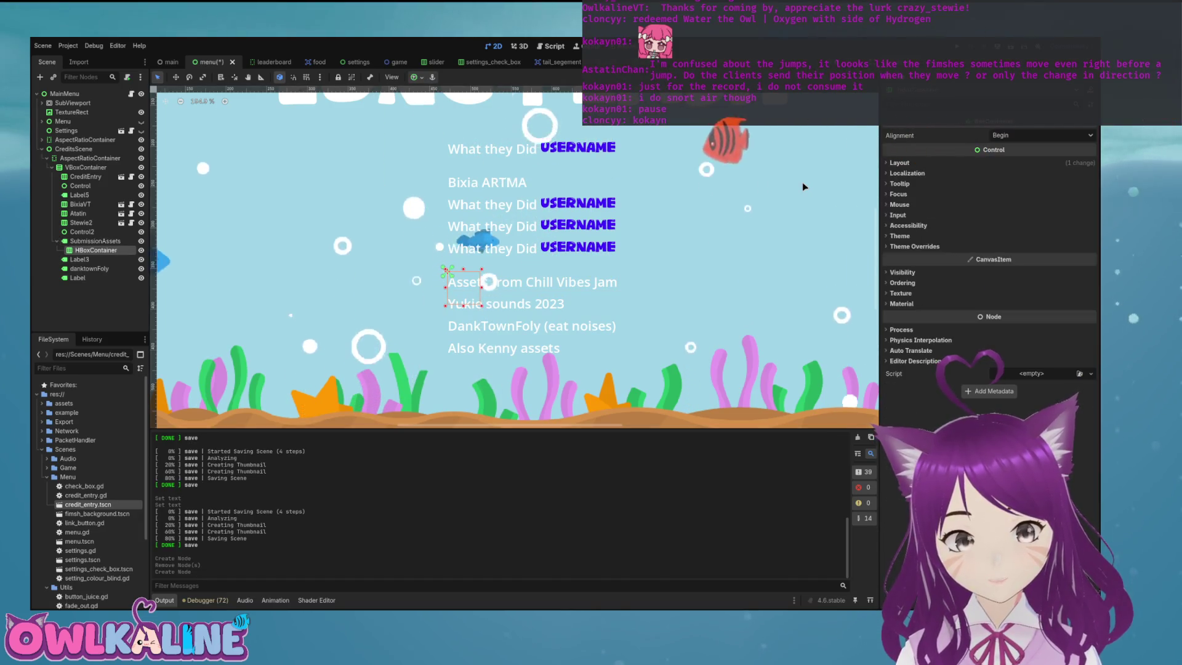
{"action": "key", "text": "ctrl+a"}
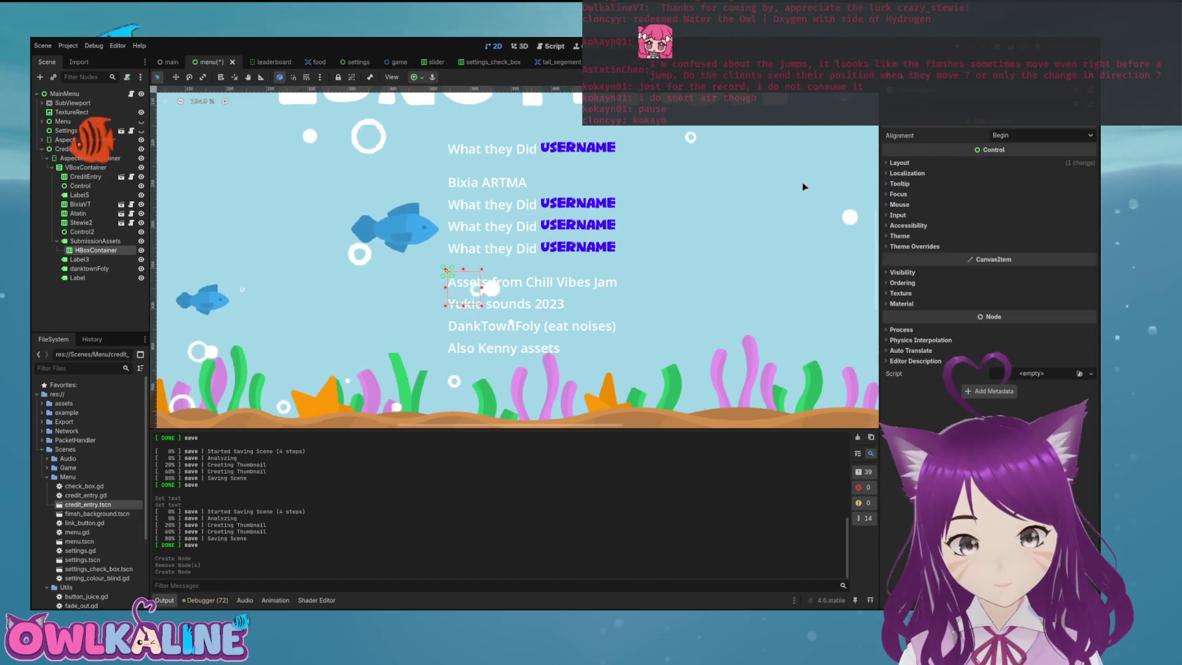
{"action": "key", "text": "Return"}
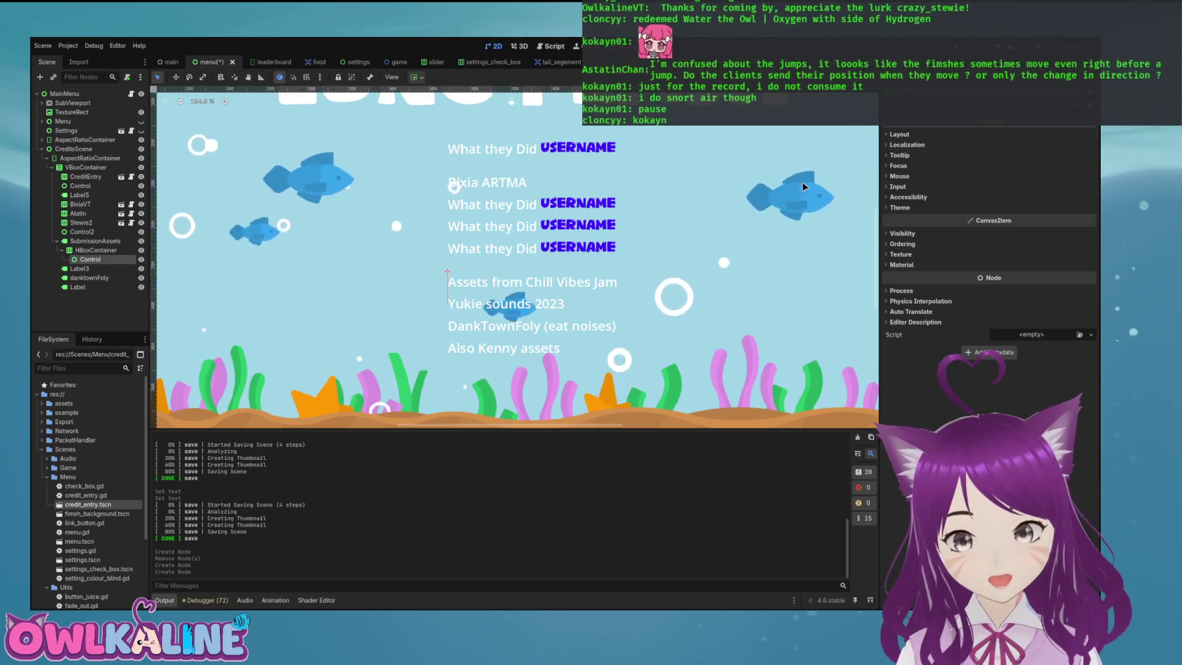
{"action": "key", "text": "space"}
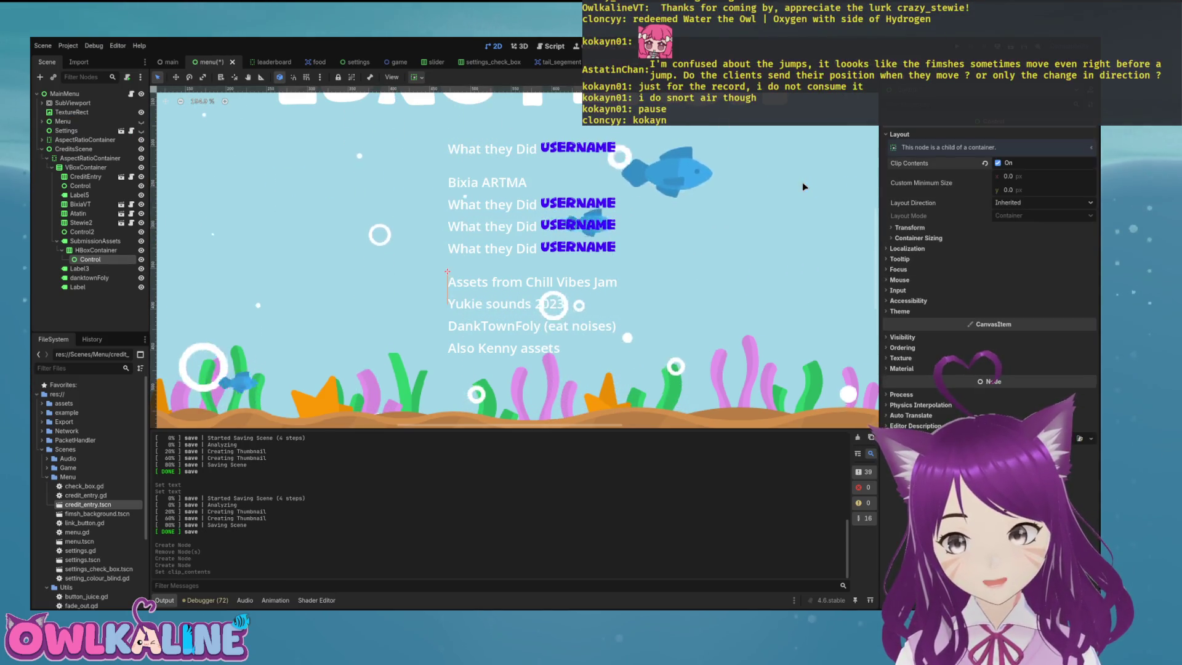
{"action": "type", "text": "5"}
{"action": "key", "text": "Return"}
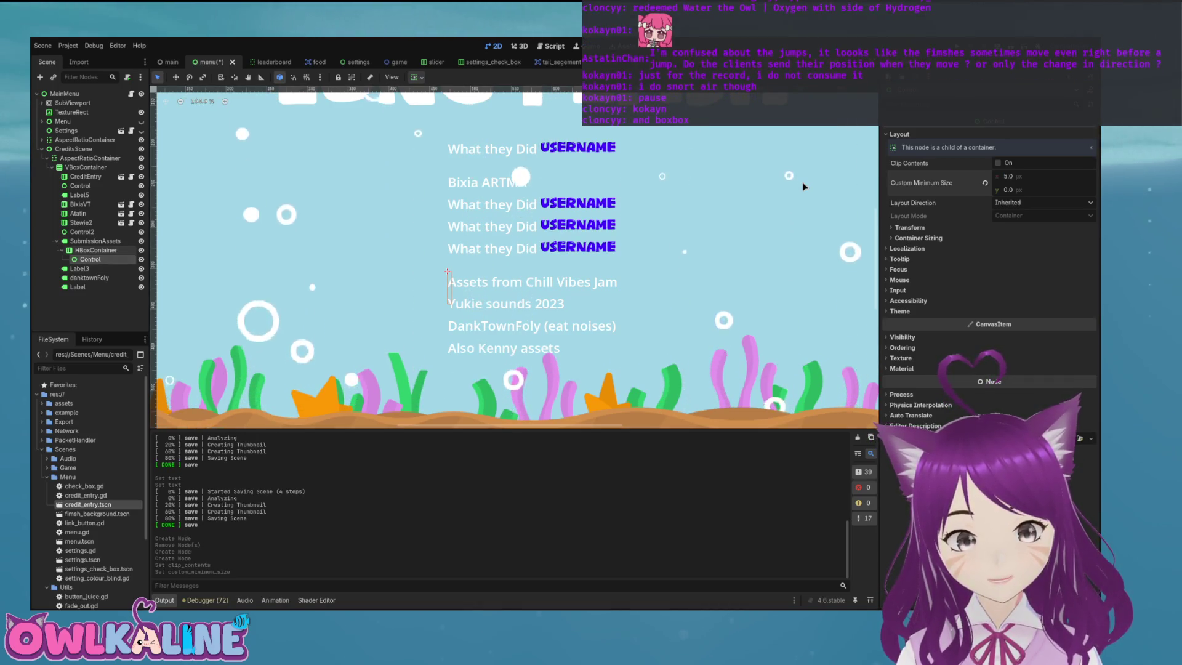
Add a VBoxContainer beside the spacer and move Label3, danktownFoly and Label into it
{"action": "key", "text": "Up"}
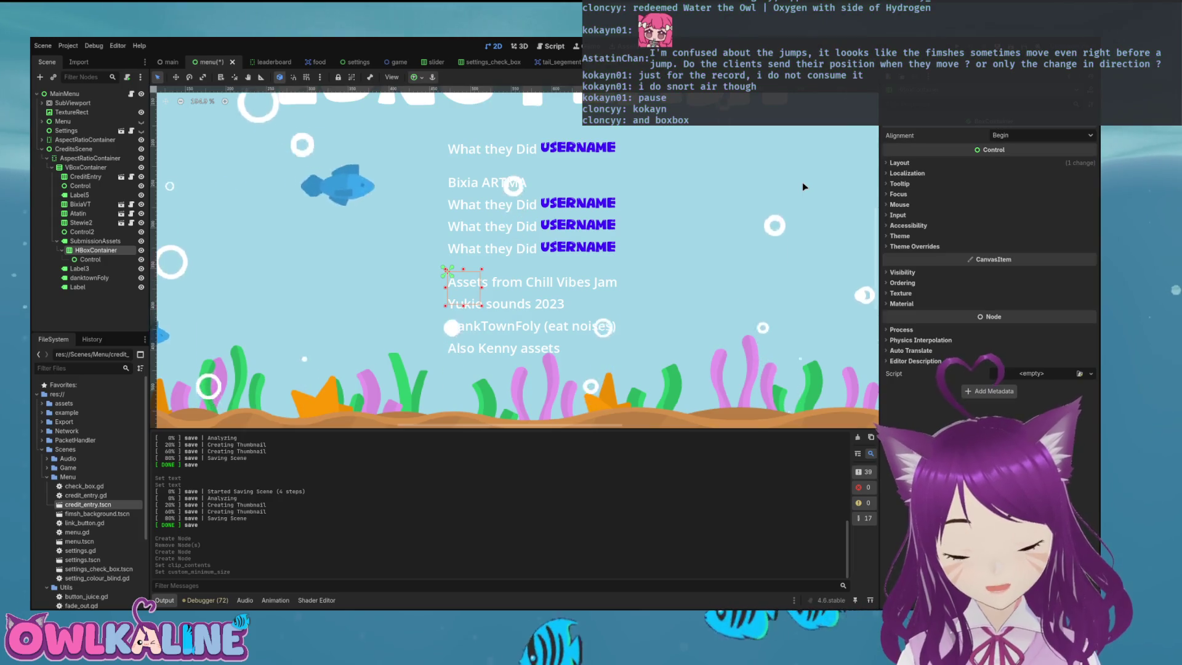
{"action": "key", "text": "ctrl+a"}
{"action": "key", "text": "Return"}
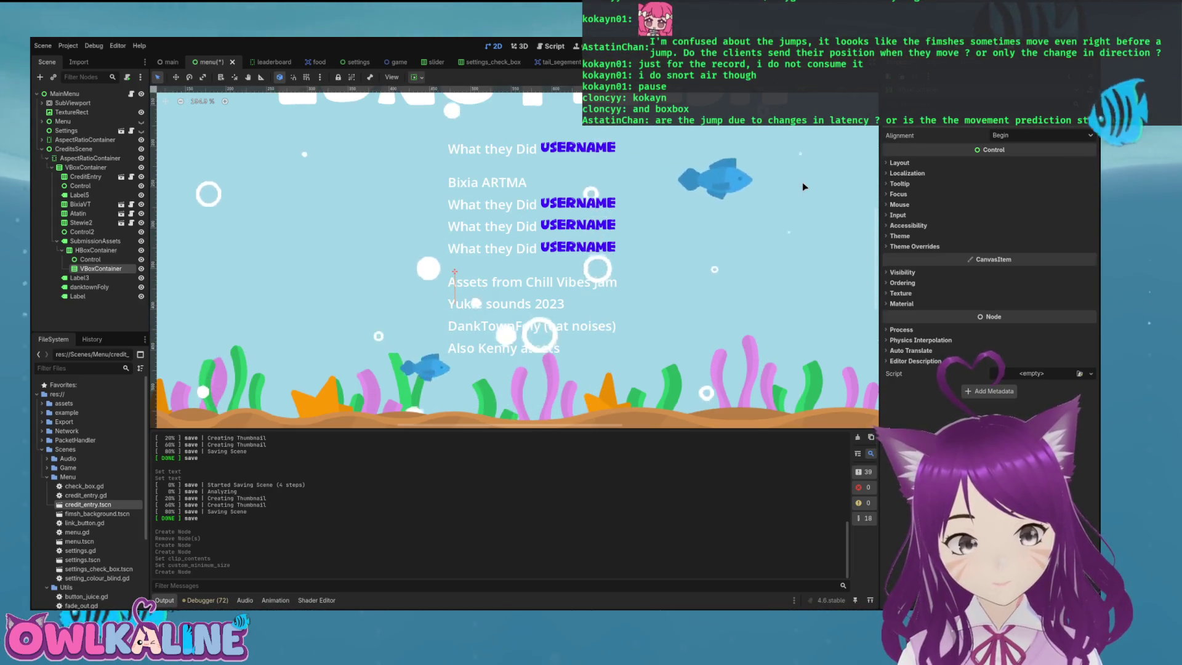
{"action": "left_click", "coordinate": [79, 278]}
{"action": "left_click", "coordinate": [77, 296], "text": "shift"}
{"action": "left_click_drag", "start_coordinate": [77, 296], "coordinate": [101, 268]}
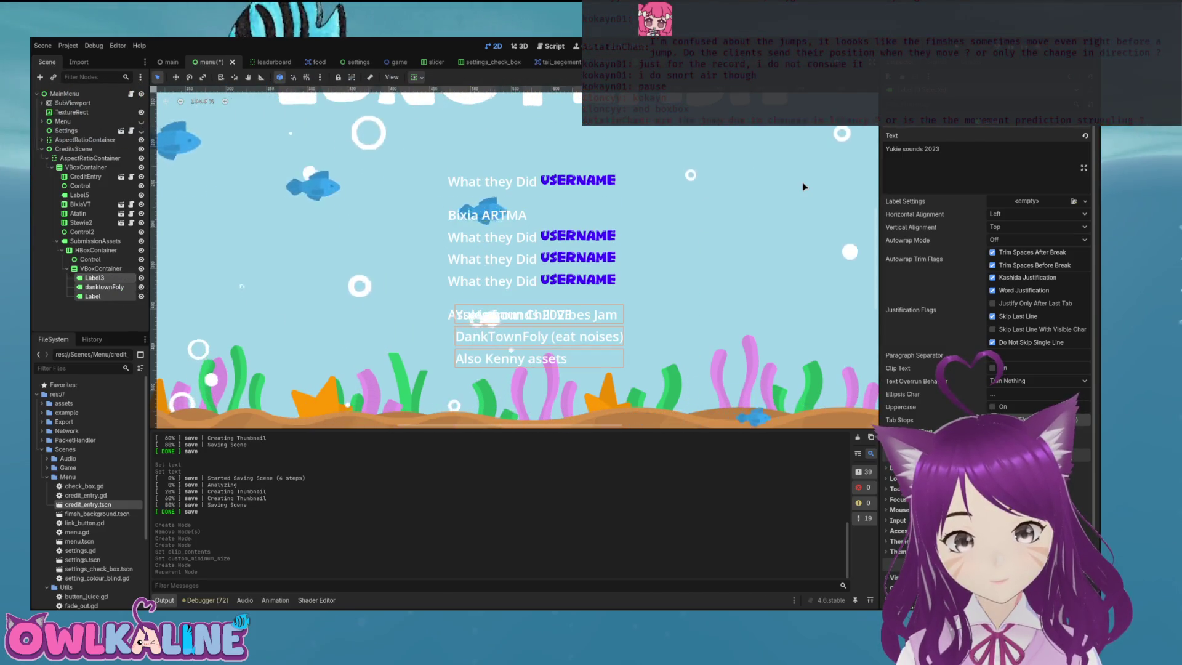
Position the collapsed credits group directly below the Assets label
{"action": "key", "text": "Up"}
{"action": "key", "text": "Up"}
{"action": "key", "text": "Up"}
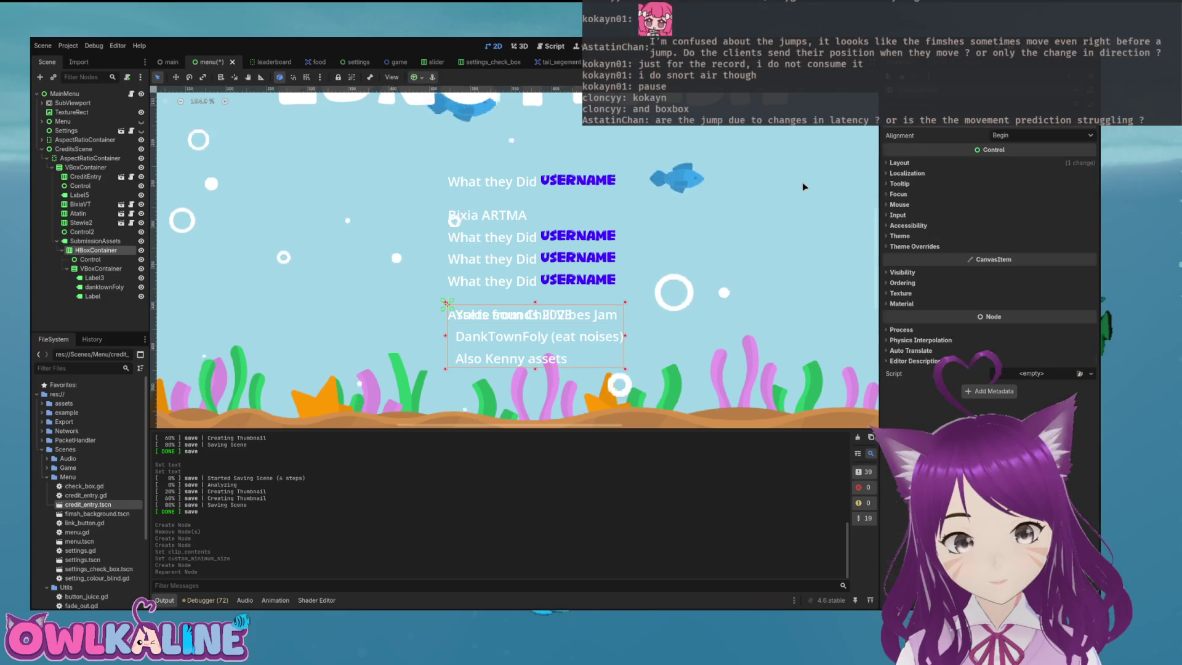
{"action": "key", "text": "Left"}
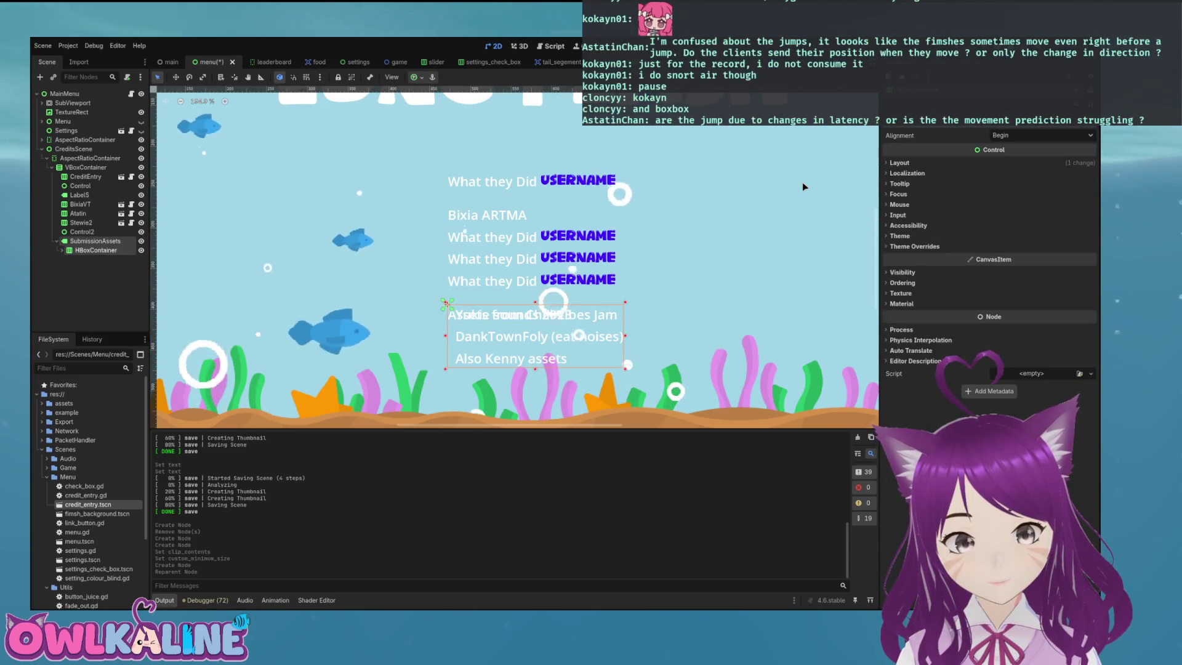
{"action": "key", "text": "ctrl+Up"}
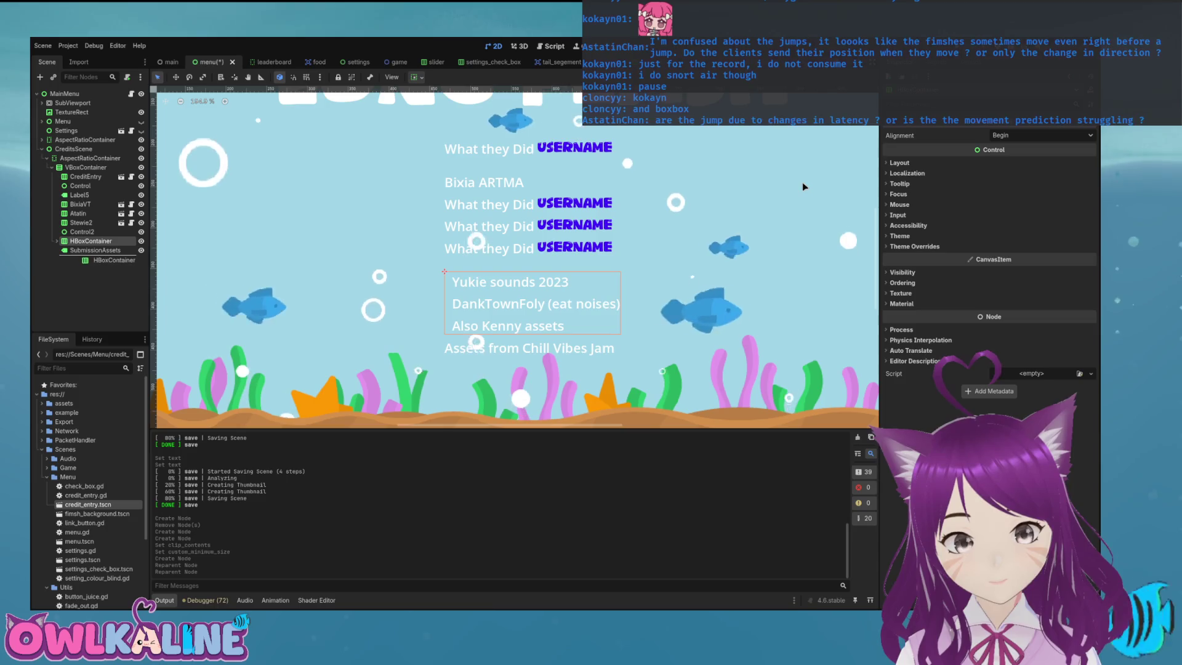
{"action": "key", "text": "ctrl+Down"}
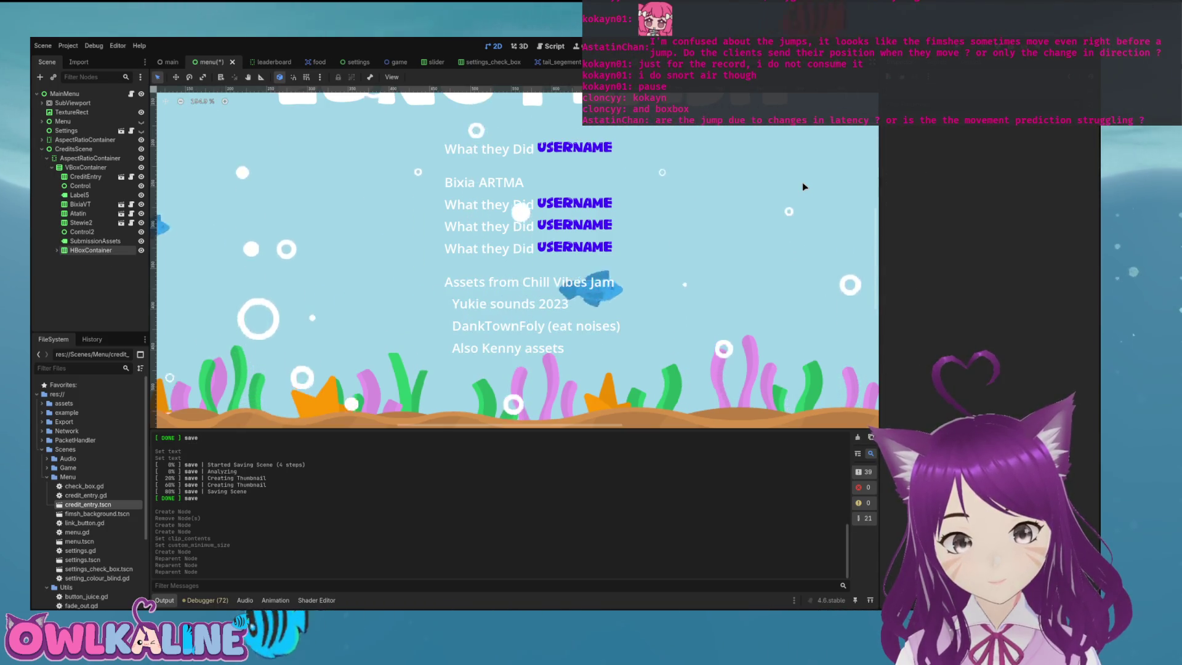
Widen the spacer's minimum width to 20 px and save the menu scene
{"action": "key", "text": "Right"}
{"action": "key", "text": "Down"}
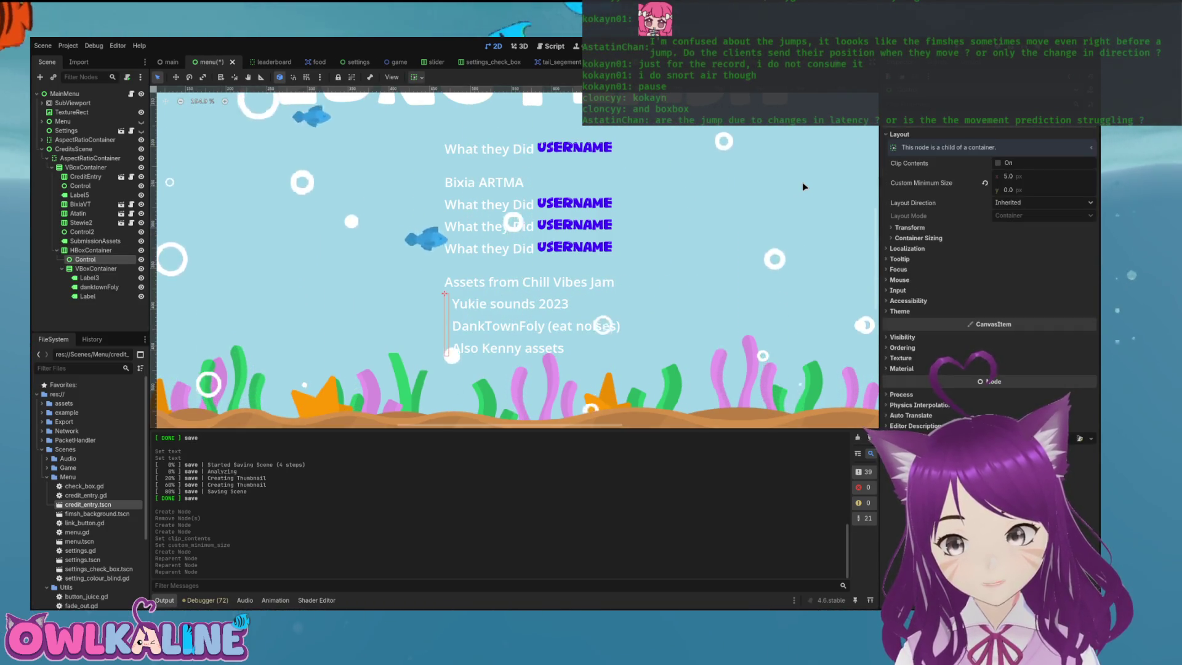
{"action": "key", "text": "Tab"}
{"action": "type", "text": "20"}
{"action": "key", "text": "Return"}
{"action": "key", "text": "ctrl+s"}
{"action": "key", "text": "ctrl+s"}
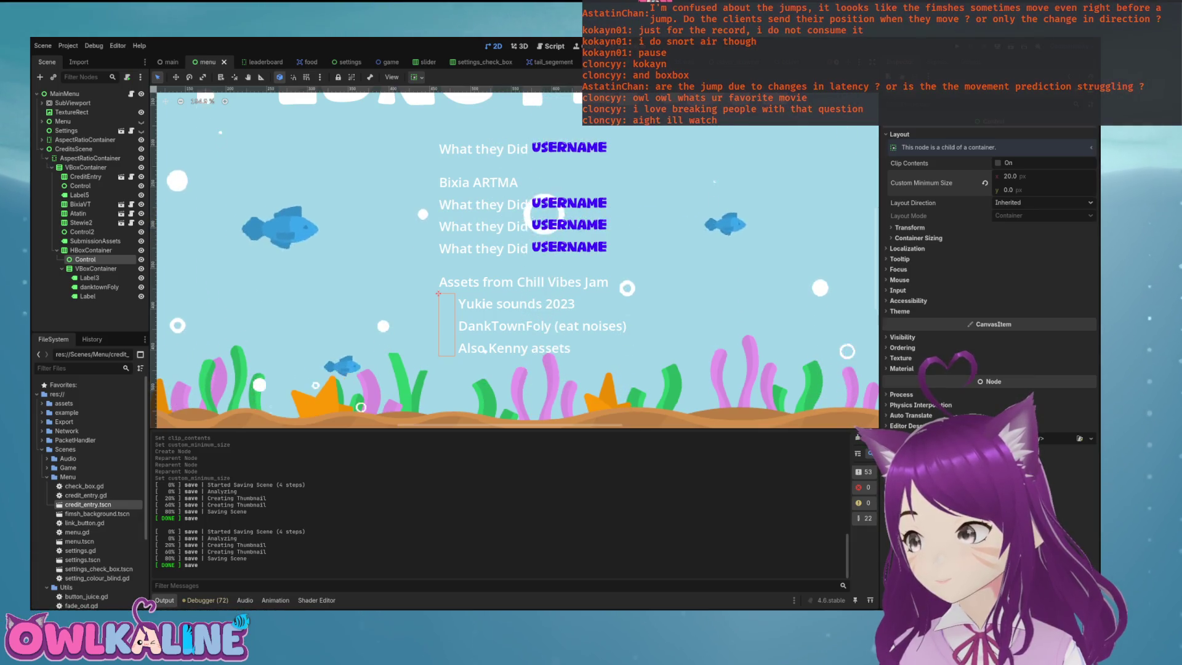
Select the BixiaVT credit entry and highlight its entire itch.io link URL
{"action": "scroll", "coordinate": [554, 310], "scroll_direction": "down", "scroll_amount": 3}
{"action": "scroll", "coordinate": [553, 311], "scroll_direction": "up", "scroll_amount": 6}
{"action": "scroll", "coordinate": [551, 268], "scroll_direction": "down", "scroll_amount": 2}
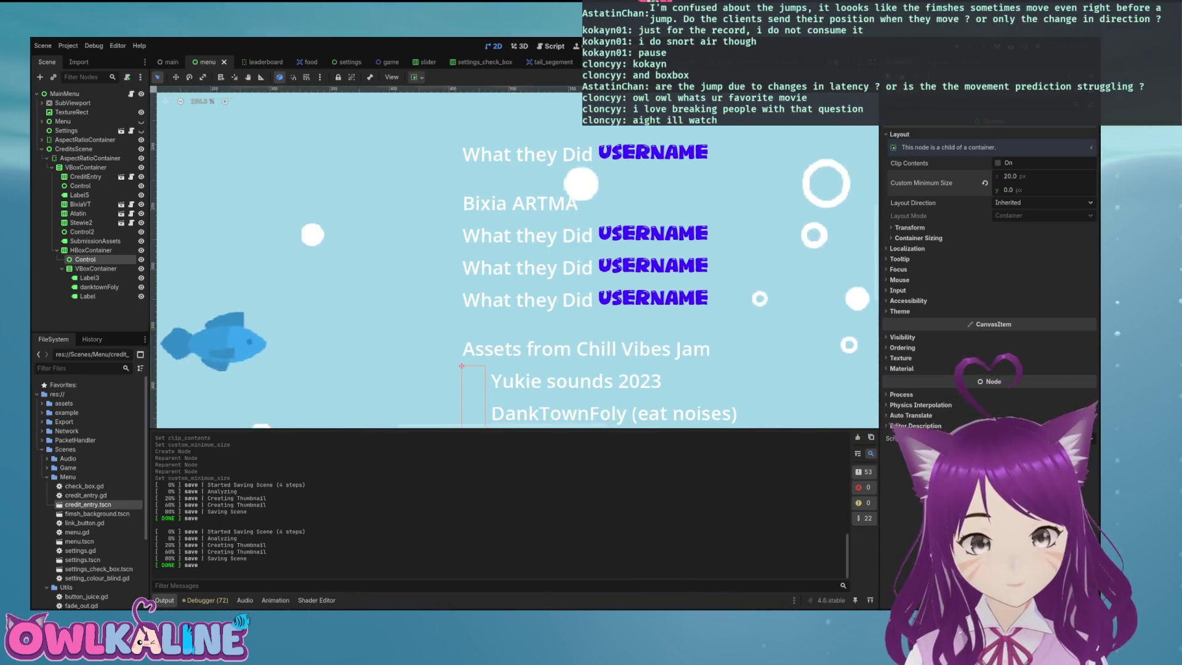
{"action": "scroll", "coordinate": [517, 259], "scroll_direction": "right", "scroll_amount": 3}
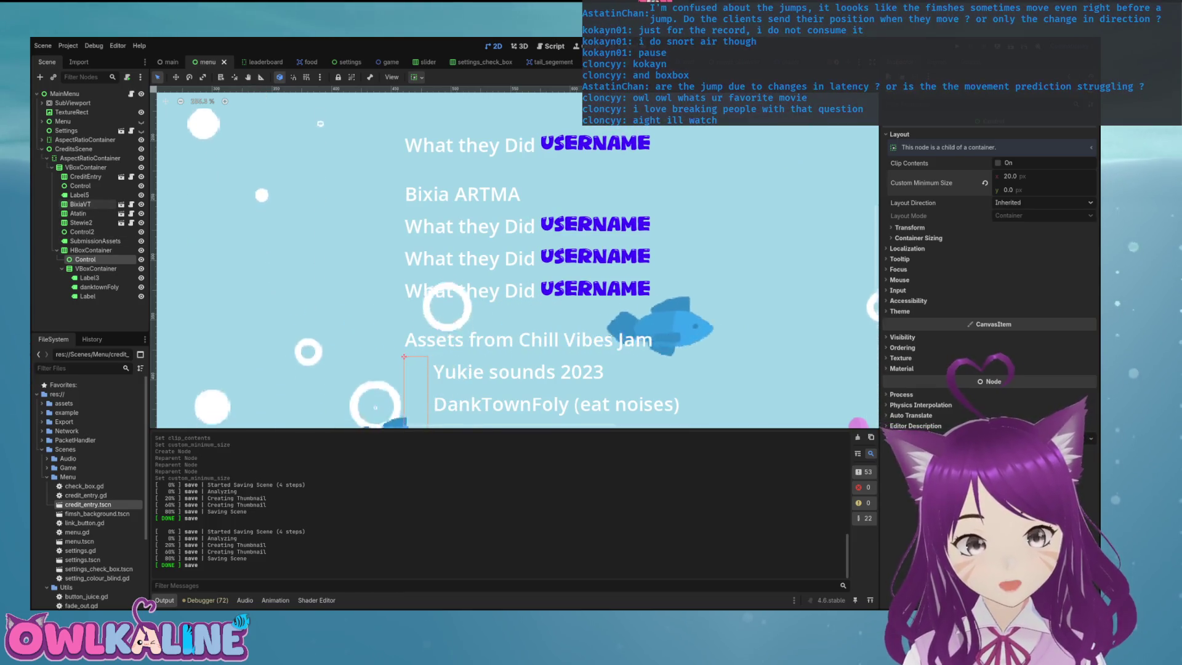
{"action": "left_click", "coordinate": [80, 204]}
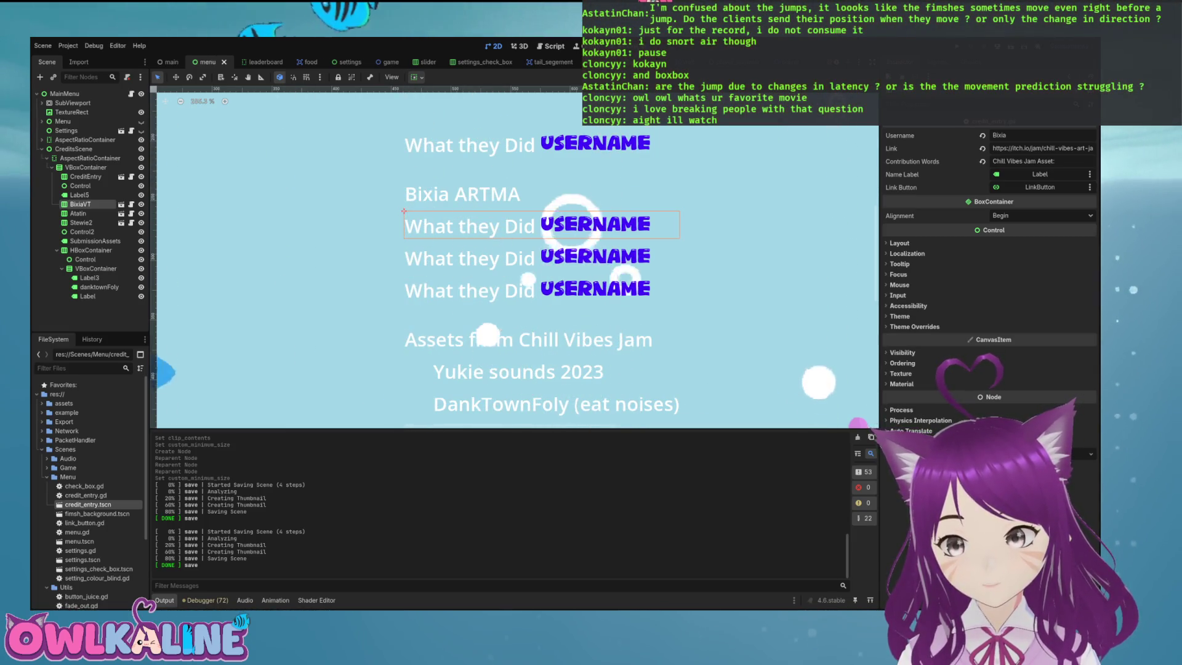
{"action": "double_click", "coordinate": [1048, 149]}
{"action": "key", "text": "ctrl+a"}
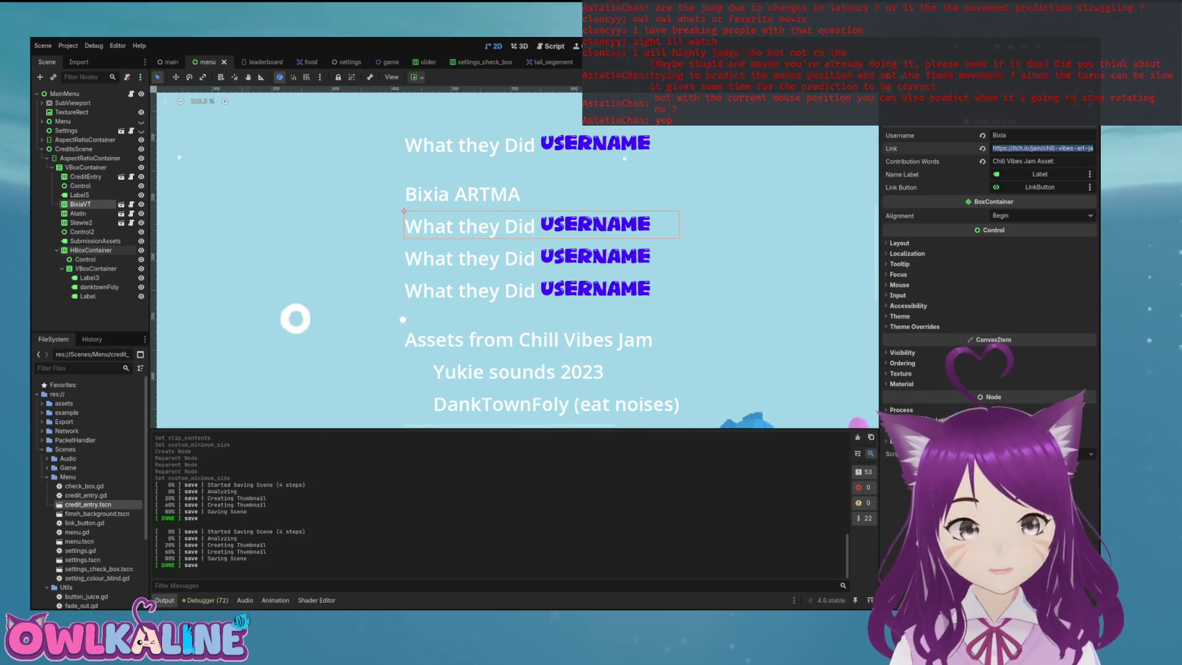
{"action": "scroll", "coordinate": [339, 242], "scroll_direction": "down", "scroll_amount": 3}
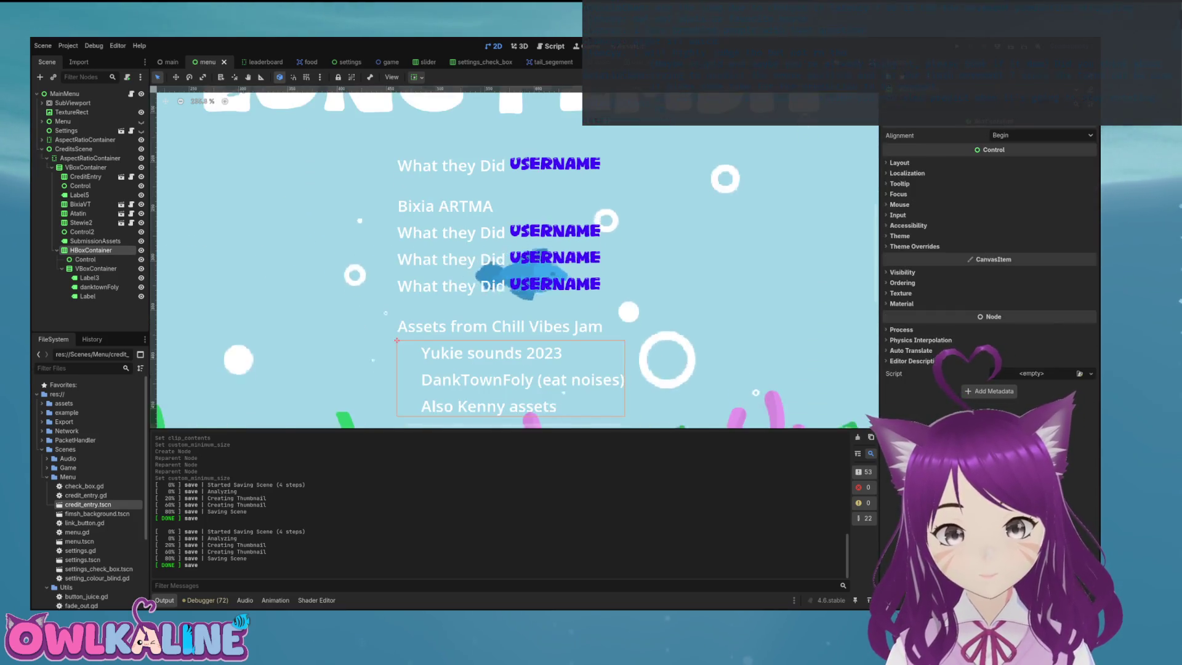
Delete the standalone Bixia ARTMA label (Label5) above the credit entries
{"action": "scroll", "coordinate": [387, 307], "scroll_direction": "up", "scroll_amount": 2}
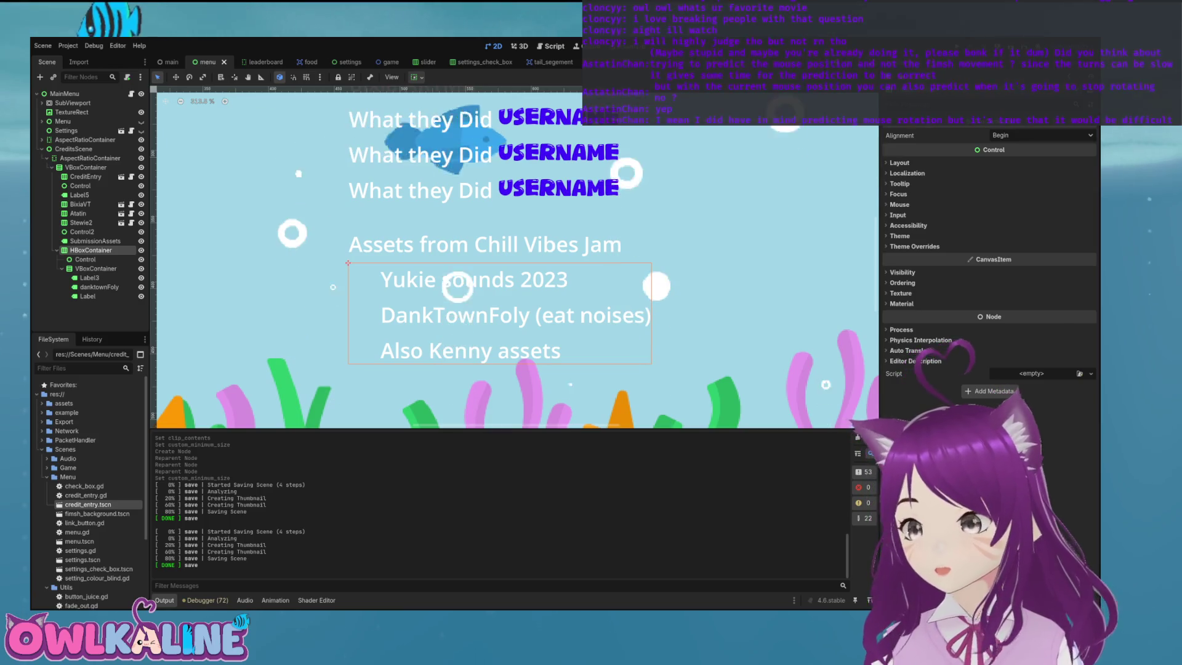
{"action": "scroll", "coordinate": [517, 258], "scroll_direction": "up", "scroll_amount": 2}
{"action": "scroll", "coordinate": [517, 258], "scroll_direction": "down", "scroll_amount": 3}
{"action": "scroll", "coordinate": [517, 258], "scroll_direction": "up", "scroll_amount": 1}
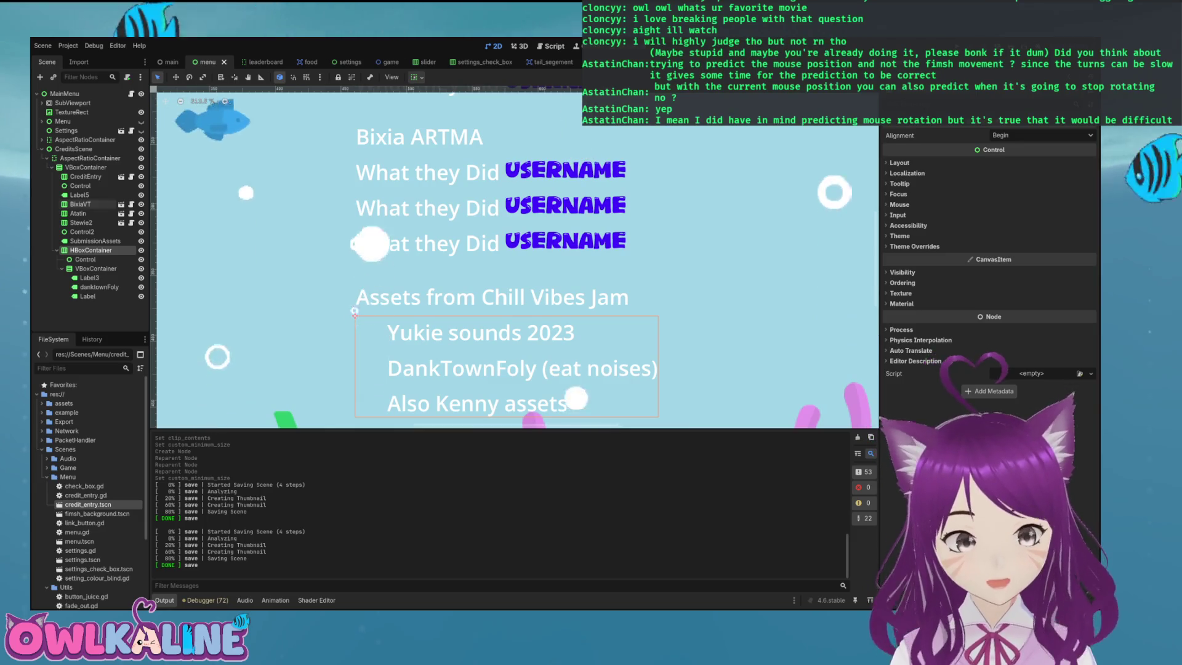
{"action": "left_click", "coordinate": [431, 208]}
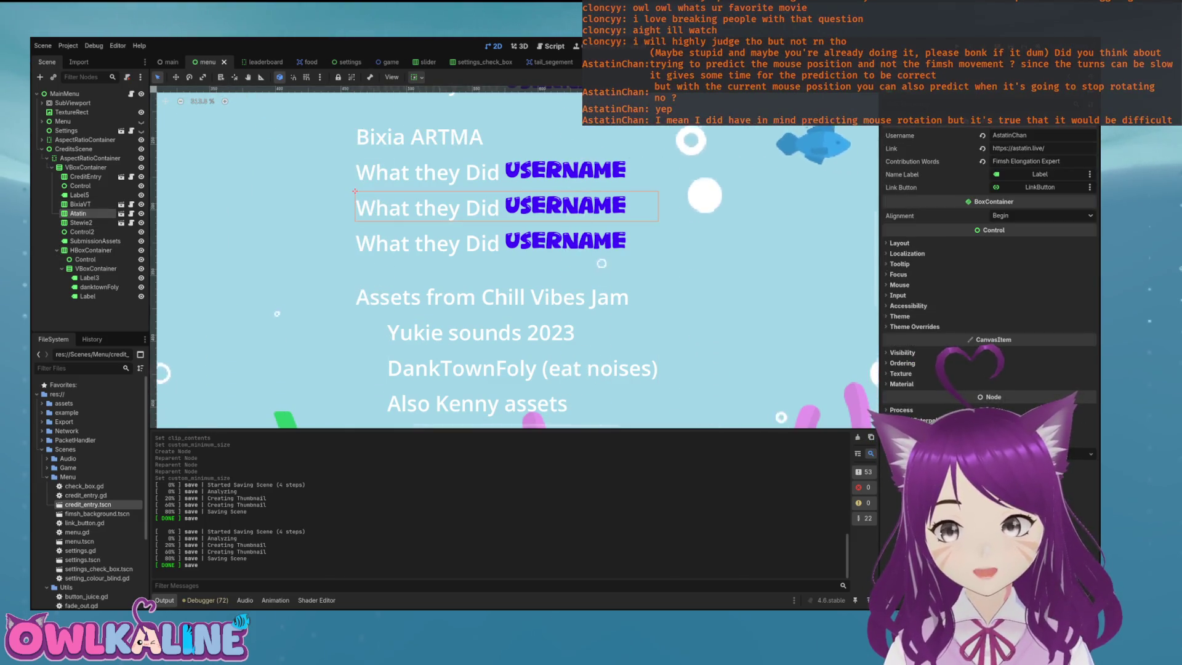
{"action": "left_click", "coordinate": [79, 195]}
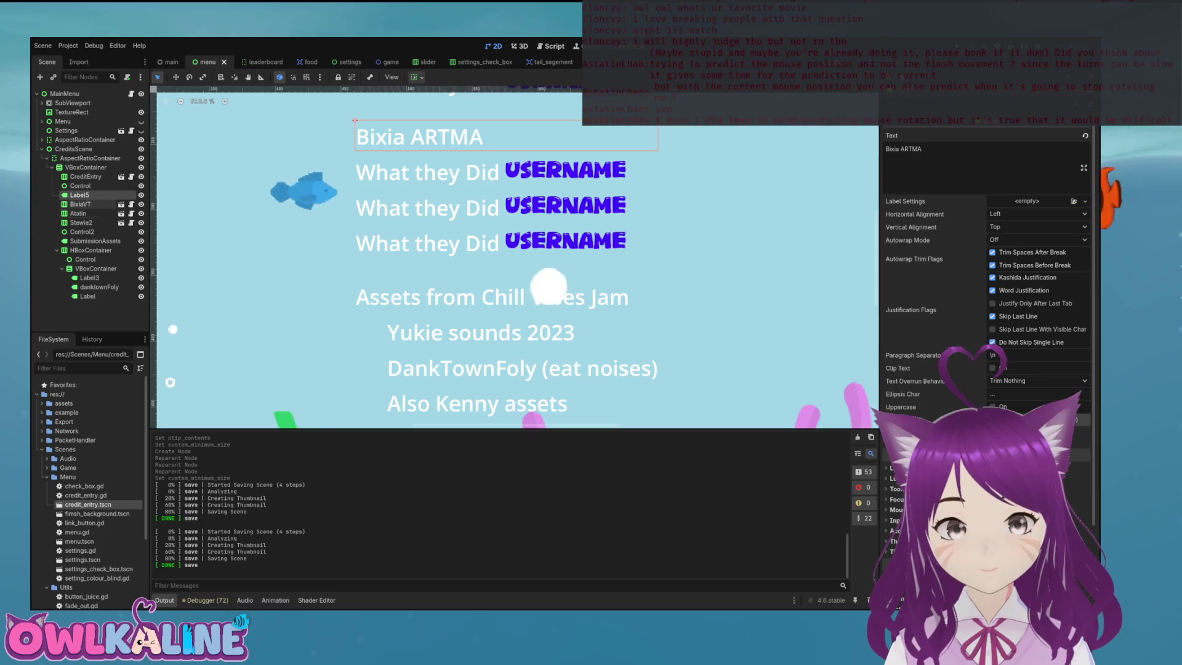
{"action": "scroll", "coordinate": [318, 407], "scroll_direction": "down", "scroll_amount": 3}
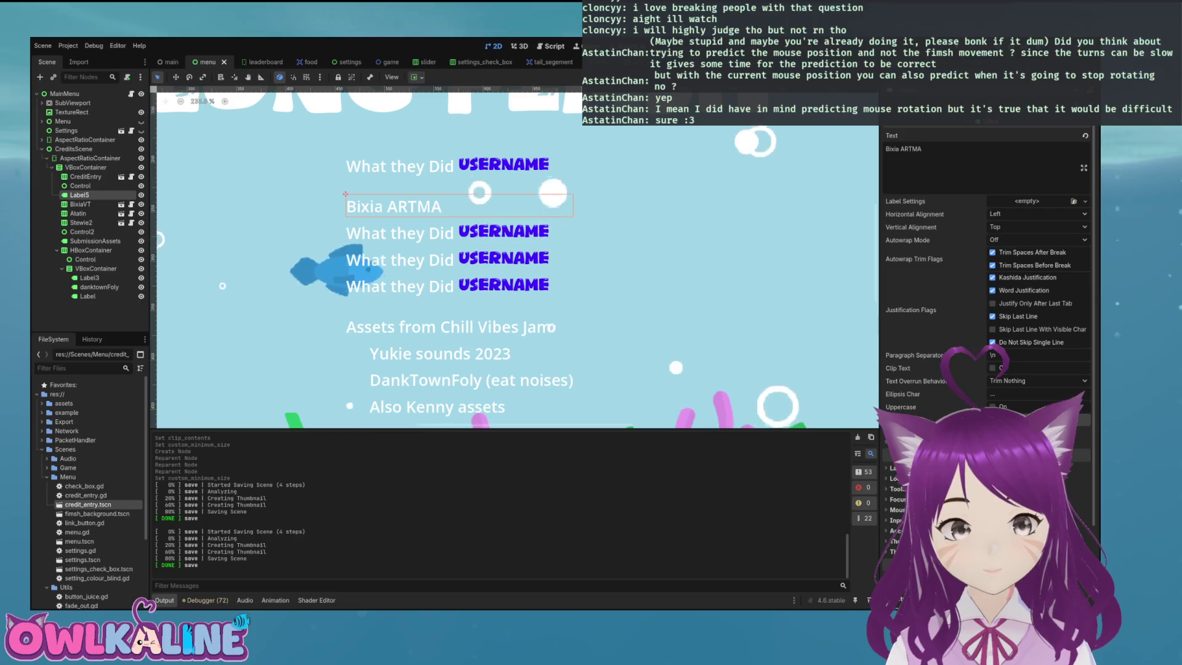
{"action": "key", "text": "Delete"}
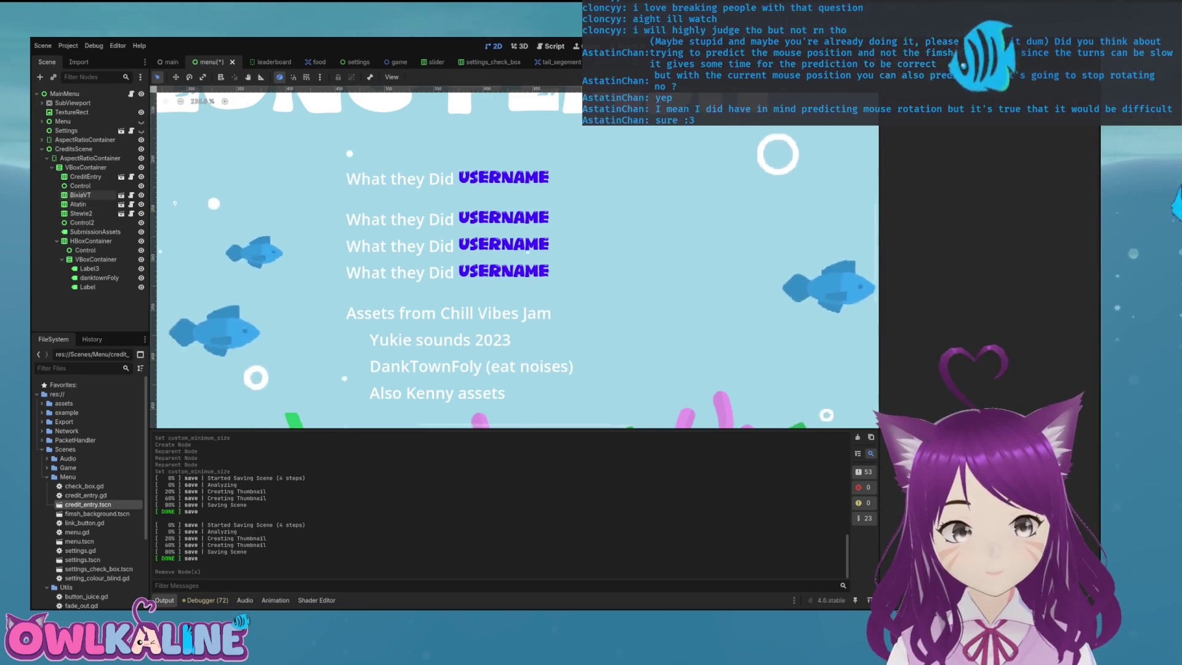
Duplicate BixiaVT and move BixiaVT2 into the asset list's VBoxContainer after Kenny assets
{"action": "left_click", "coordinate": [349, 222]}
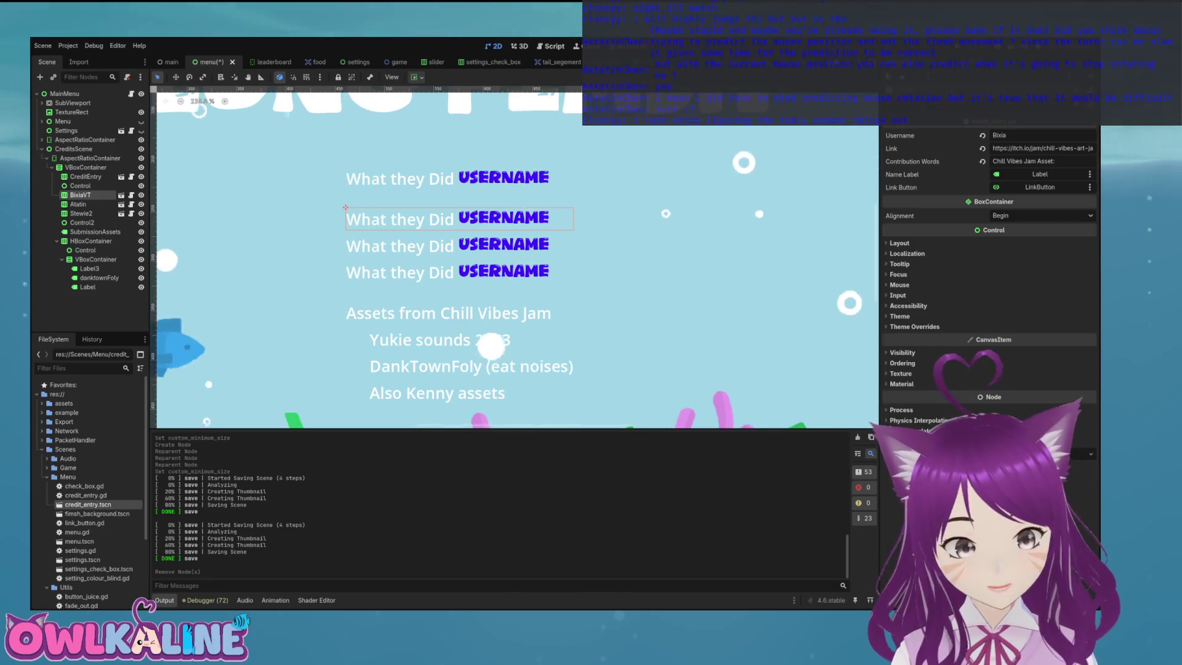
{"action": "key", "text": "ctrl+d"}
{"action": "mouse_move", "coordinate": [82, 204]}
{"action": "left_mouse_down"}
{"action": "mouse_move", "coordinate": [108, 288]}
{"action": "mouse_move", "coordinate": [99, 300]}
{"action": "left_mouse_up"}
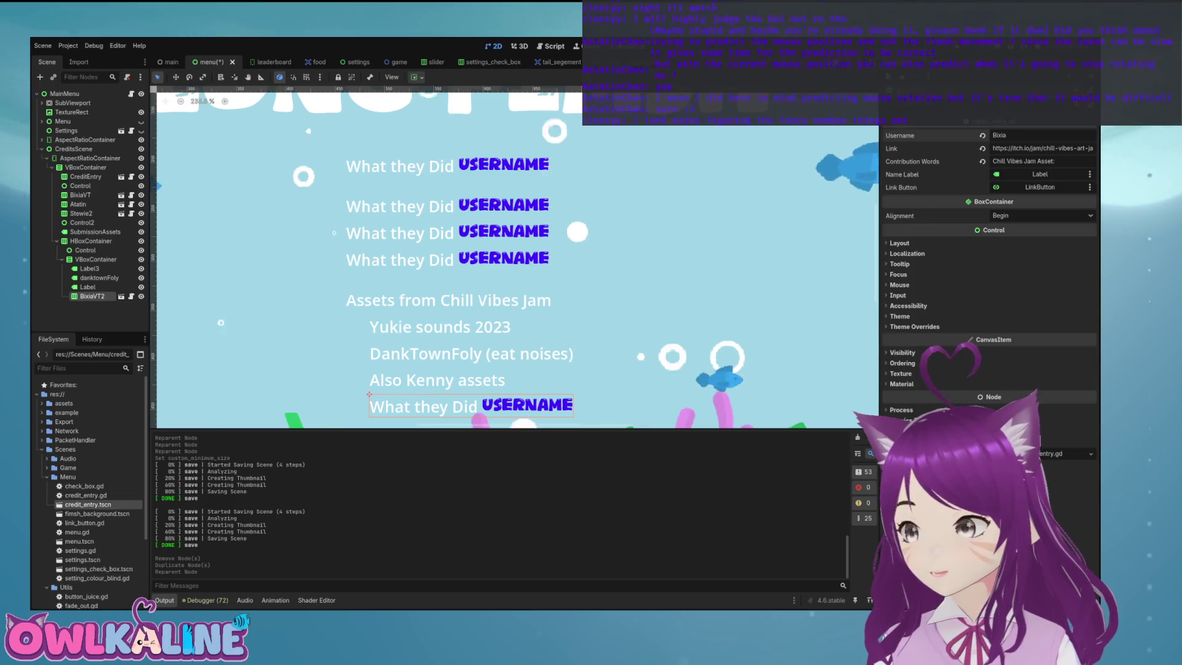
Give the second credit entry contribution words 'Fasta Food', the creator's username and Linktree link, then save
{"action": "key", "text": "ctrl+s"}
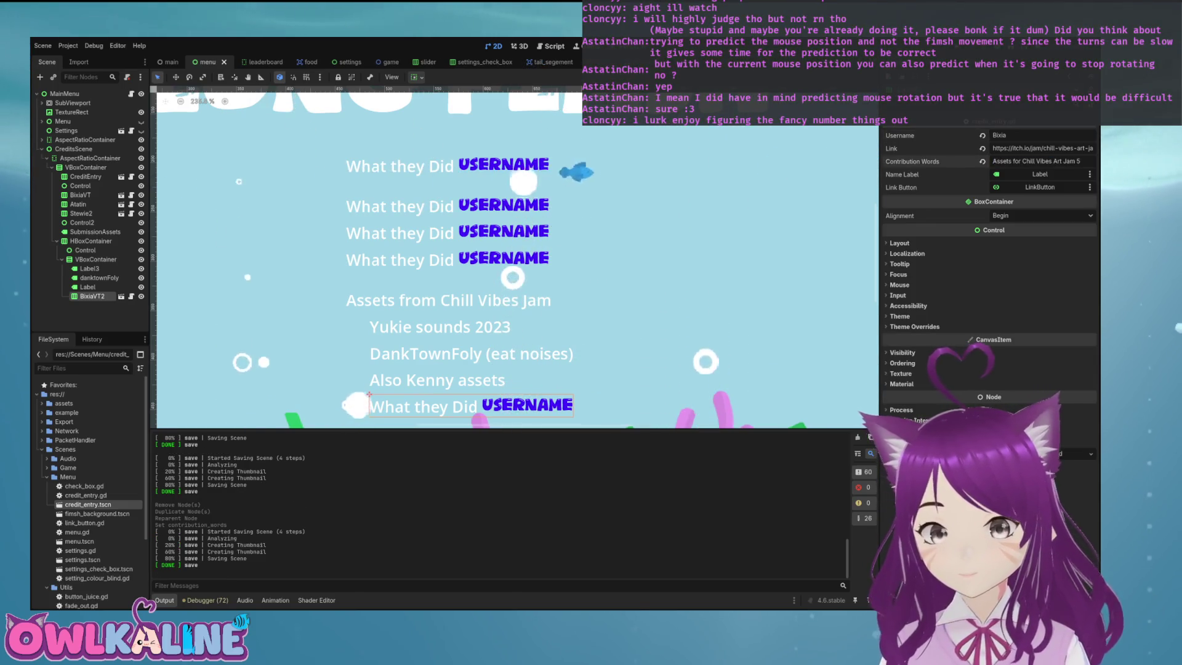
{"action": "left_click", "coordinate": [400, 207]}
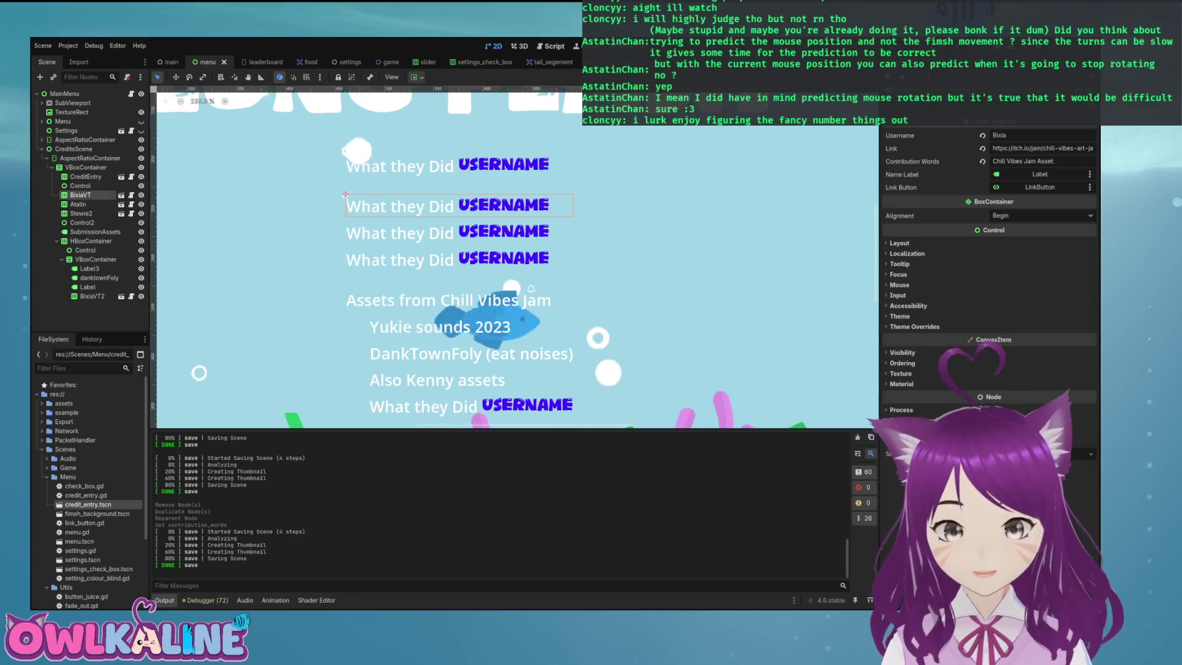
{"action": "left_click", "coordinate": [1040, 161]}
{"action": "type", "text": "Exrt"}
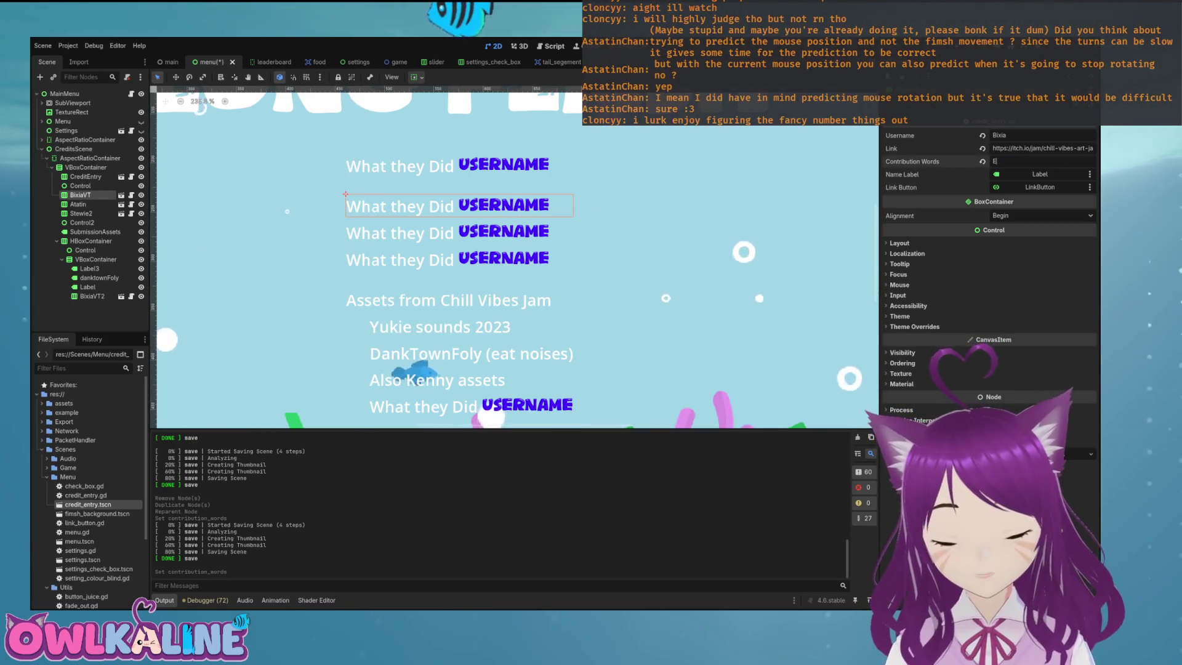
{"action": "key", "text": "BackSpace"}
{"action": "key", "text": "BackSpace"}
{"action": "type", "text": "tr"}
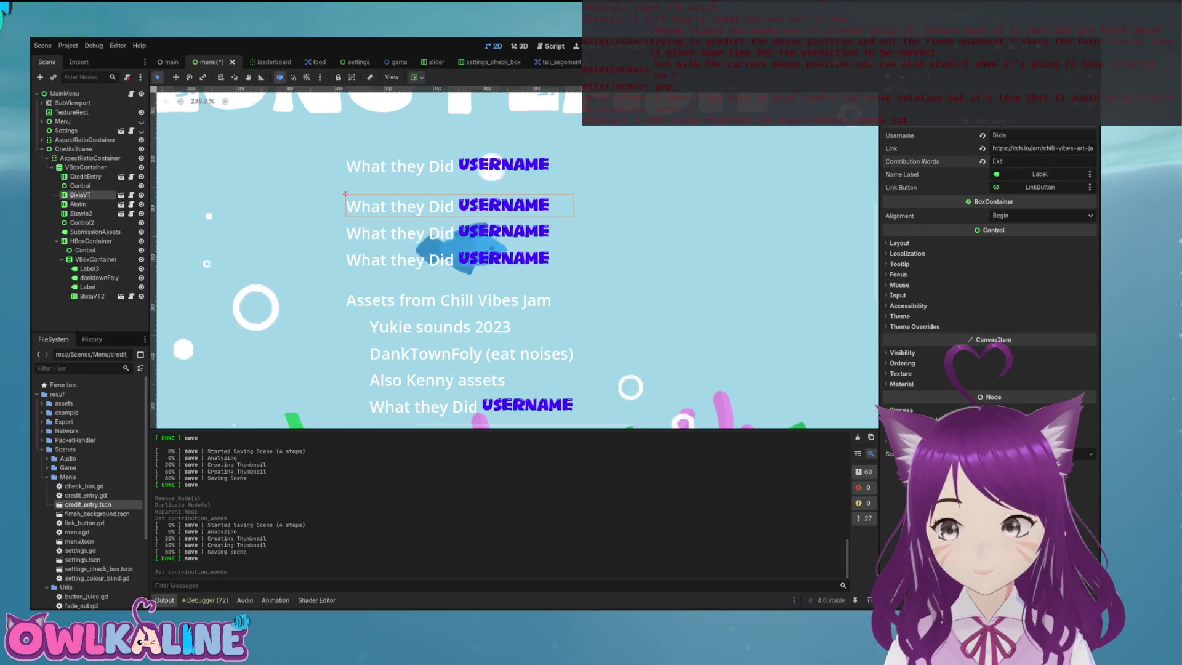
{"action": "type", "text": "a"}
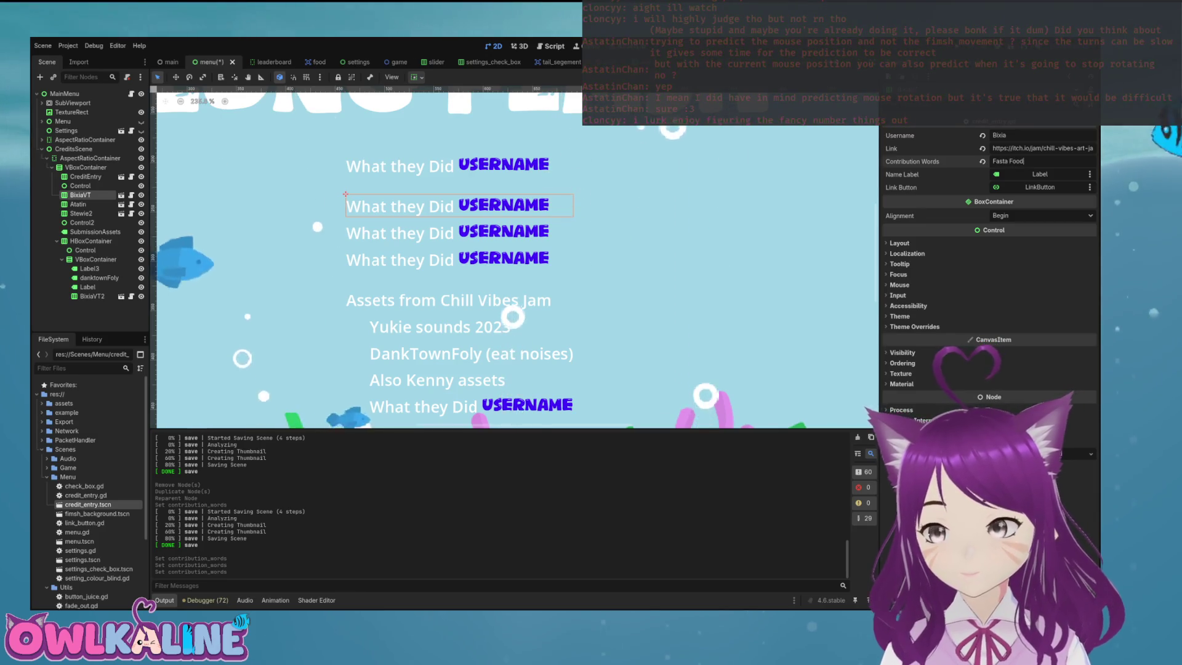
{"action": "type", "text": "Fasta Food"}
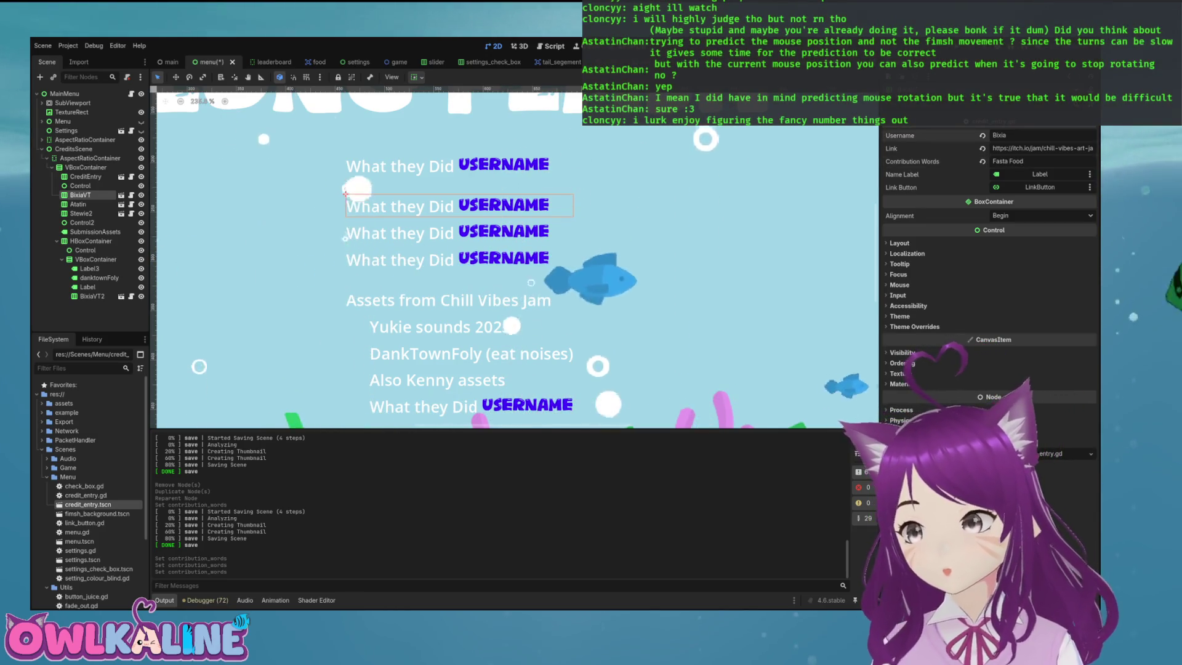
{"action": "type", "text": "VT"}
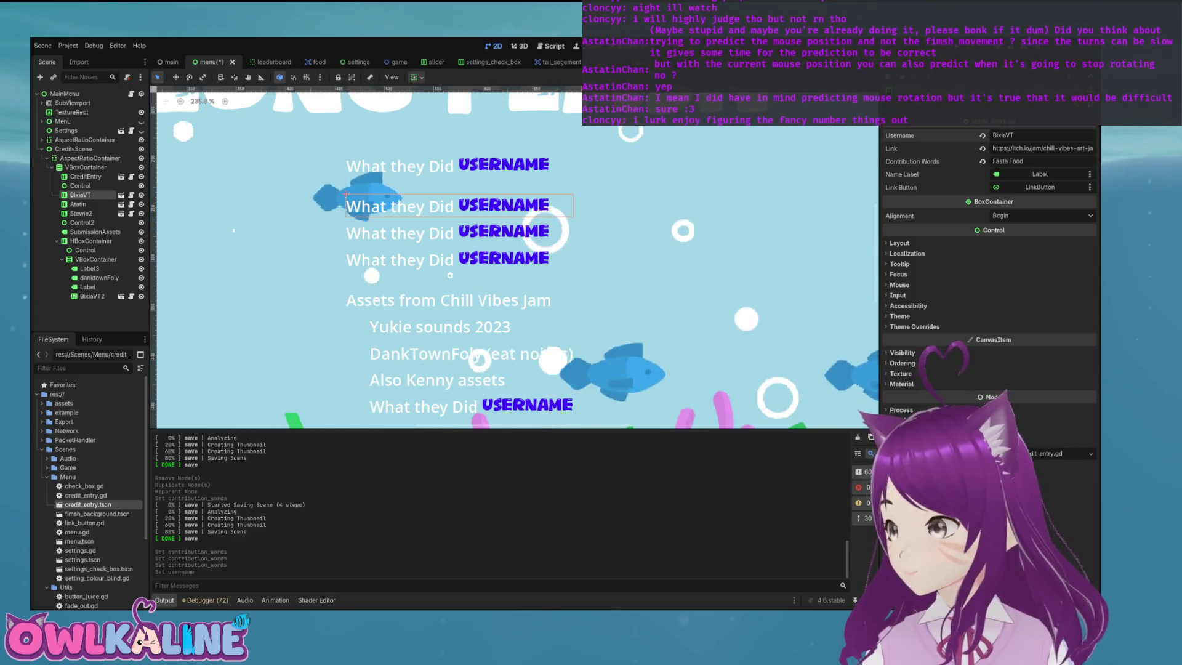
{"action": "type", "text": "https://linktr.ee/bixiavt"}
{"action": "key", "text": "ctrl+s"}
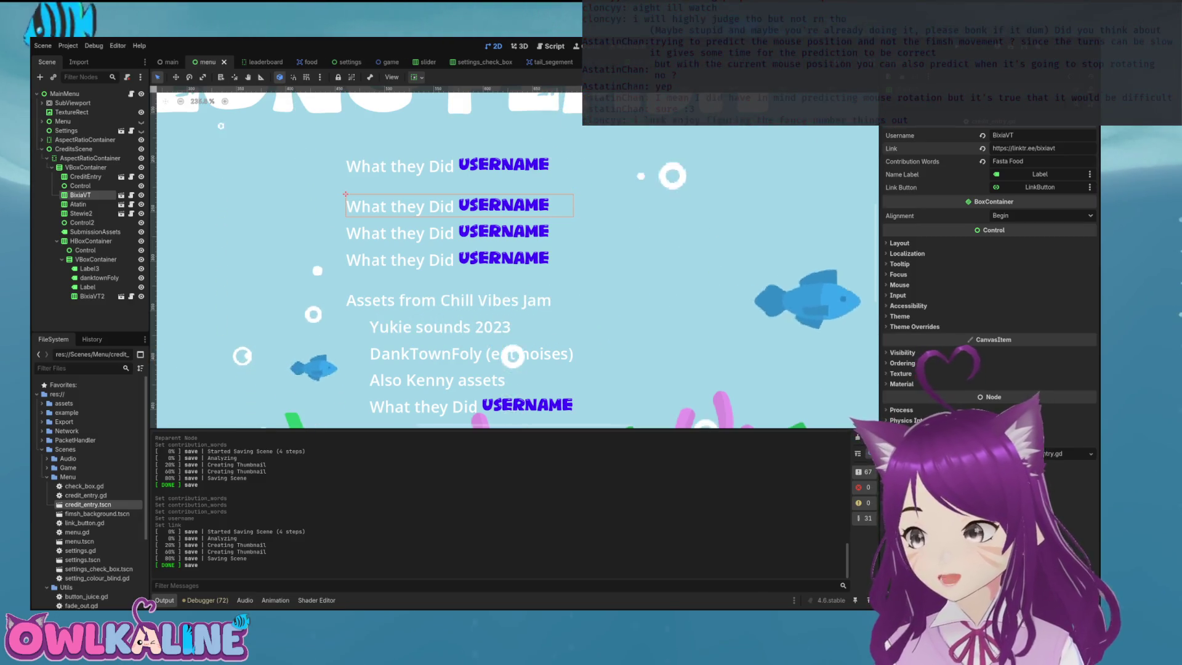
{"action": "left_click", "coordinate": [85, 176]}
{"action": "left_click", "coordinate": [80, 194]}
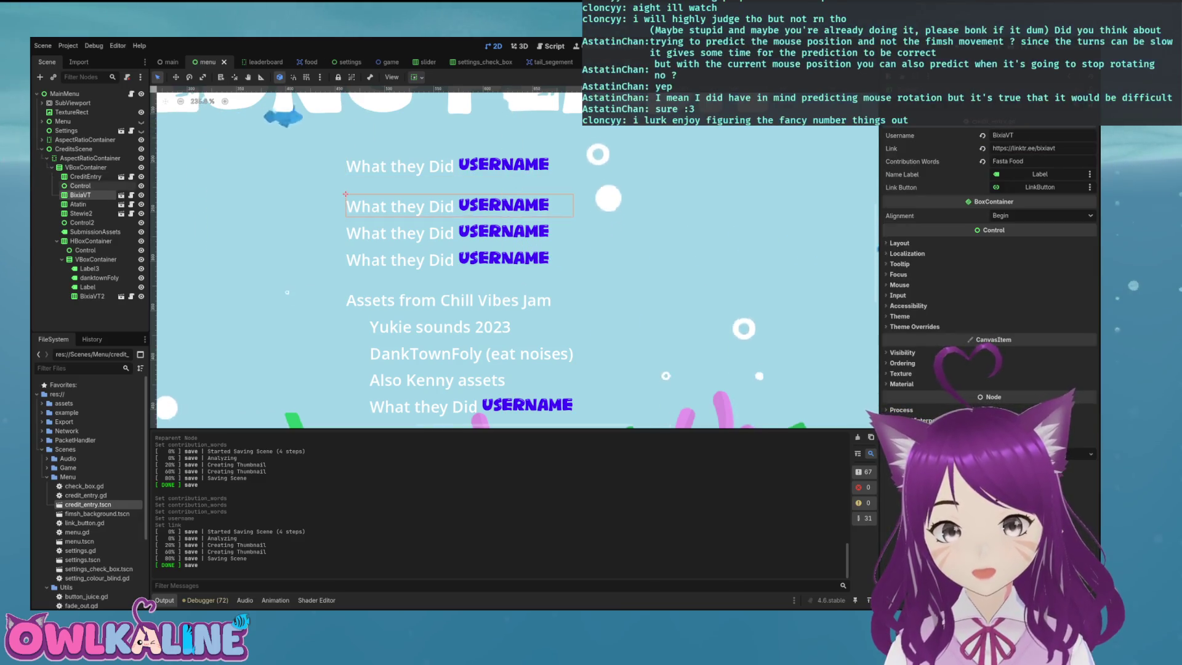
{"action": "left_click", "coordinate": [81, 213]}
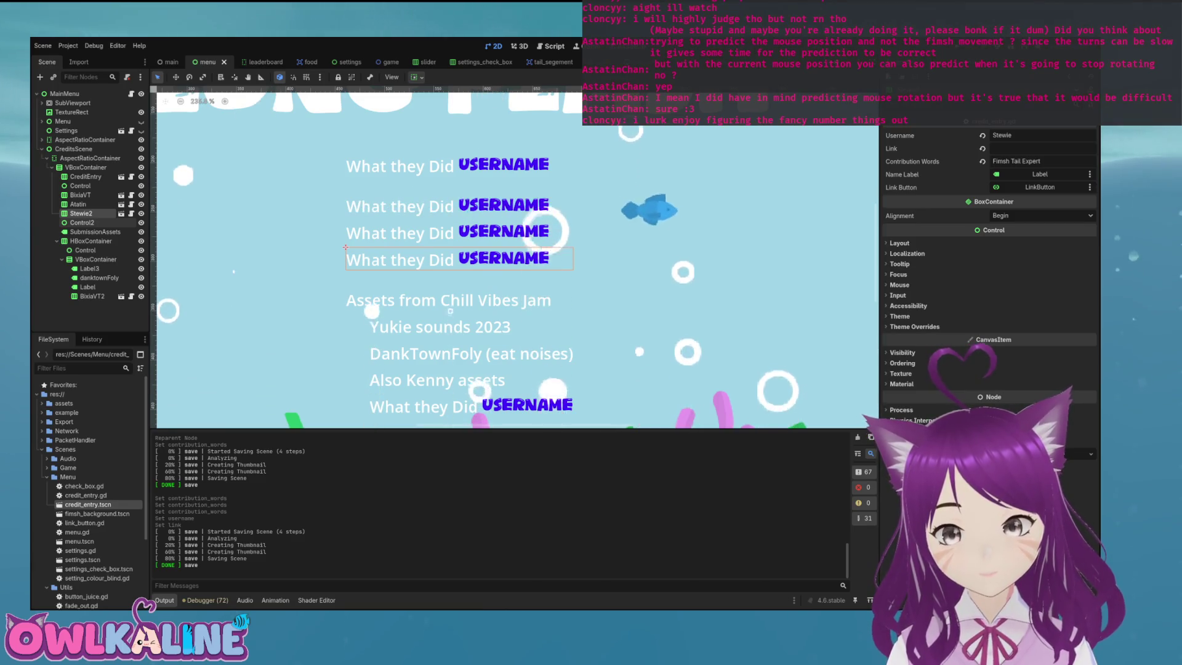
{"action": "left_click", "coordinate": [82, 222]}
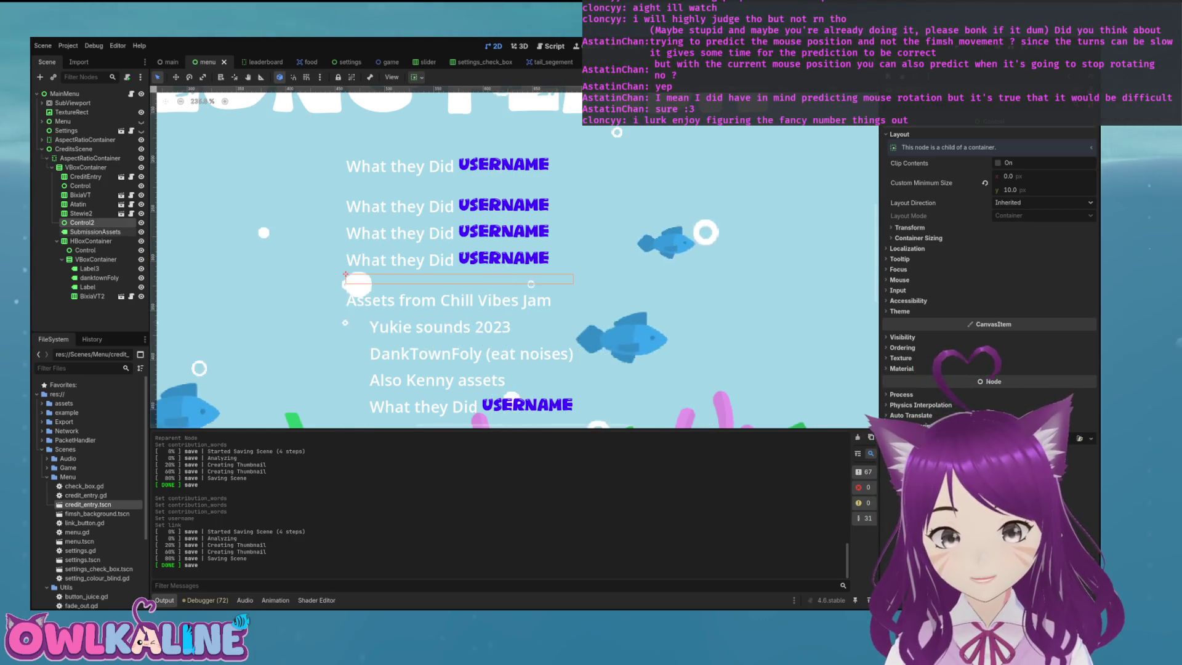
{"action": "left_click", "coordinate": [91, 240]}
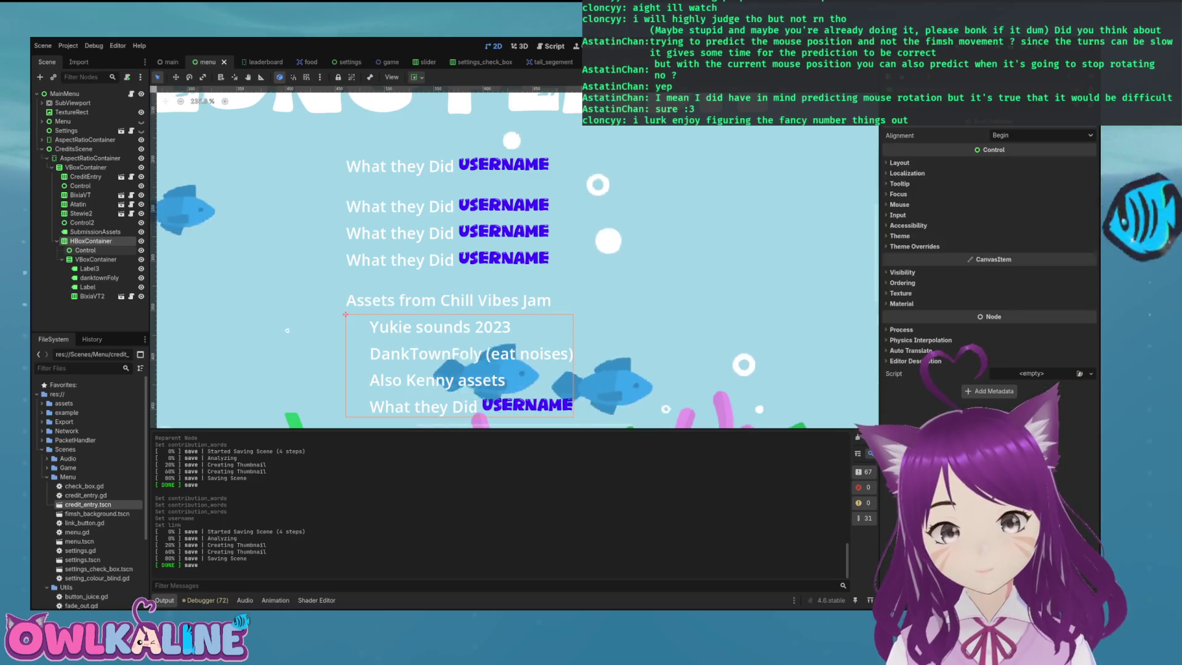
{"action": "left_click", "coordinate": [85, 250]}
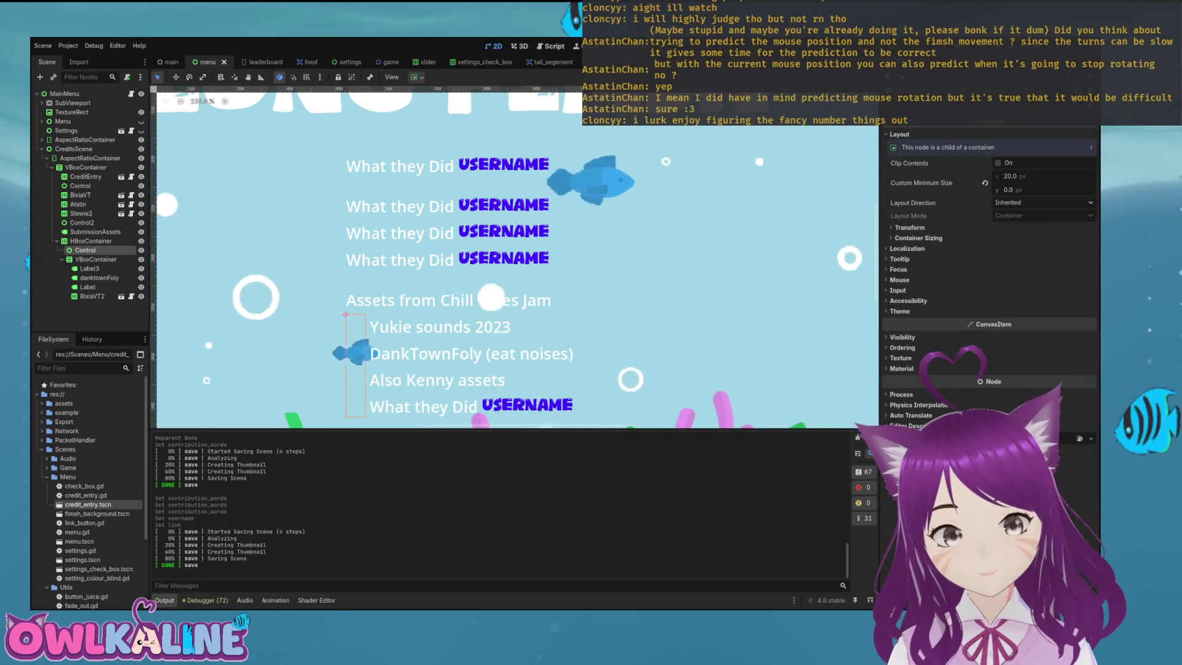
{"action": "left_click", "coordinate": [95, 259]}
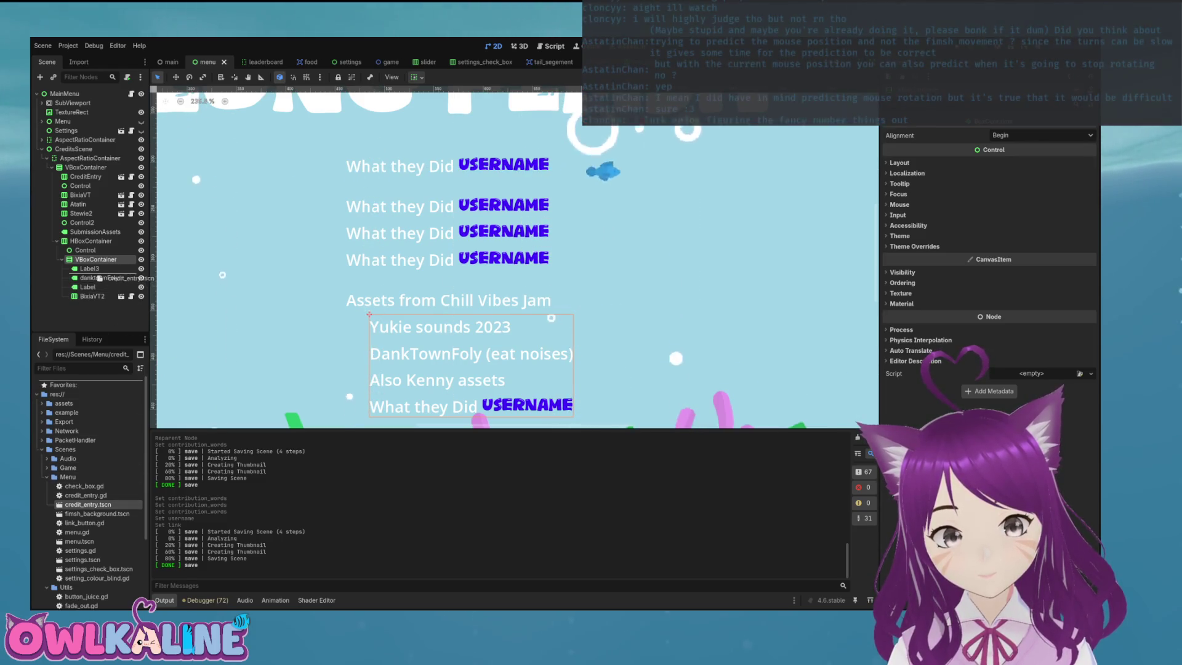
{"action": "left_click_drag", "start_coordinate": [99, 269], "coordinate": [99, 267]}
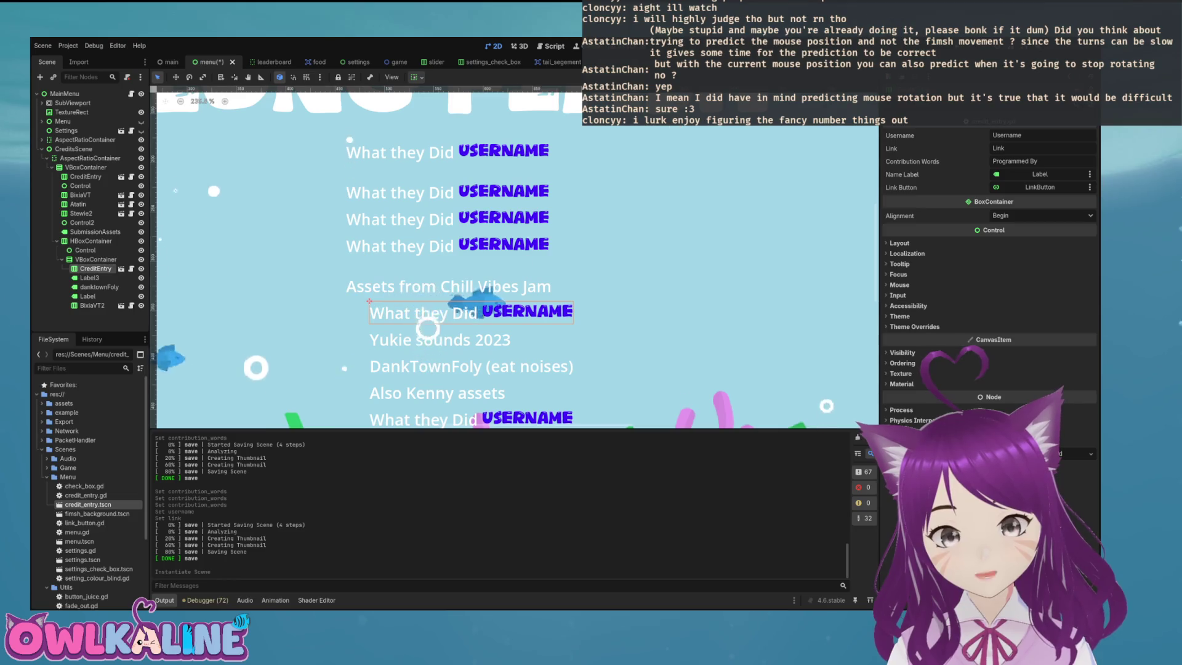
Enter the sound creator's username in the new credit entry's Username field
{"action": "type", "text": "Y"}
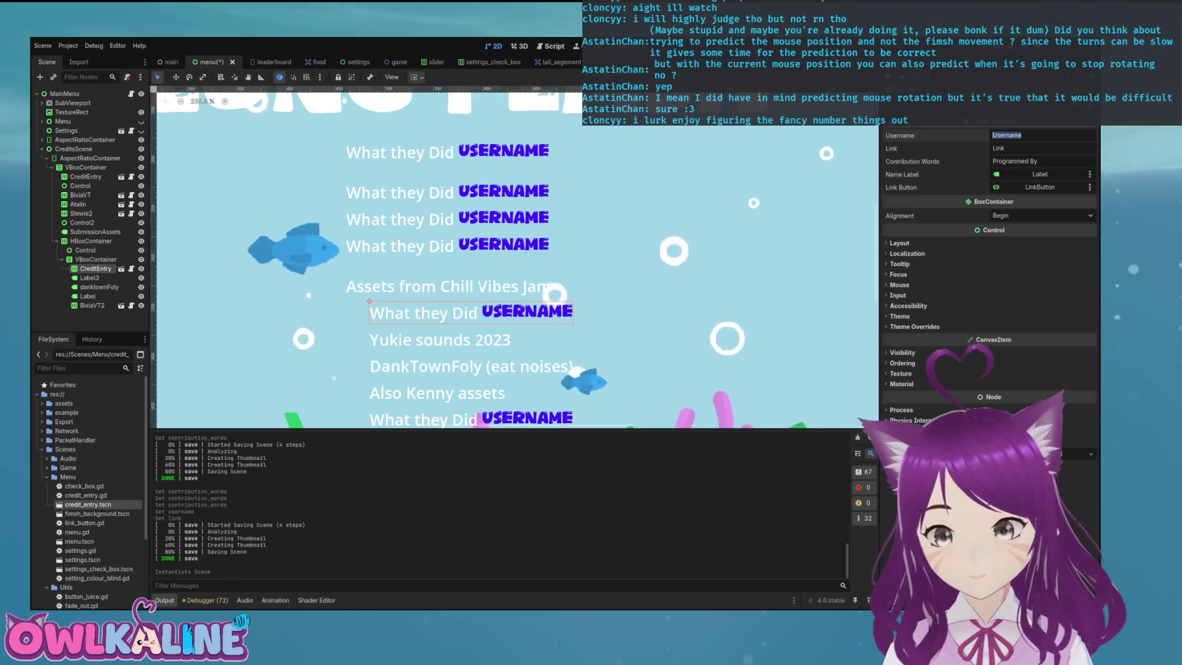
{"action": "type", "text": "ukie"}
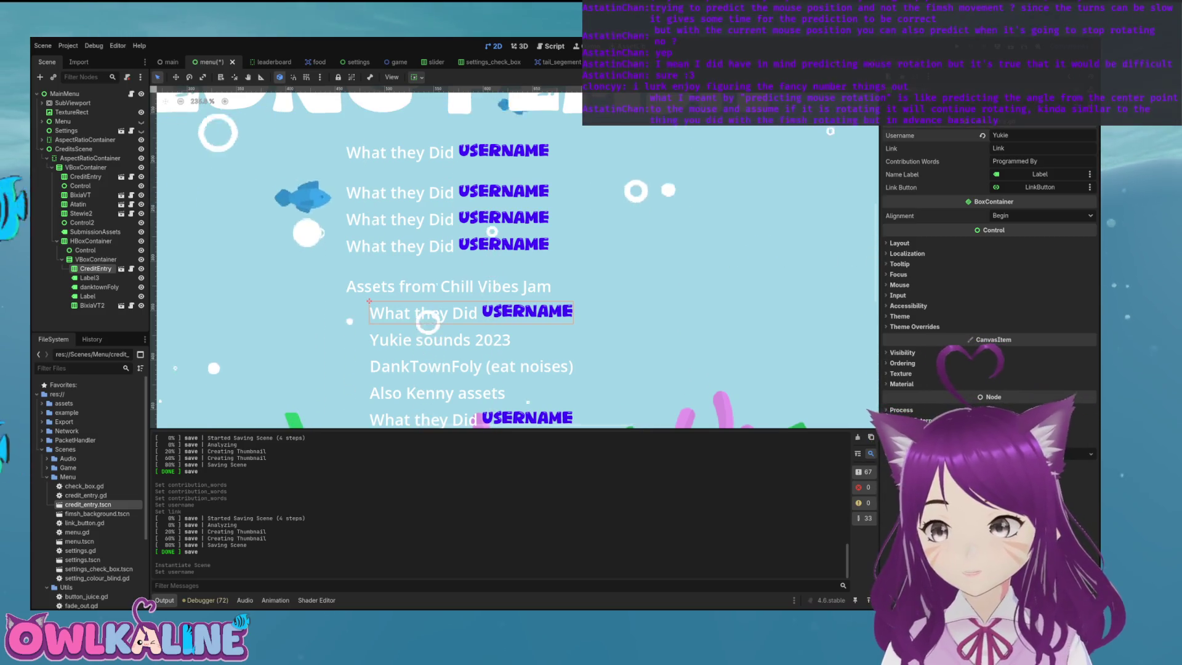
Replace the first jam entry's contribution words with 'NES Thing (Chill Vibes 2023)' and save the scene
{"action": "key", "text": "ctrl+s"}
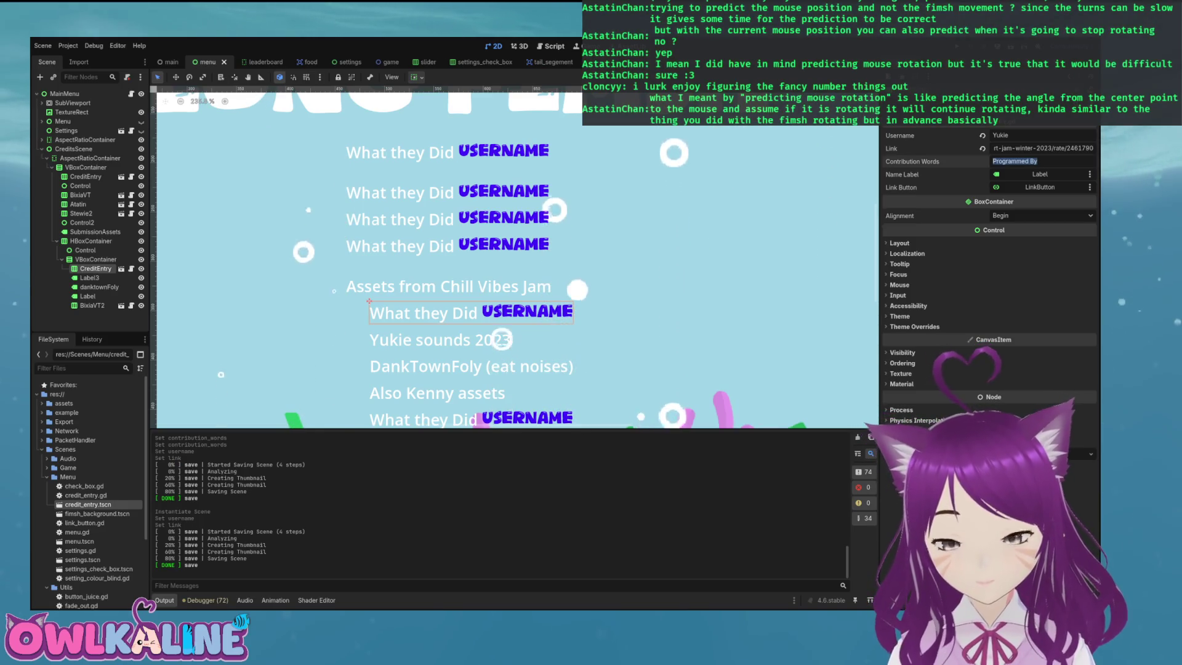
{"action": "key", "text": "BackSpace"}
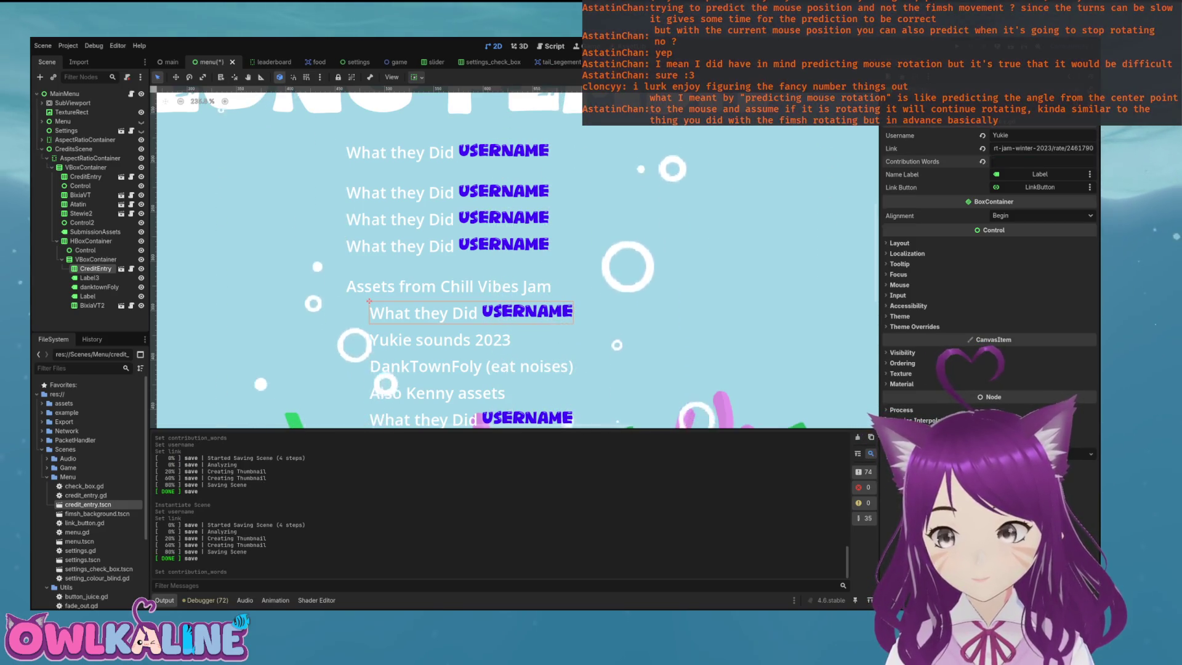
{"action": "type", "text": "foise"}
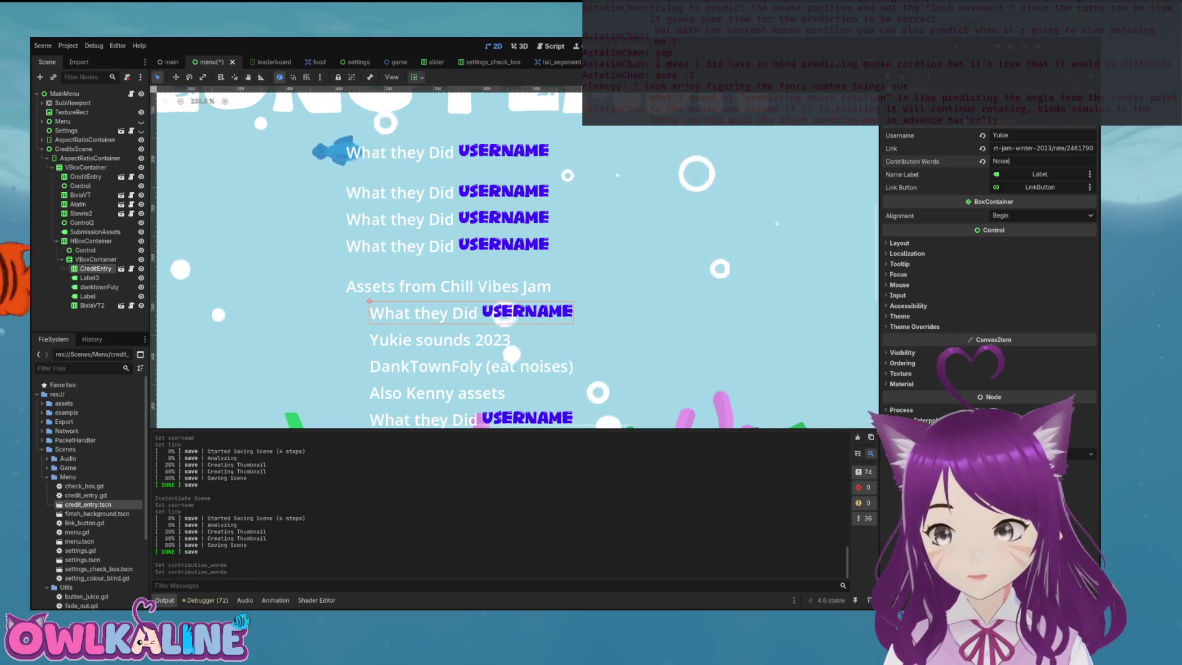
{"action": "key", "text": "BackSpace"}
{"action": "key", "text": "BackSpace"}
{"action": "key", "text": "BackSpace"}
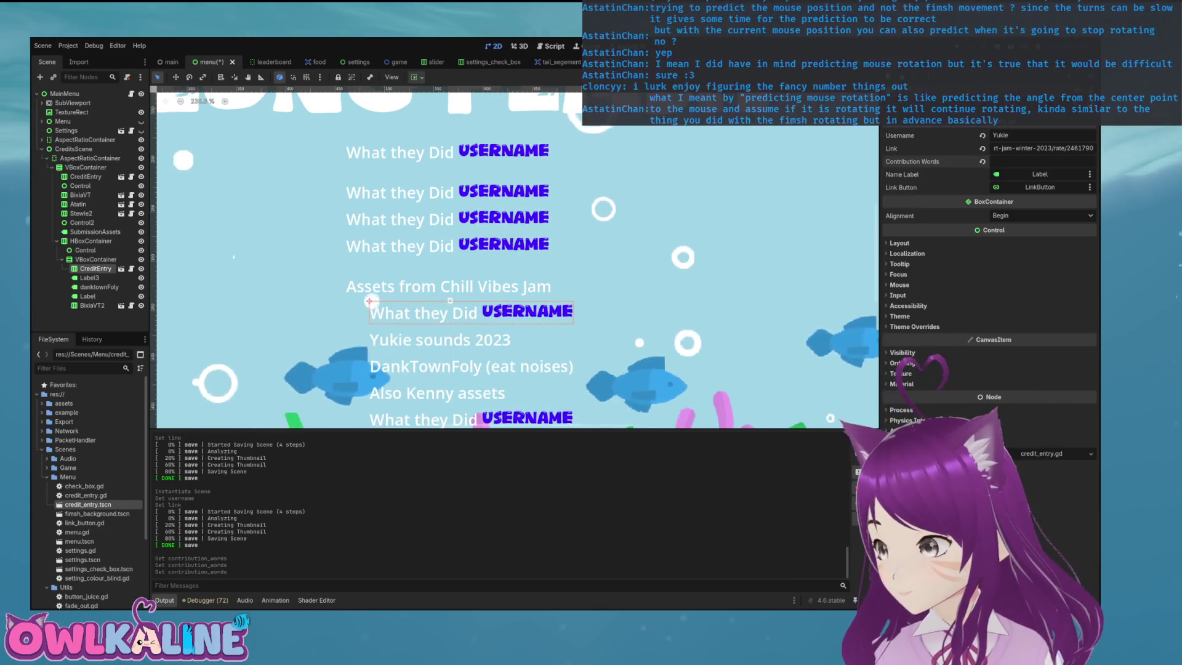
{"action": "type", "text": "NES Thing (Chill Vibes 2023)"}
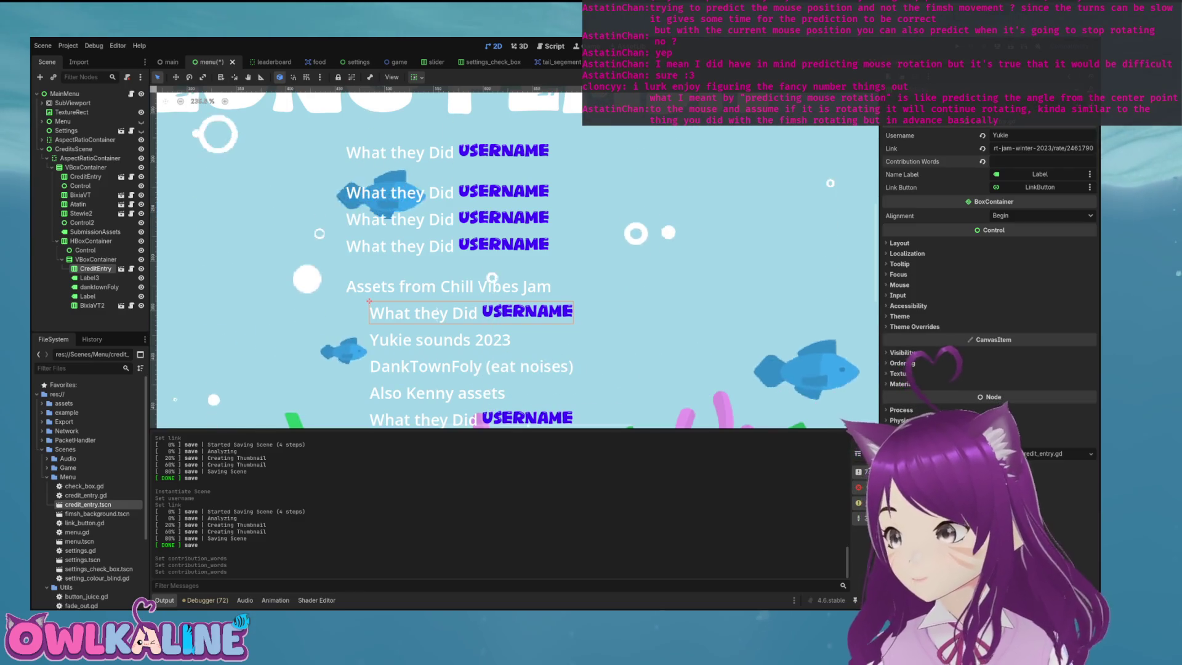
{"action": "key", "text": "ctrl+s"}
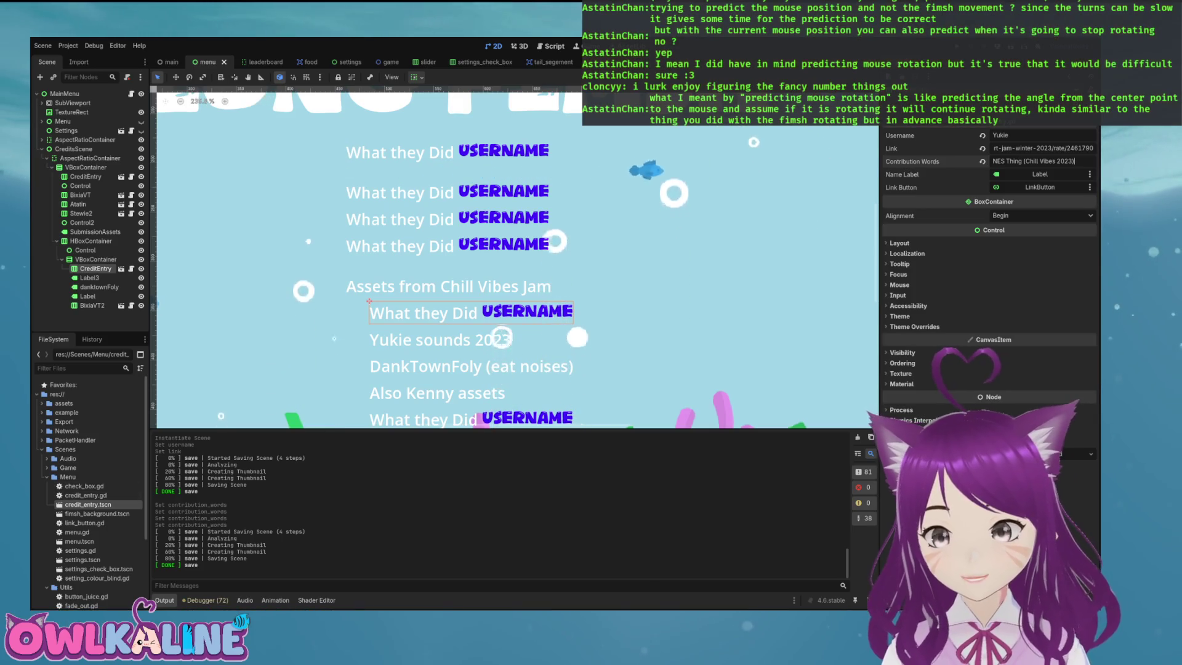
{"action": "left_click", "coordinate": [89, 277]}
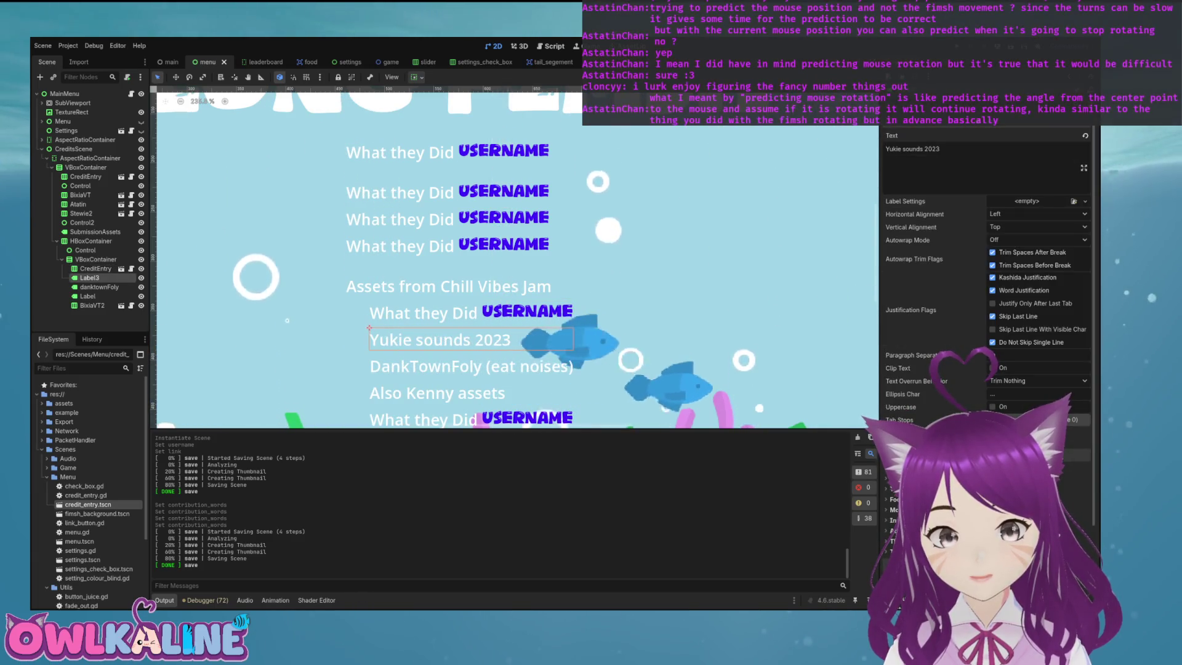
Delete the old sounds 2023 label and drop a new credit_entry.tscn above DankTownFoly
{"action": "key", "text": "Delete"}
{"action": "left_click", "coordinate": [99, 277]}
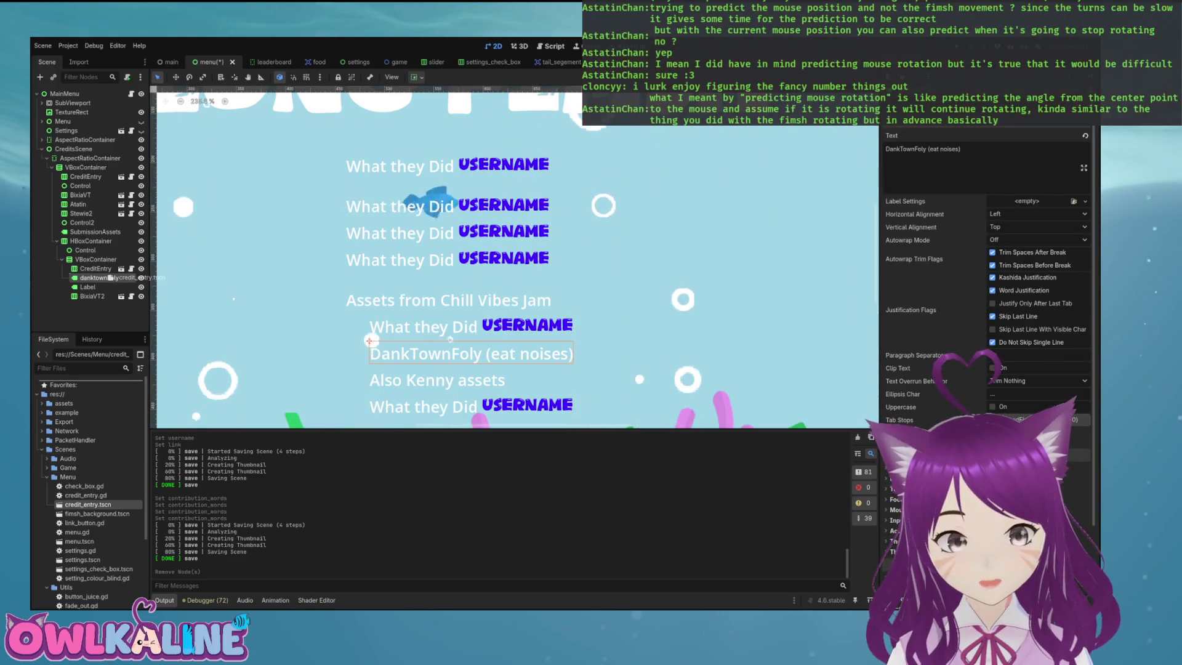
{"action": "left_click_drag", "start_coordinate": [107, 278], "coordinate": [108, 279]}
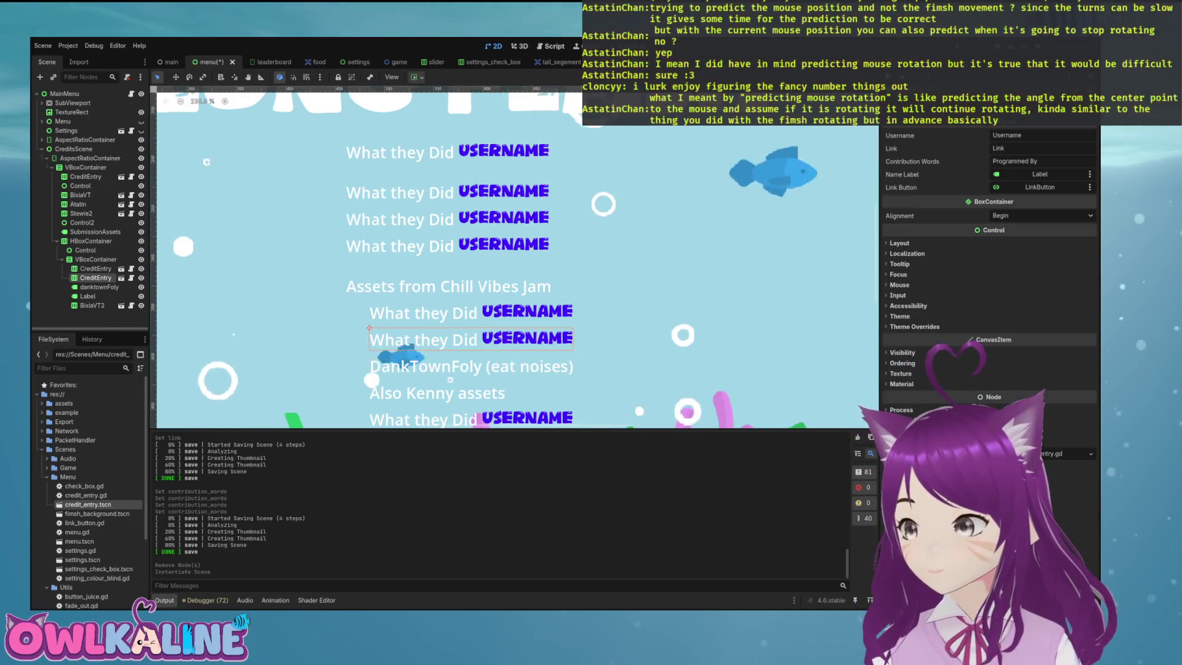
Paste the itch.io jam link and the creator's username into the new entry, then save
{"action": "key", "text": "ctrl+v"}
{"action": "key", "text": "shift+Tab"}
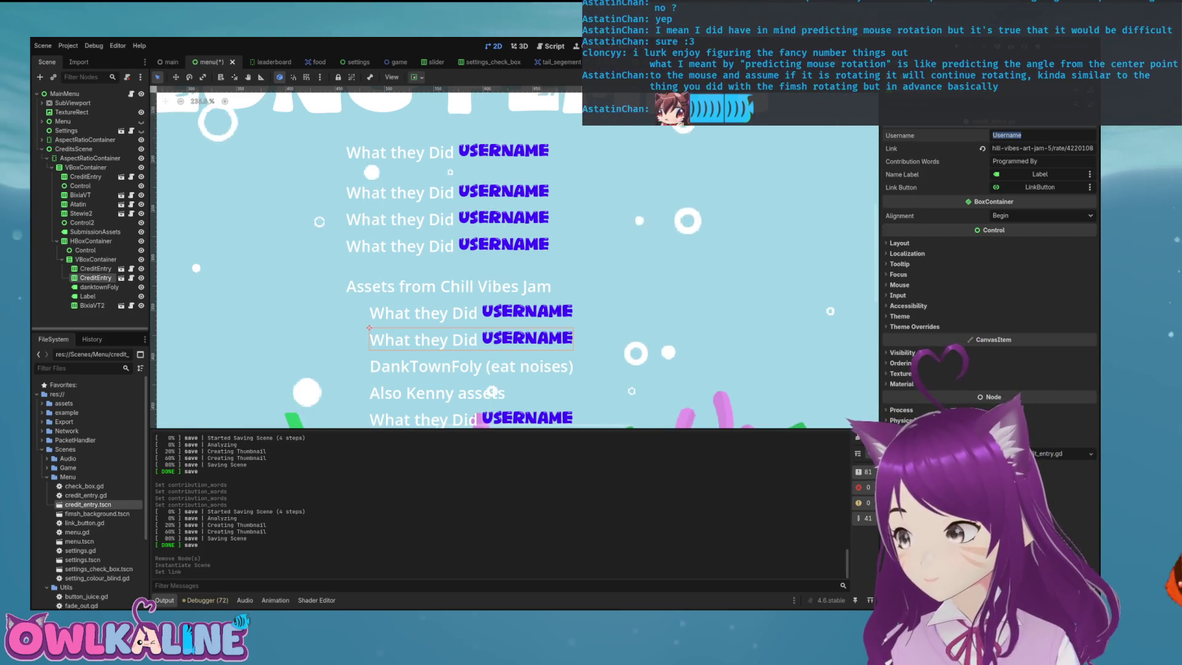
{"action": "type", "text": "DanktownBunny"}
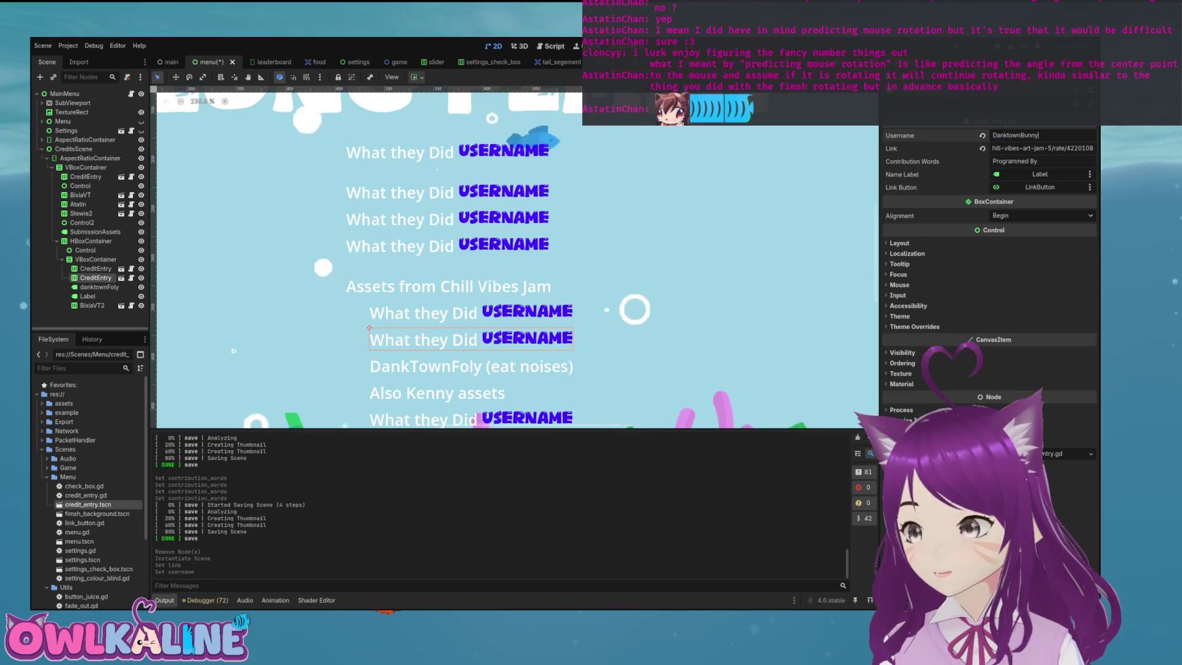
{"action": "key", "text": "ctrl+s"}
Set its contribution words to 'DanktownFoley SFX Pack' and save
{"action": "left_click", "coordinate": [1015, 161]}
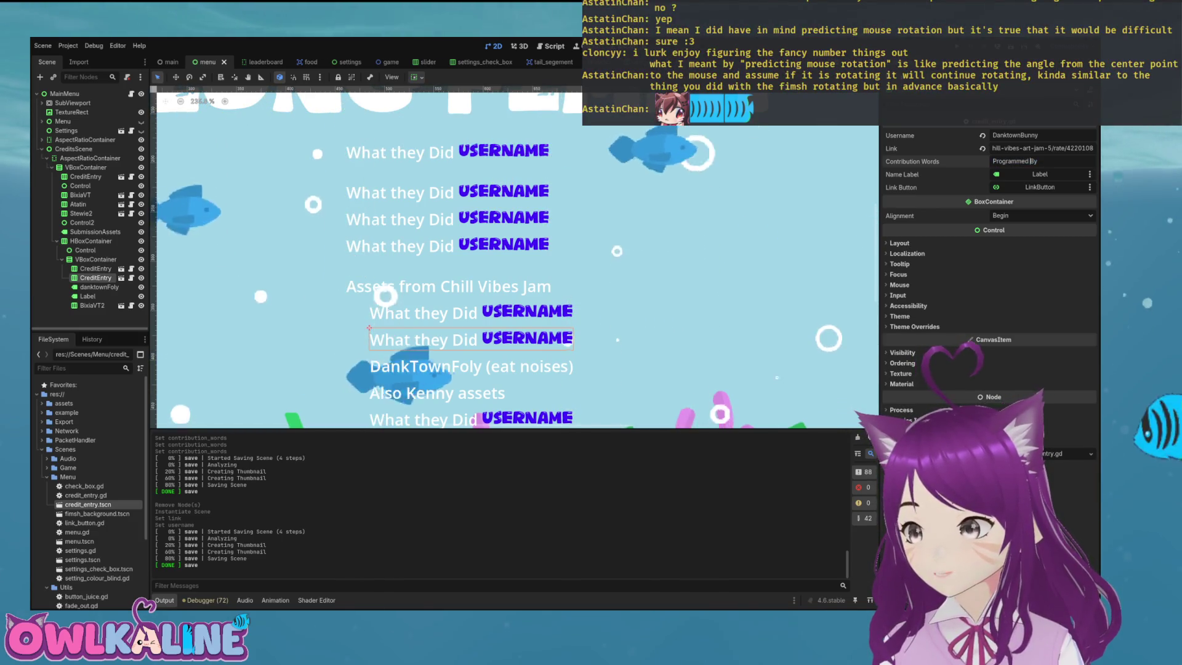
{"action": "type", "text": "DanktownFoley SFX Pack"}
{"action": "key", "text": "ctrl+s"}
{"action": "left_click", "coordinate": [471, 366]}
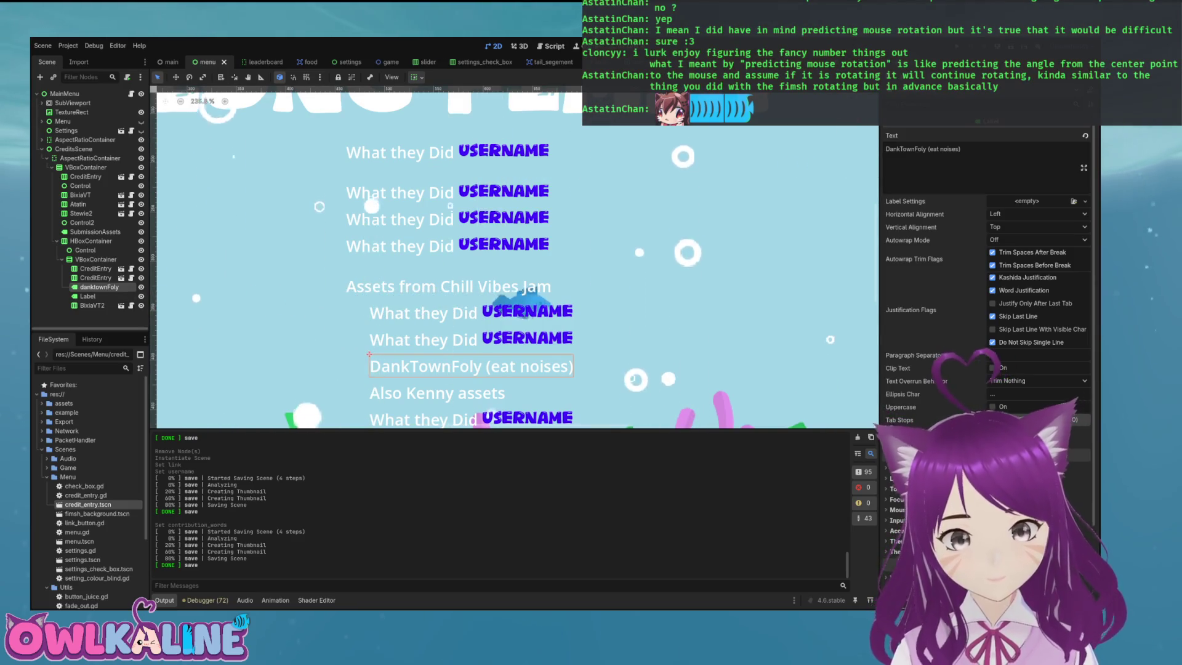
Delete the DankTownFoly label, move BixiaVT2 above the Kenny label, and move that label out of the jam group
{"action": "key", "text": "Delete"}
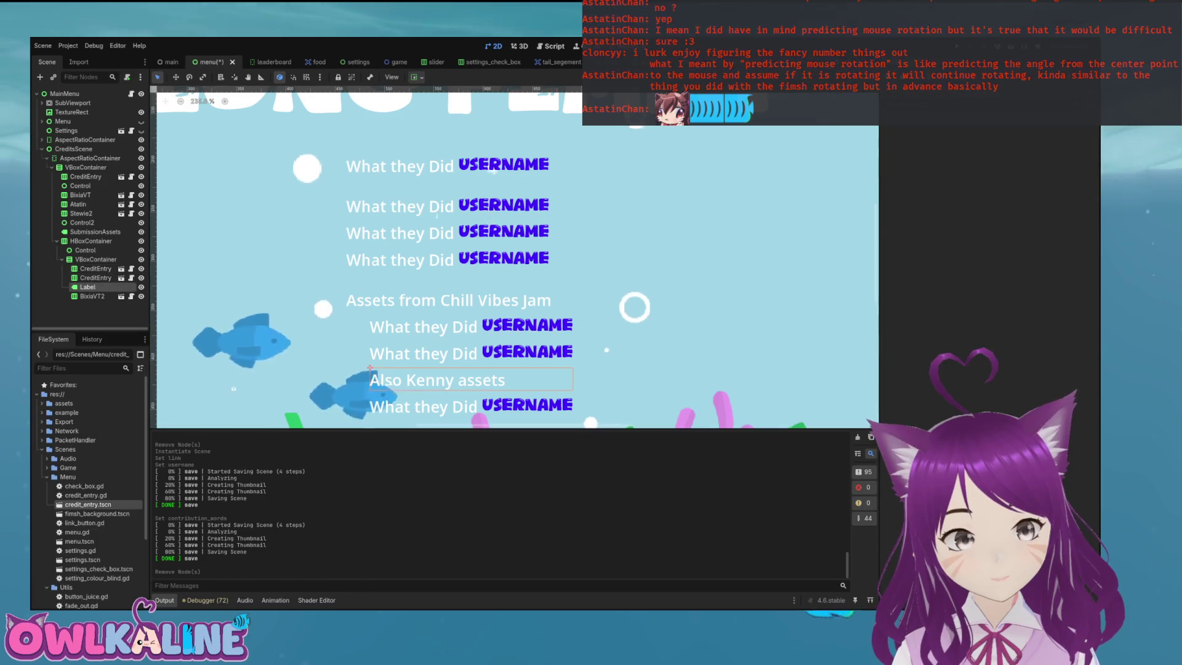
{"action": "left_click", "coordinate": [93, 296]}
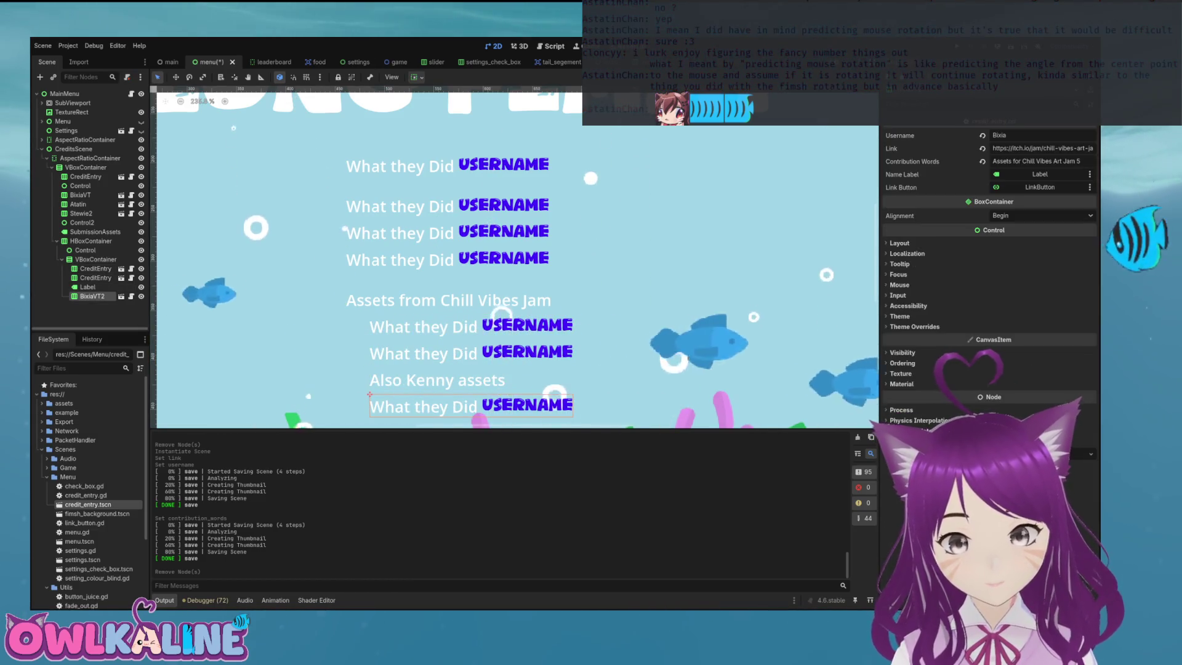
{"action": "left_click_drag", "start_coordinate": [92, 296], "coordinate": [97, 287]}
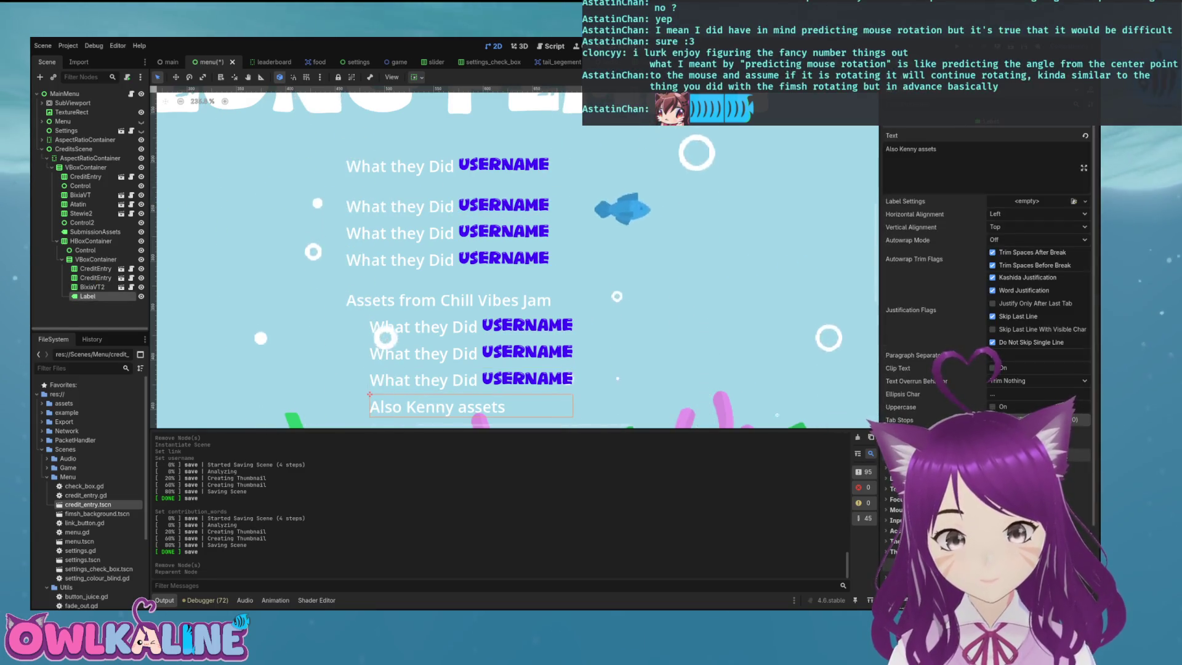
{"action": "scroll", "coordinate": [514, 258], "scroll_direction": "down", "scroll_amount": 2}
{"action": "scroll", "coordinate": [514, 258], "scroll_direction": "left", "scroll_amount": 3}
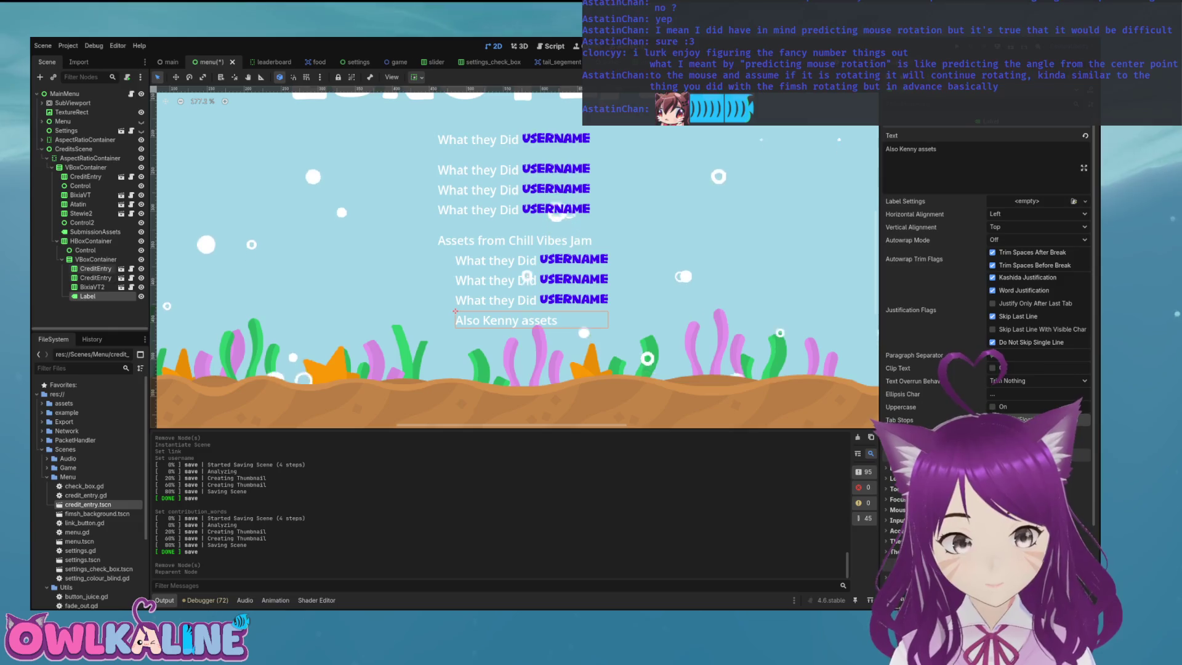
{"action": "mouse_move", "coordinate": [78, 262]}
{"action": "left_mouse_down"}
{"action": "mouse_move", "coordinate": [92, 256]}
{"action": "mouse_move", "coordinate": [86, 272]}
{"action": "left_mouse_up"}
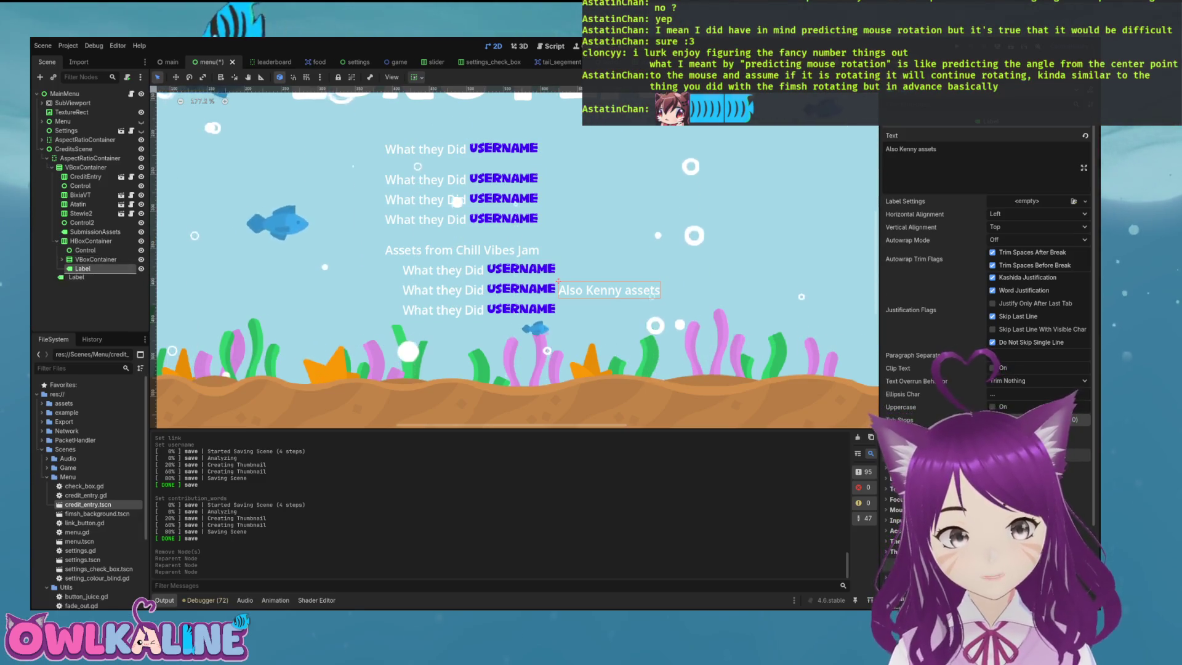
{"action": "mouse_move", "coordinate": [83, 268]}
{"action": "left_mouse_down"}
{"action": "mouse_move", "coordinate": [68, 277]}
{"action": "mouse_move", "coordinate": [80, 237]}
{"action": "mouse_move", "coordinate": [79, 254]}
{"action": "left_mouse_up"}
{"action": "left_click", "coordinate": [57, 250]}
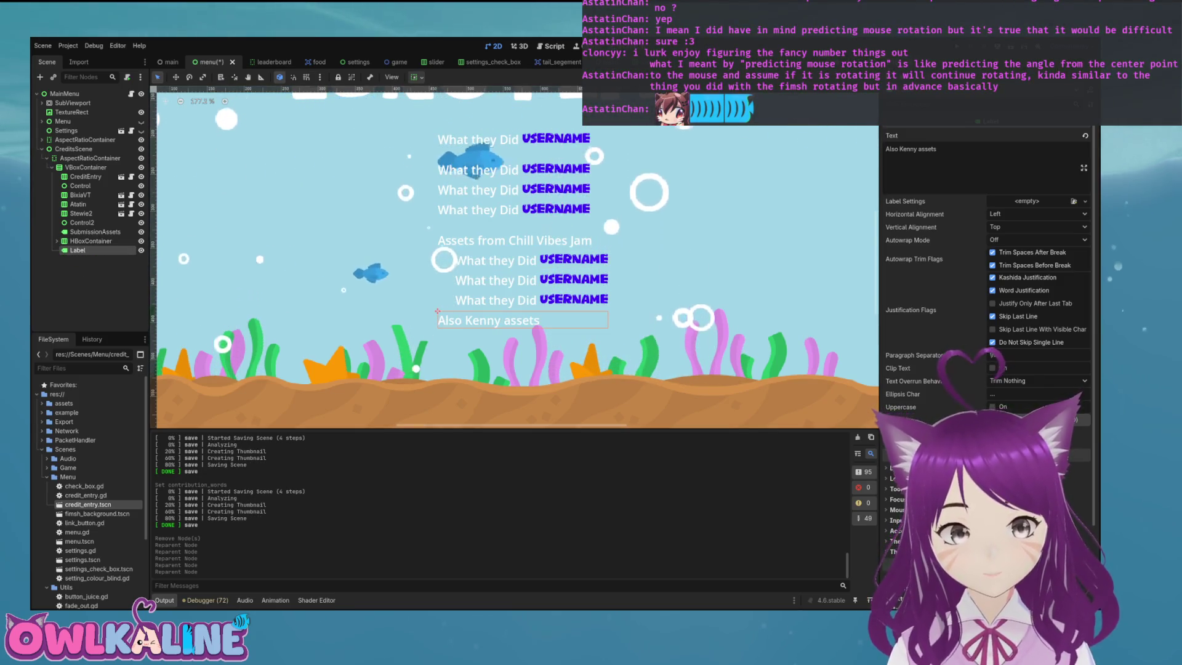
Retitle the Kenny label 'Also Kenny Pack' and add a credit entry above it
{"action": "double_click", "coordinate": [927, 149]}
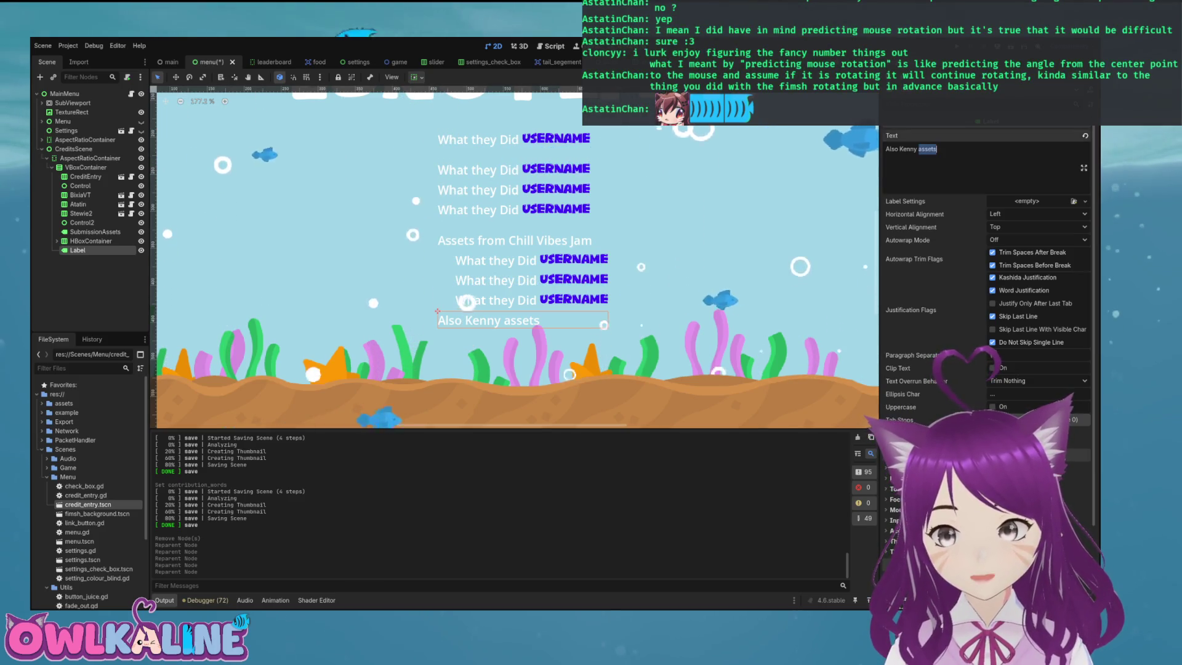
{"action": "type", "text": "Pack"}
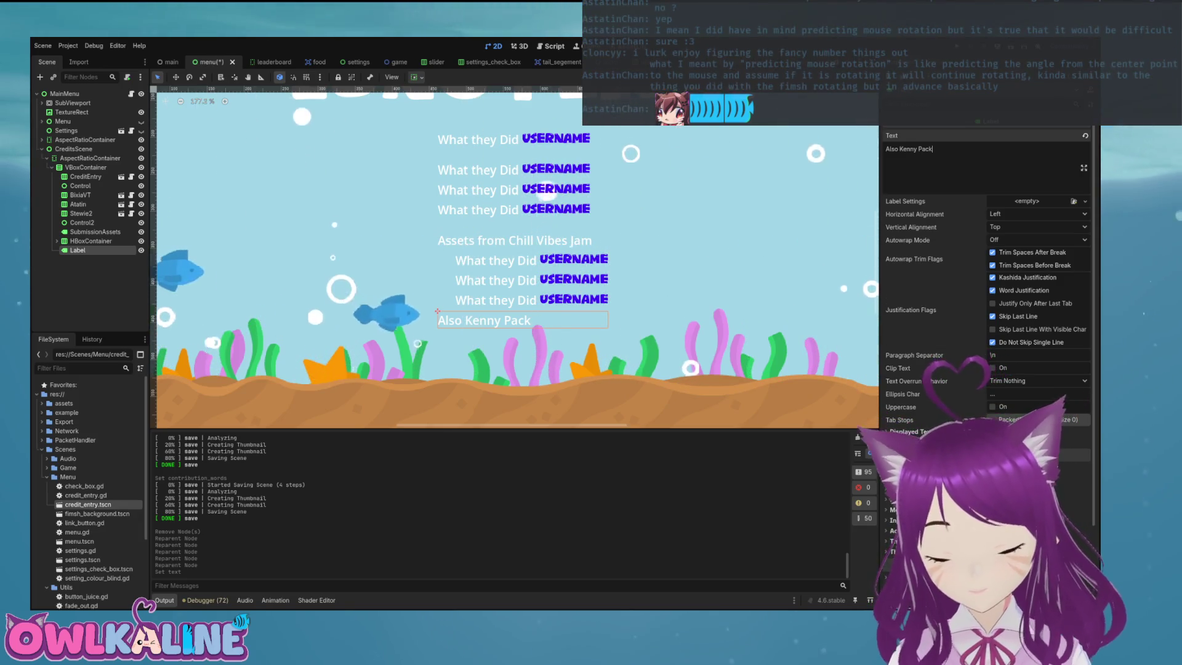
{"action": "left_click_drag", "start_coordinate": [88, 504], "coordinate": [158, 294]}
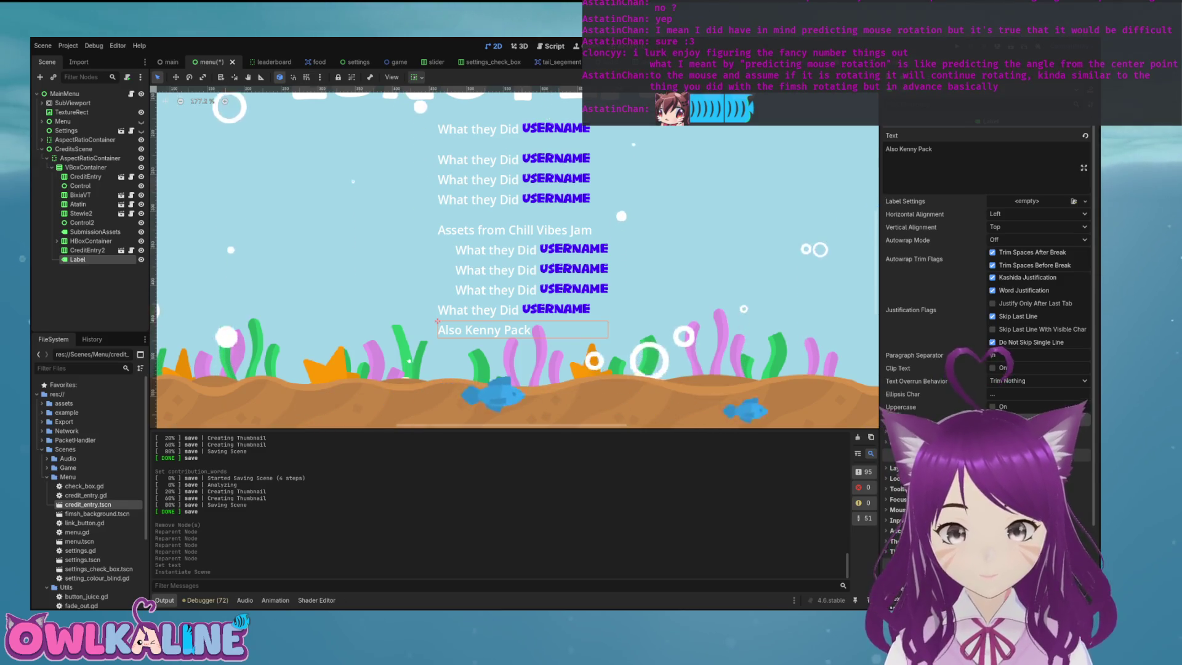
Remove the Also Kenny Pack label and give the new entry contribution words 'Also'
{"action": "key", "text": "Delete"}
{"action": "type", "text": "Kenny"}
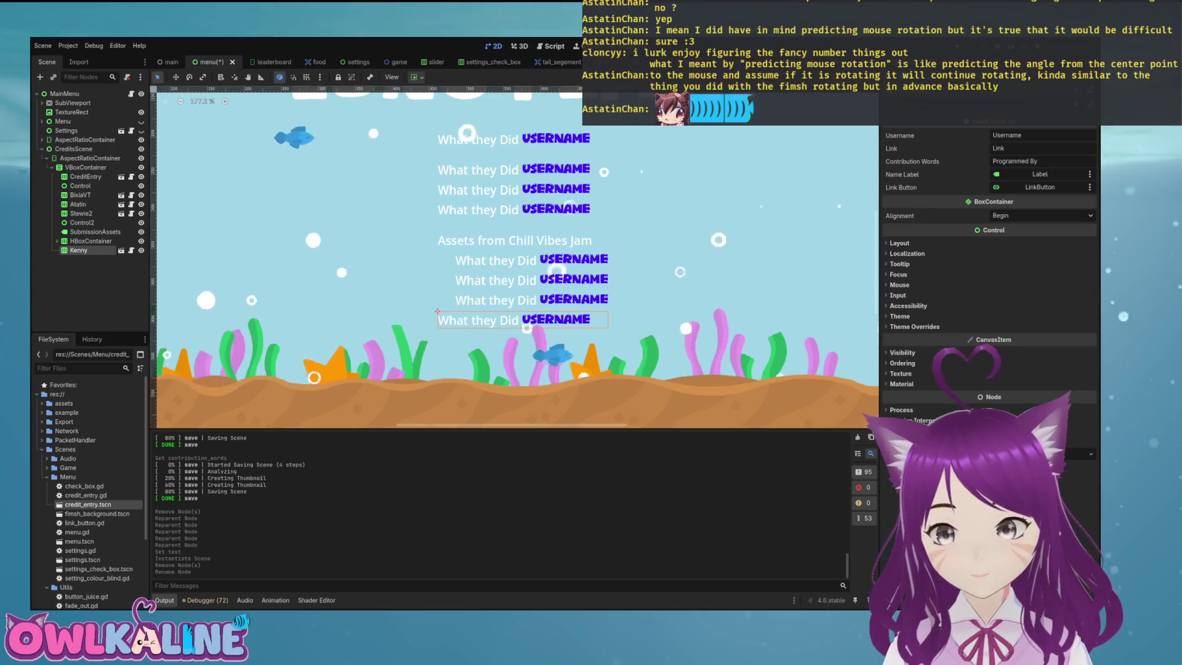
{"action": "left_click", "coordinate": [1010, 149]}
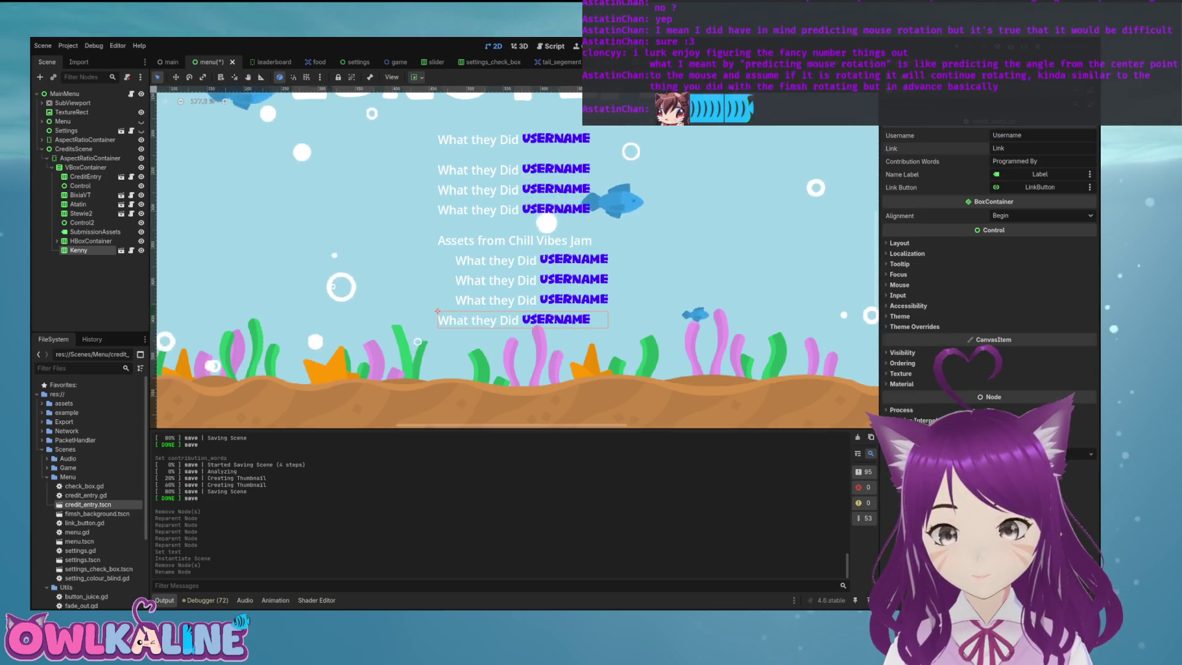
{"action": "key", "text": "Tab"}
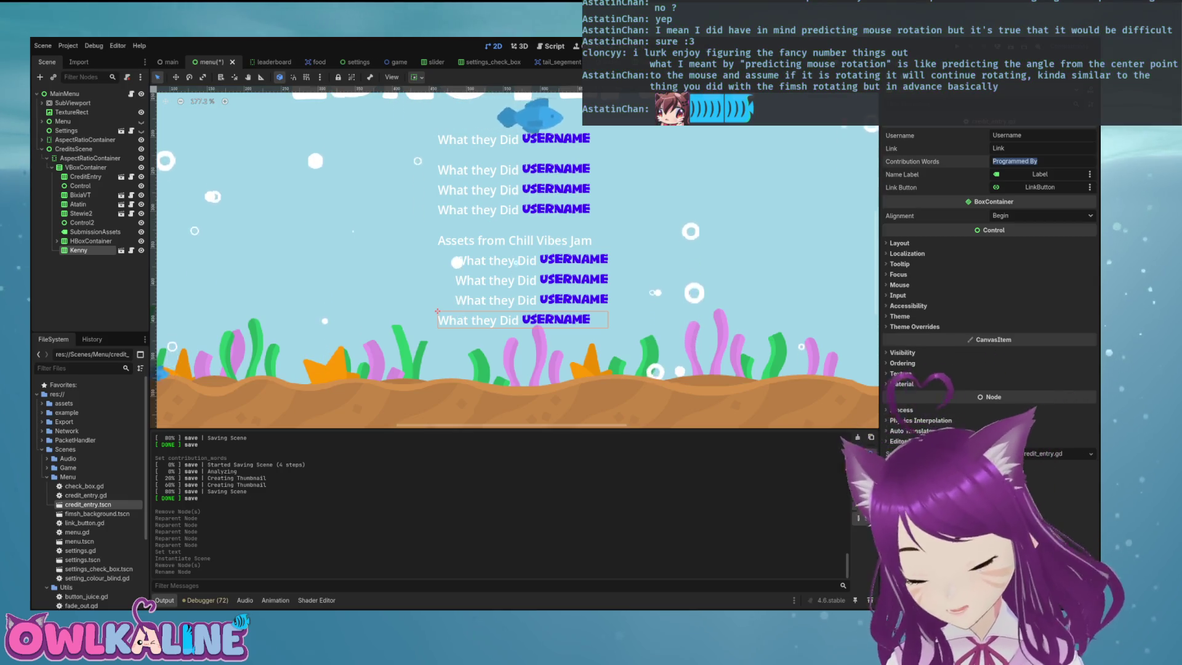
{"action": "type", "text": "Al"}
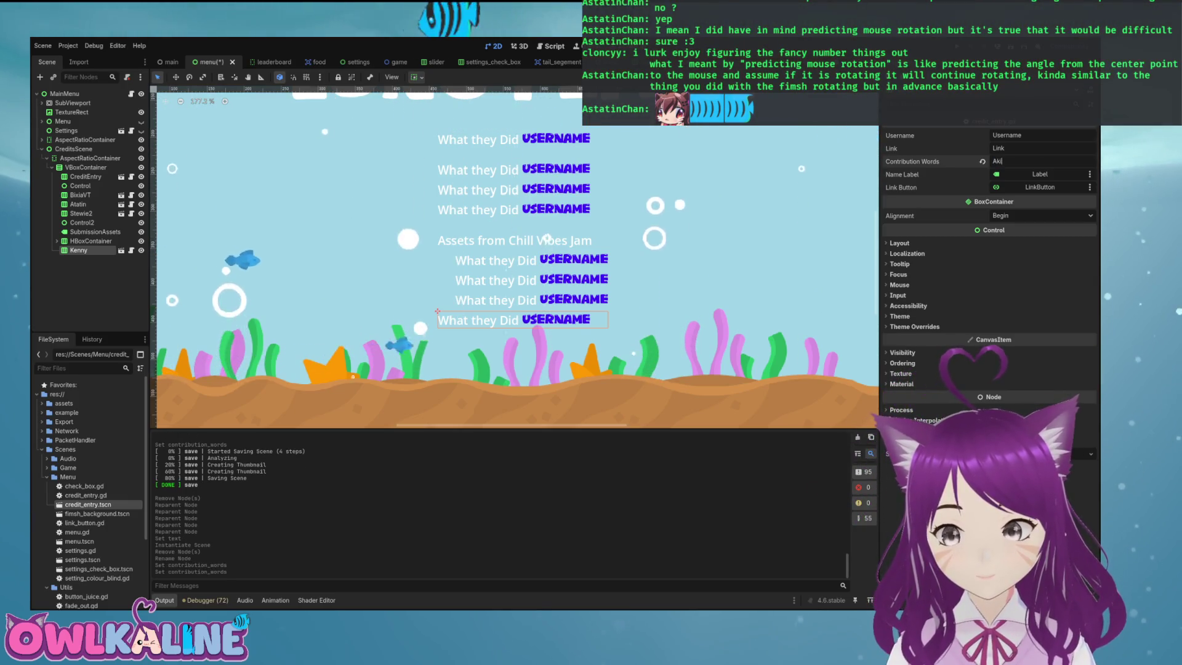
{"action": "type", "text": "so"}
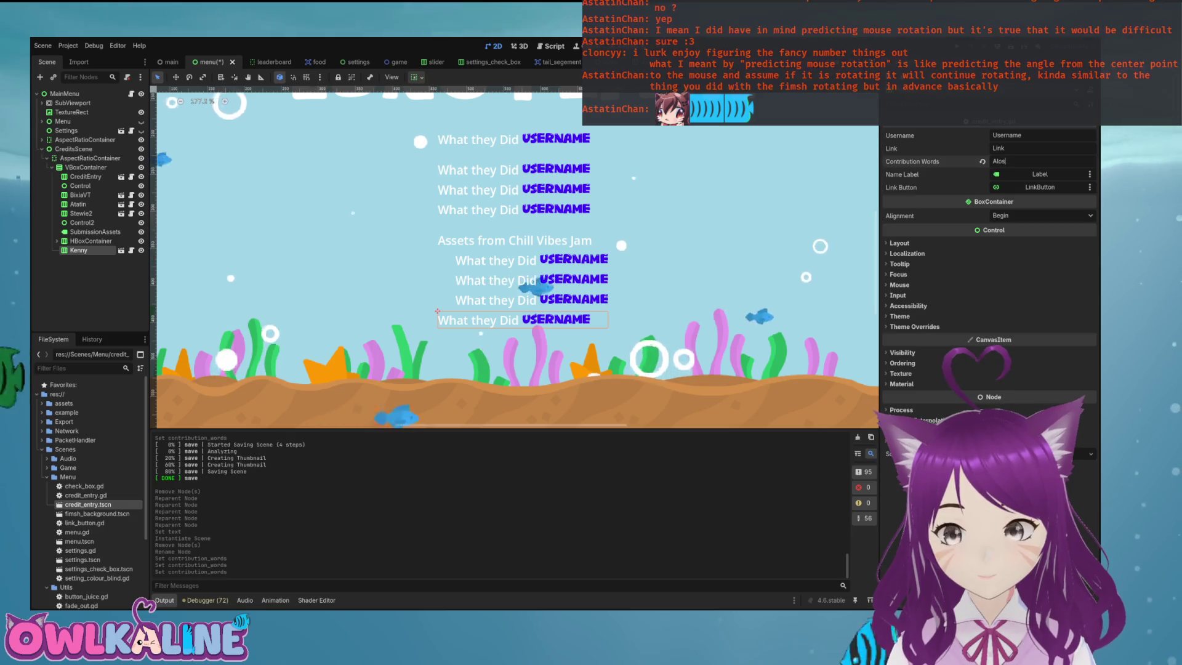
{"action": "left_click", "coordinate": [1040, 134]}
{"action": "type", "text": "Kenney"}
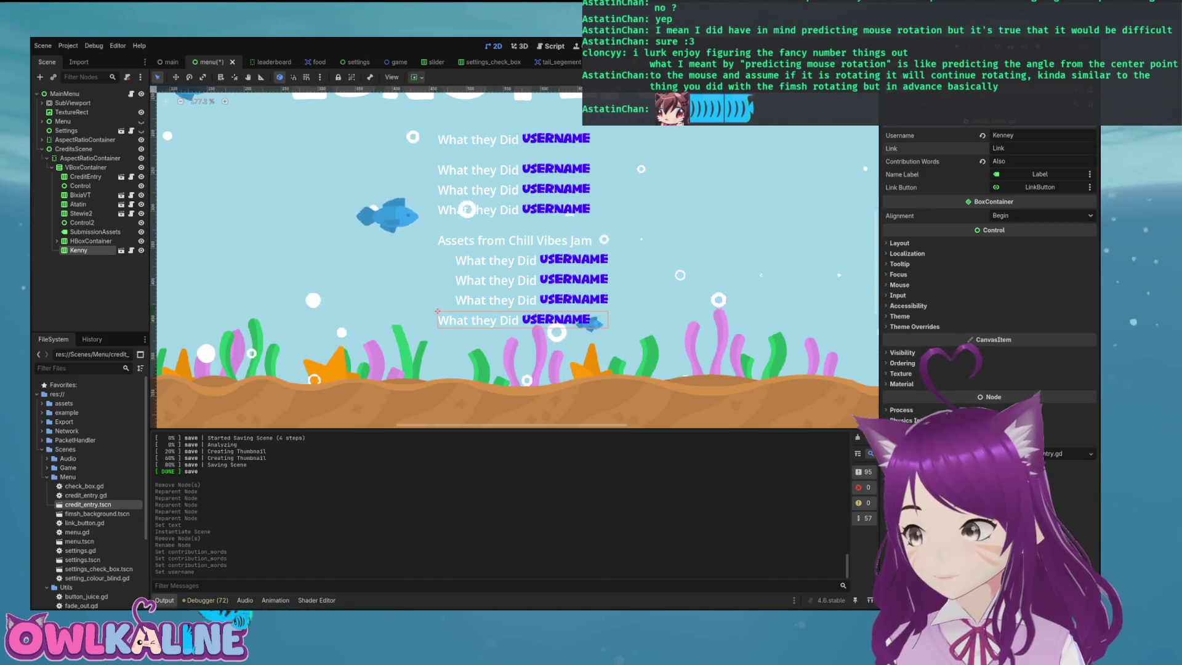
{"action": "left_click", "coordinate": [1016, 148]}
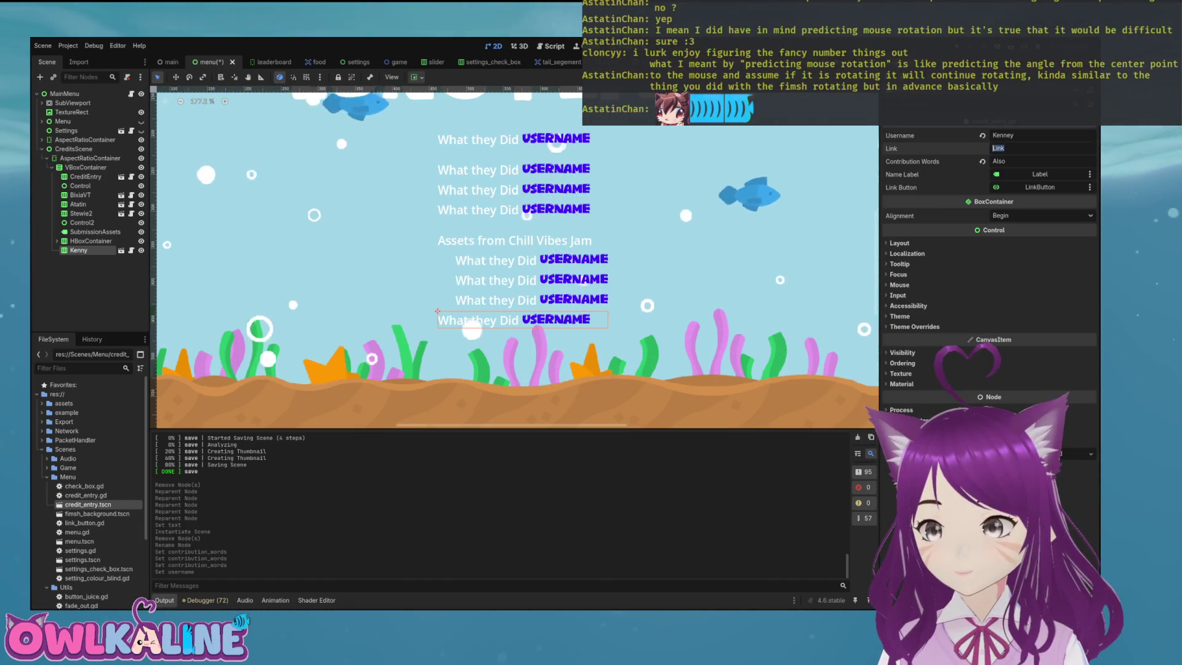
{"action": "key", "text": "ctrl+v"}
{"action": "left_click", "coordinate": [1040, 134]}
{"action": "type", "text": "ets"}
{"action": "key", "text": "ctrl+s"}
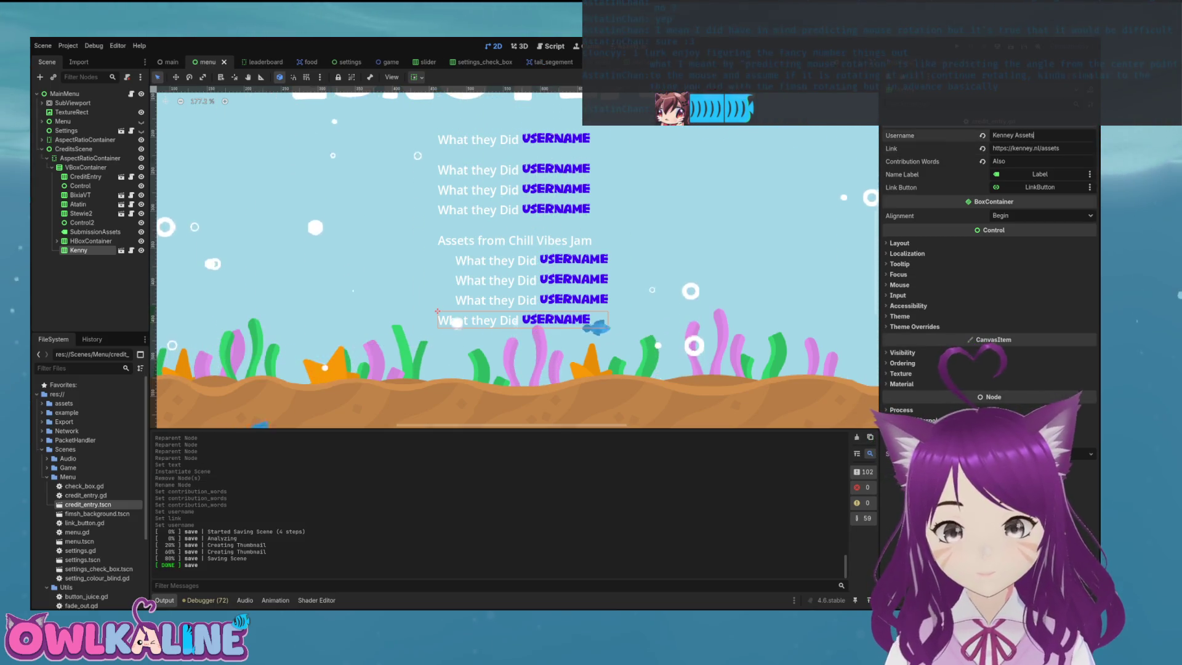
{"action": "key", "text": "ctrl+s"}
{"action": "scroll", "coordinate": [517, 259], "scroll_direction": "up", "scroll_amount": 2}
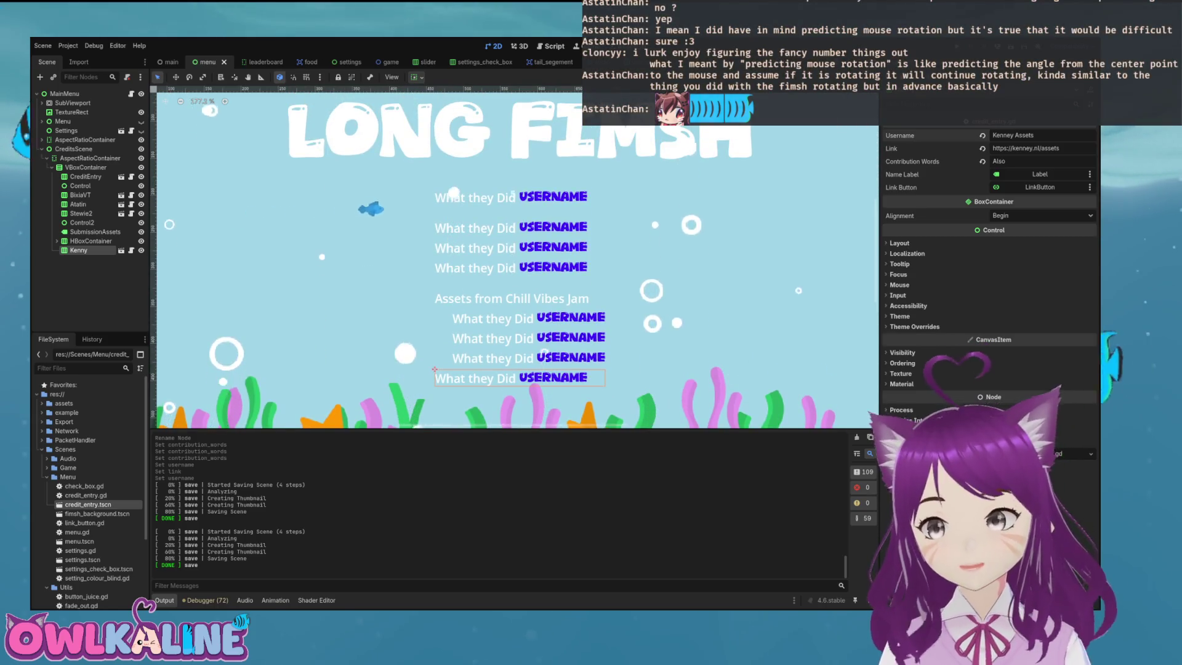
{"action": "key", "text": "F5"}
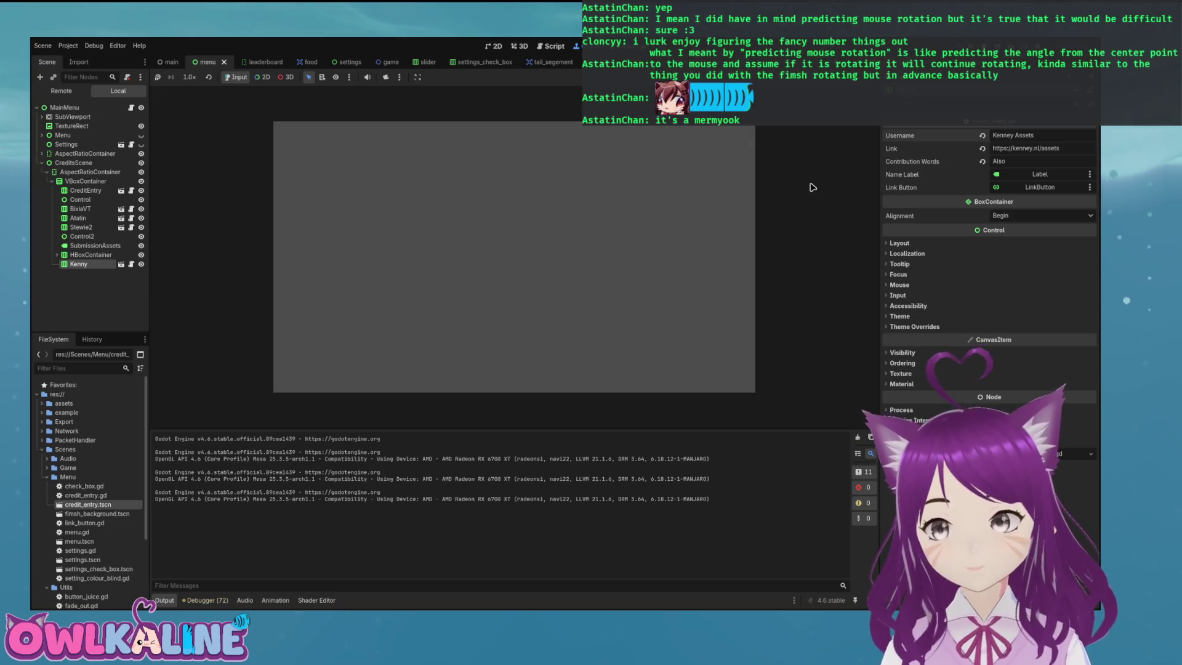
{"action": "key", "text": "F8"}
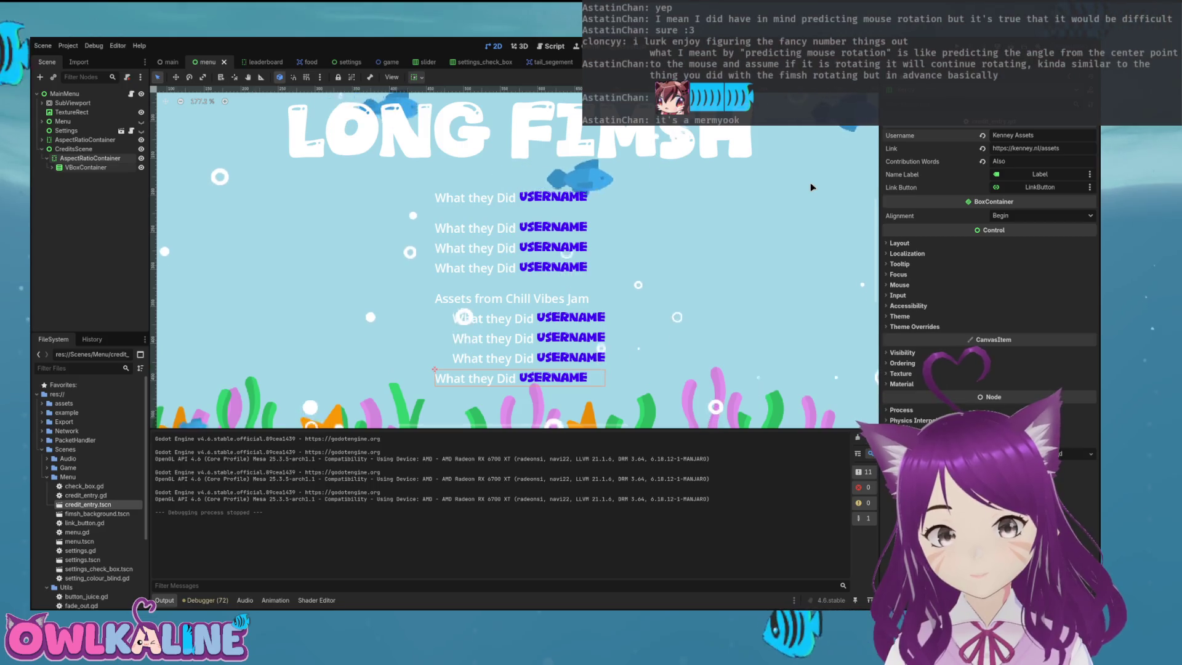
Add a Panel child to AspectRatioContainer alongside the credits VBoxContainer, undoing a trial nesting
{"action": "key", "text": "Left"}
{"action": "key", "text": "Left"}
{"action": "key", "text": "Left"}
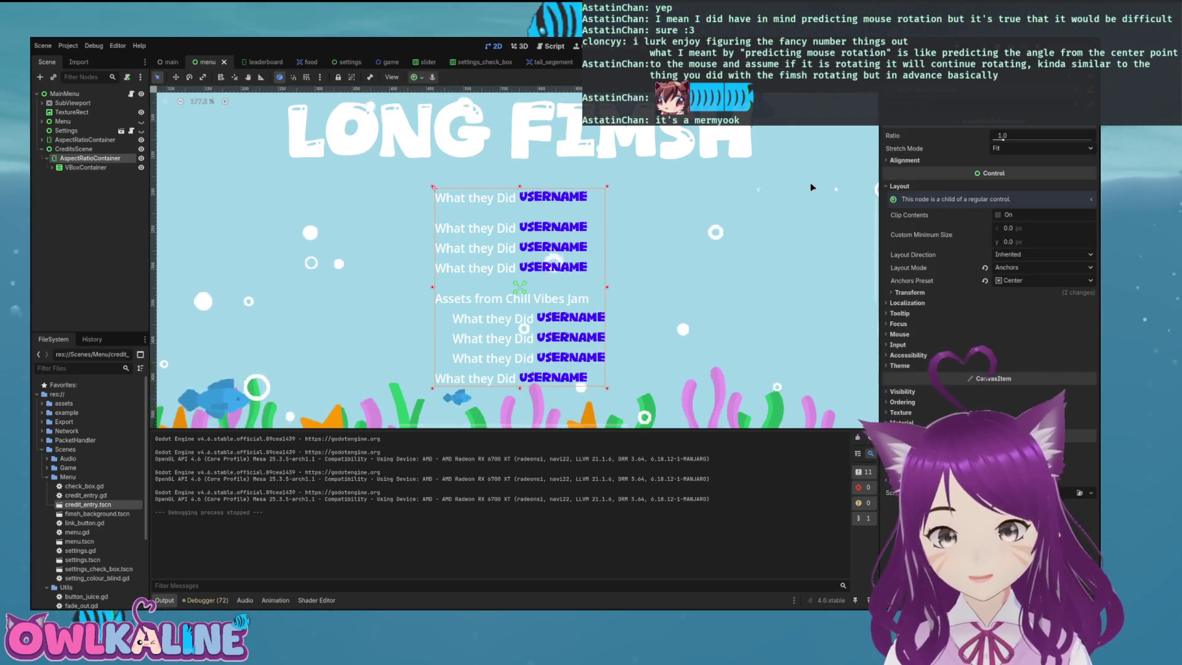
{"action": "key", "text": "Return"}
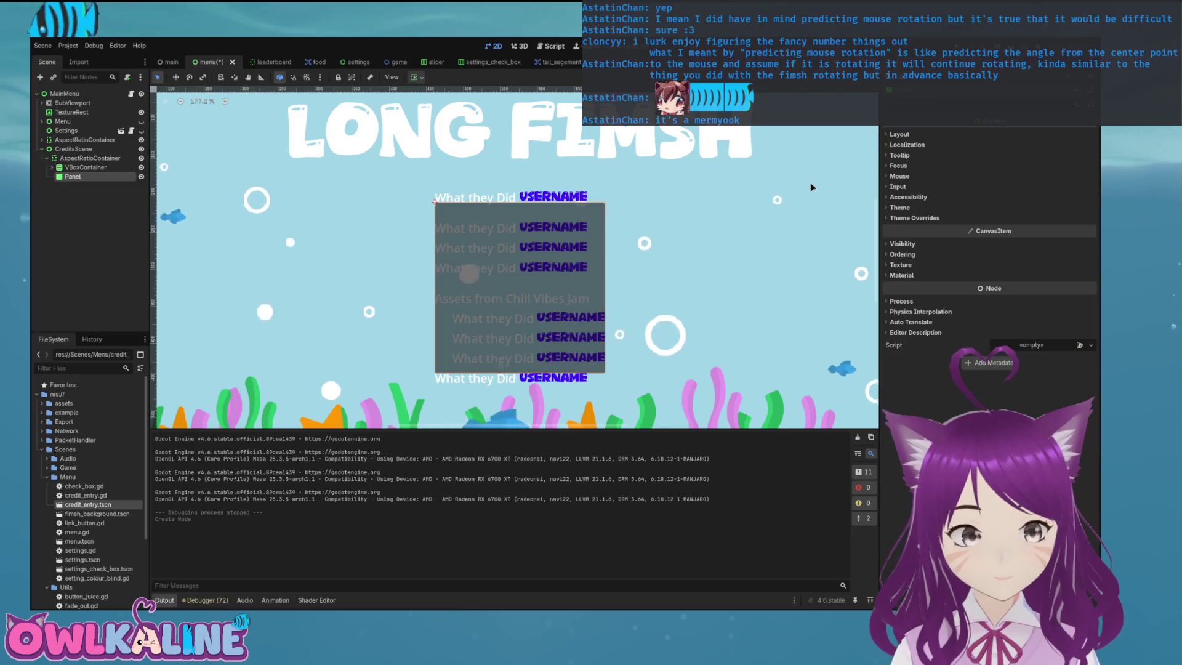
{"action": "mouse_move", "coordinate": [86, 168]}
{"action": "left_mouse_down"}
{"action": "mouse_move", "coordinate": [92, 180]}
{"action": "mouse_move", "coordinate": [77, 168]}
{"action": "left_mouse_up"}
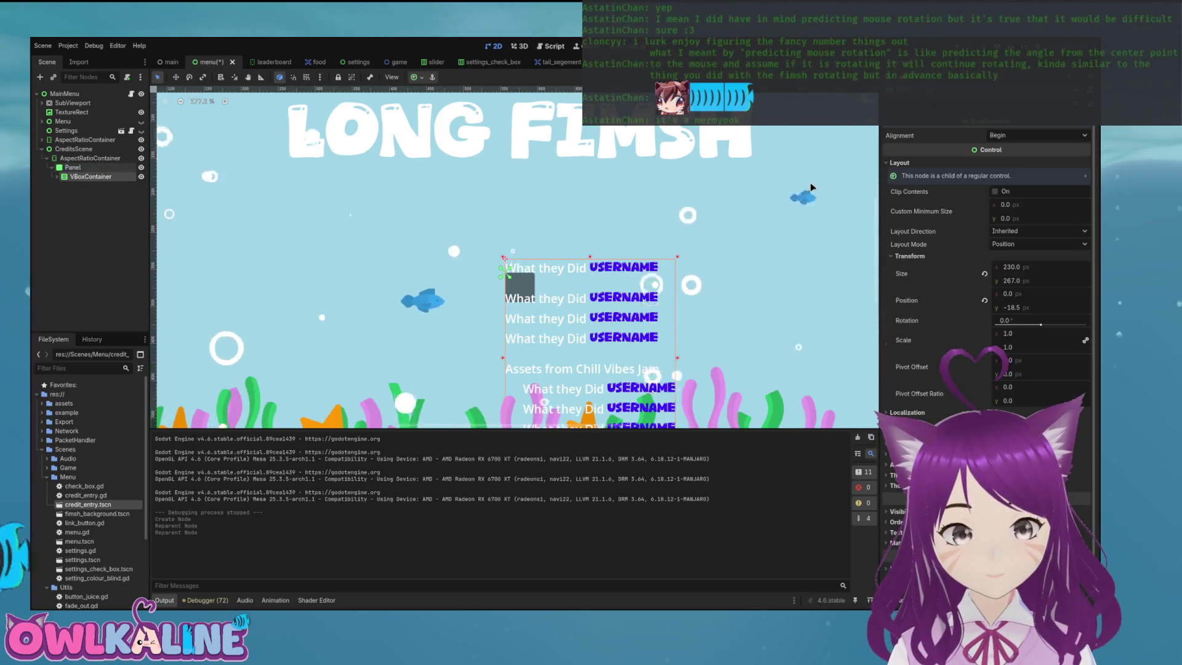
{"action": "key", "text": "Up"}
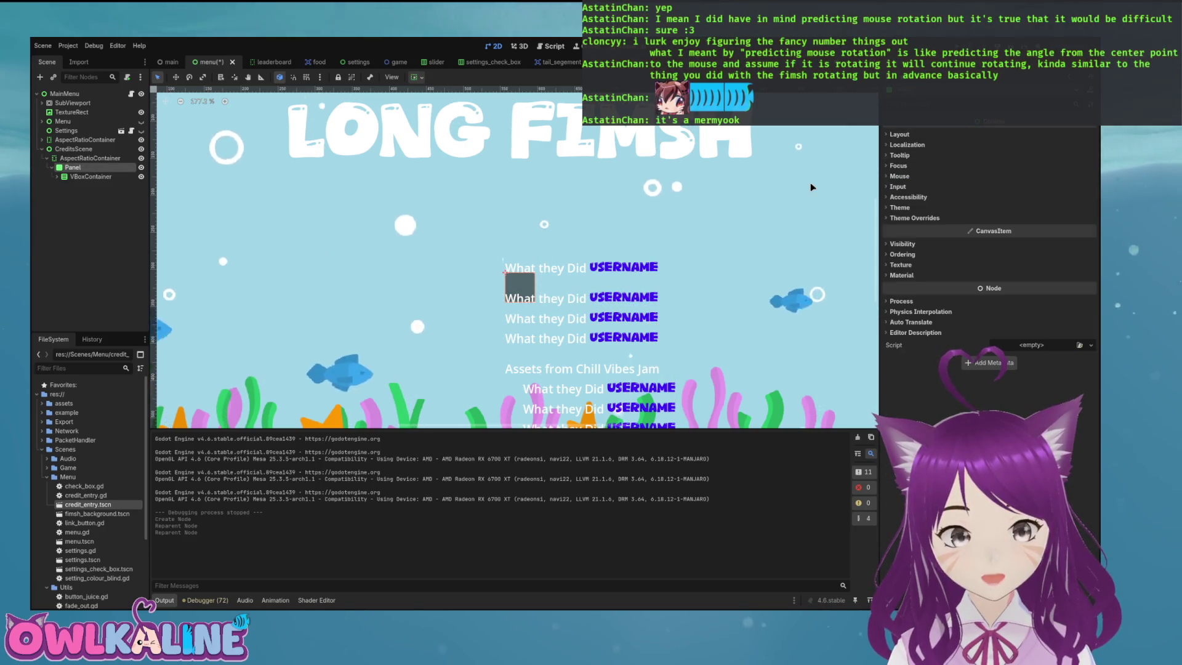
{"action": "scroll", "coordinate": [809, 182], "scroll_direction": "down", "scroll_amount": 5}
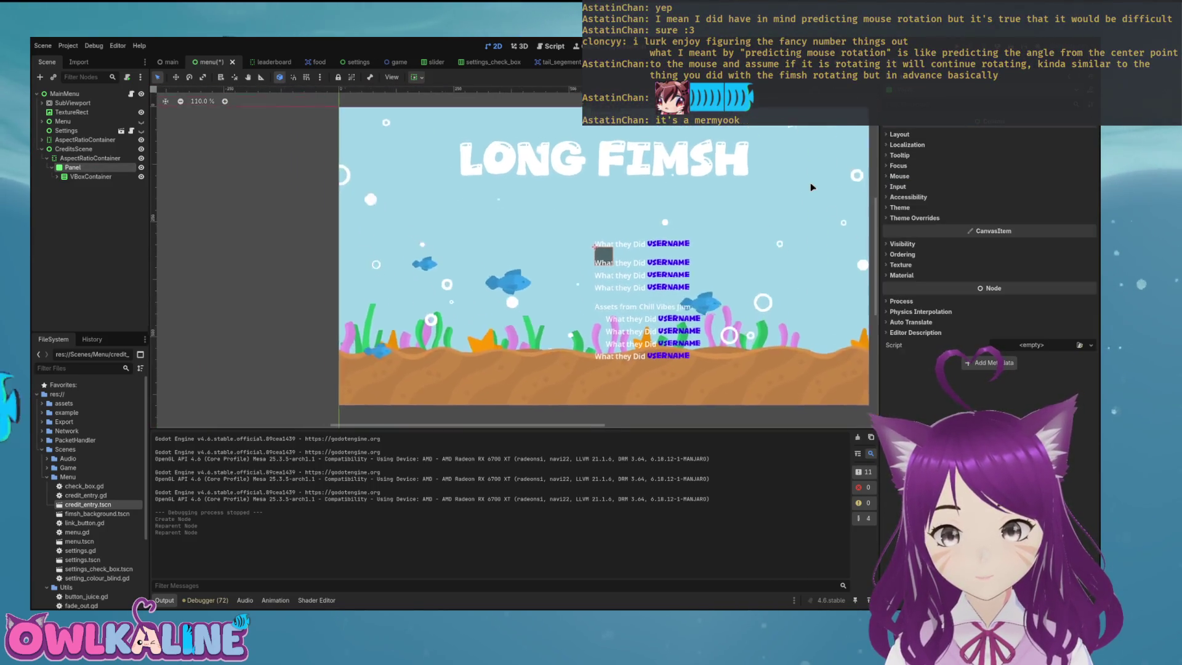
{"action": "key", "text": "ctrl+z"}
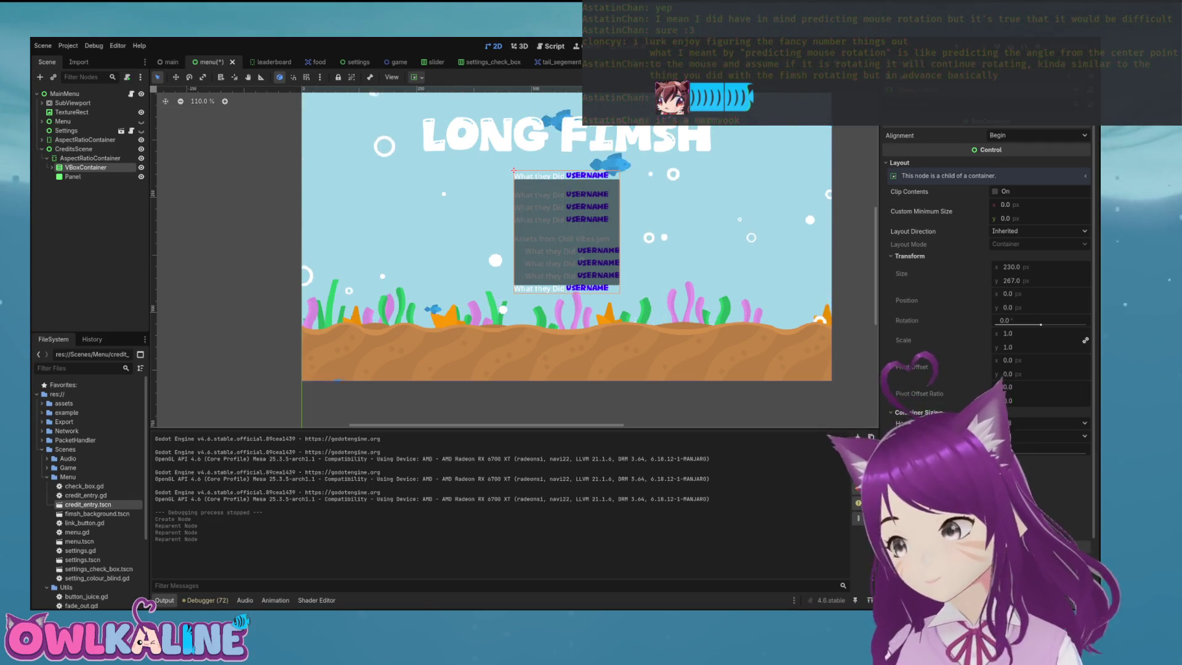
Reorder AspectRatioContainer's children so Panel comes before VBoxContainer and draws behind the credits
{"action": "scroll", "coordinate": [565, 176], "scroll_direction": "up", "scroll_amount": 5}
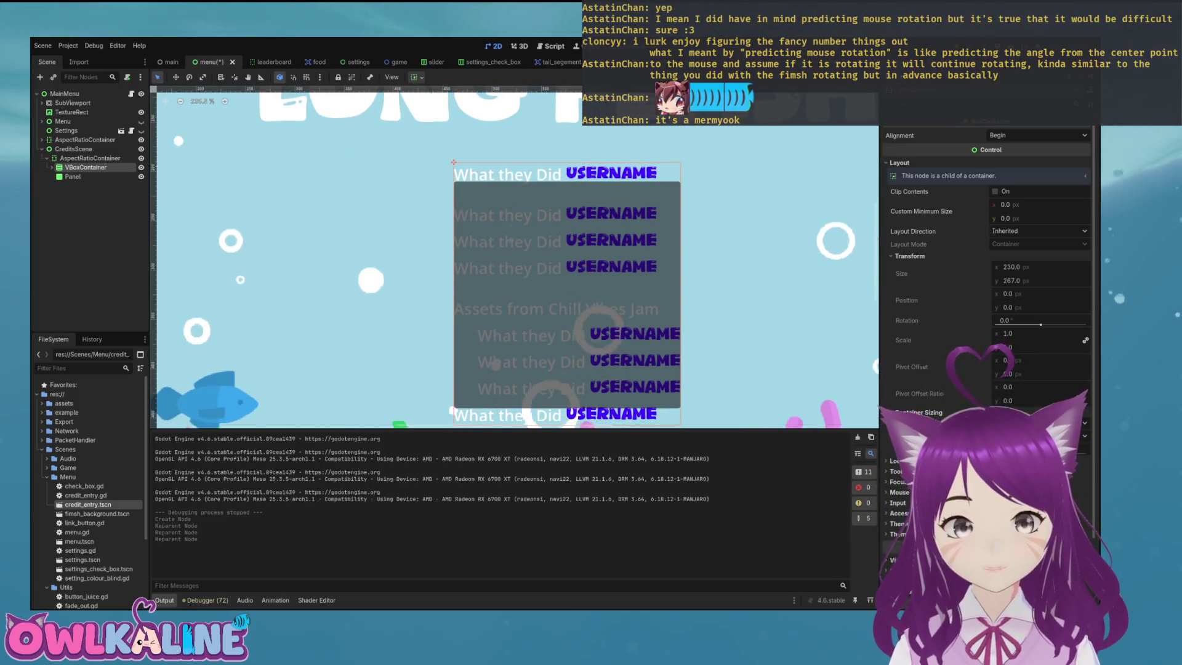
{"action": "left_click", "coordinate": [72, 177]}
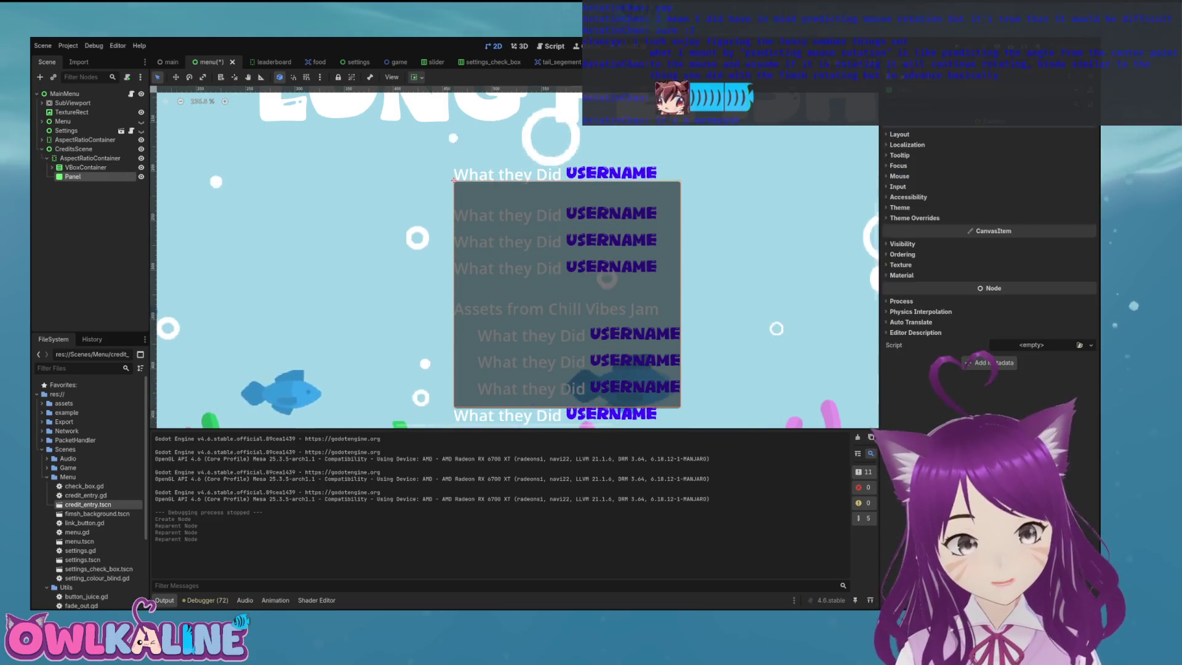
{"action": "left_click_drag", "start_coordinate": [86, 167], "coordinate": [73, 177]}
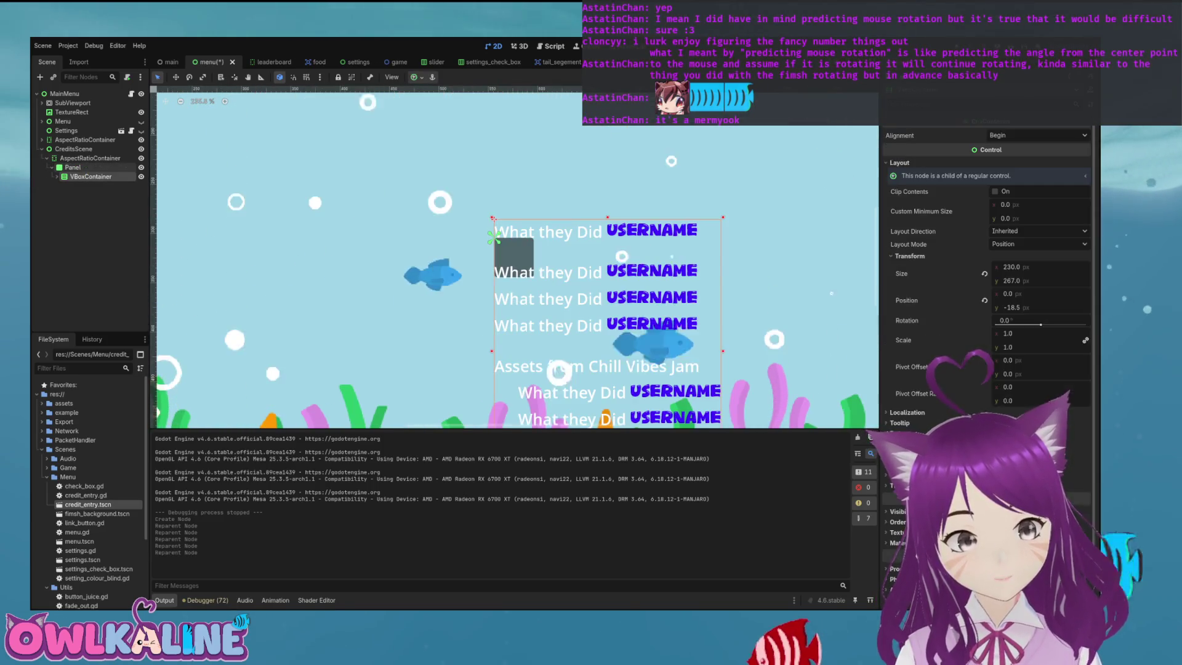
{"action": "left_click", "coordinate": [72, 167]}
{"action": "scroll", "coordinate": [432, 229], "scroll_direction": "down", "scroll_amount": 3}
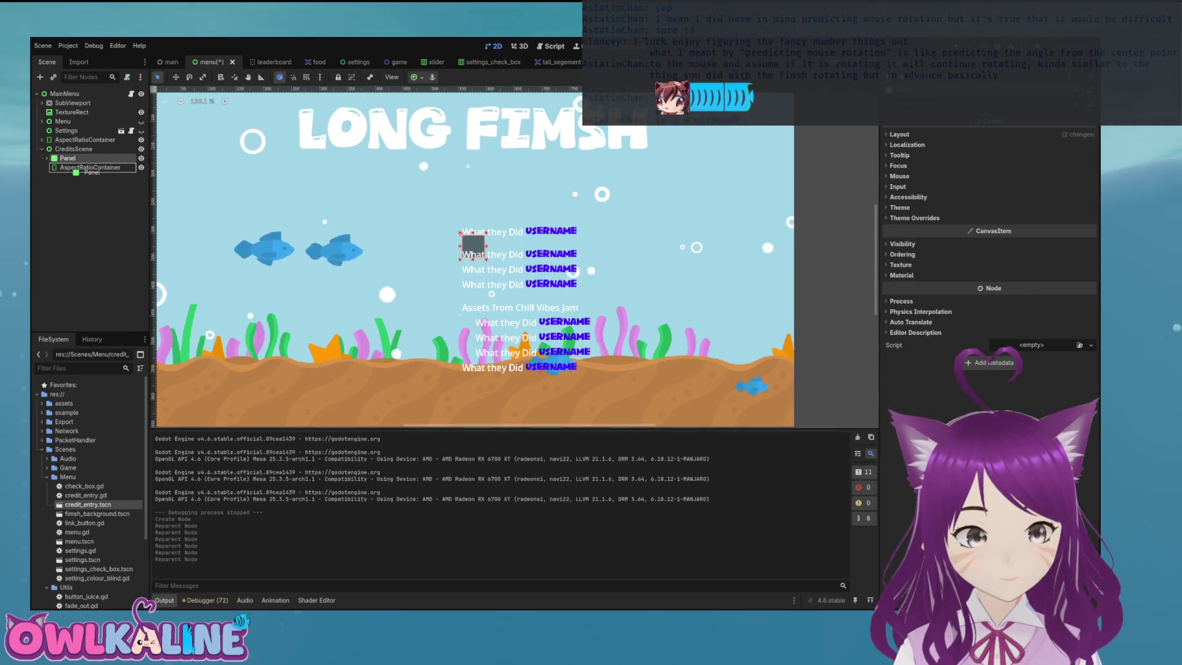
{"action": "left_click", "coordinate": [461, 233]}
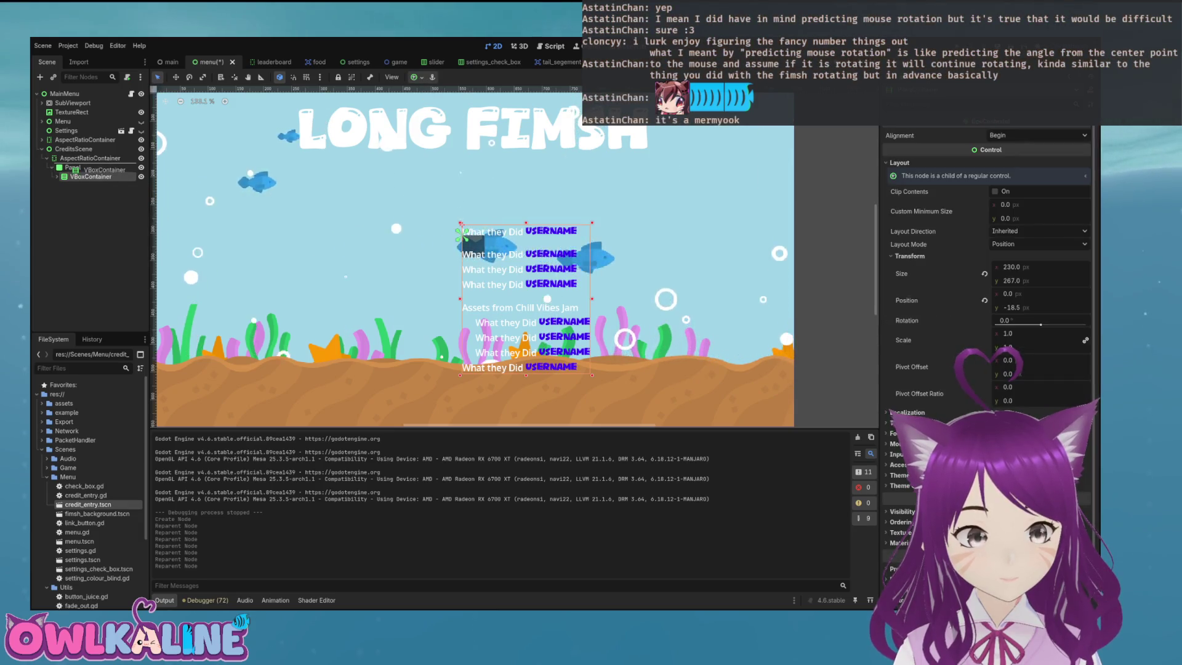
{"action": "left_click_drag", "start_coordinate": [74, 170], "coordinate": [72, 165]}
{"action": "left_click", "coordinate": [73, 176]}
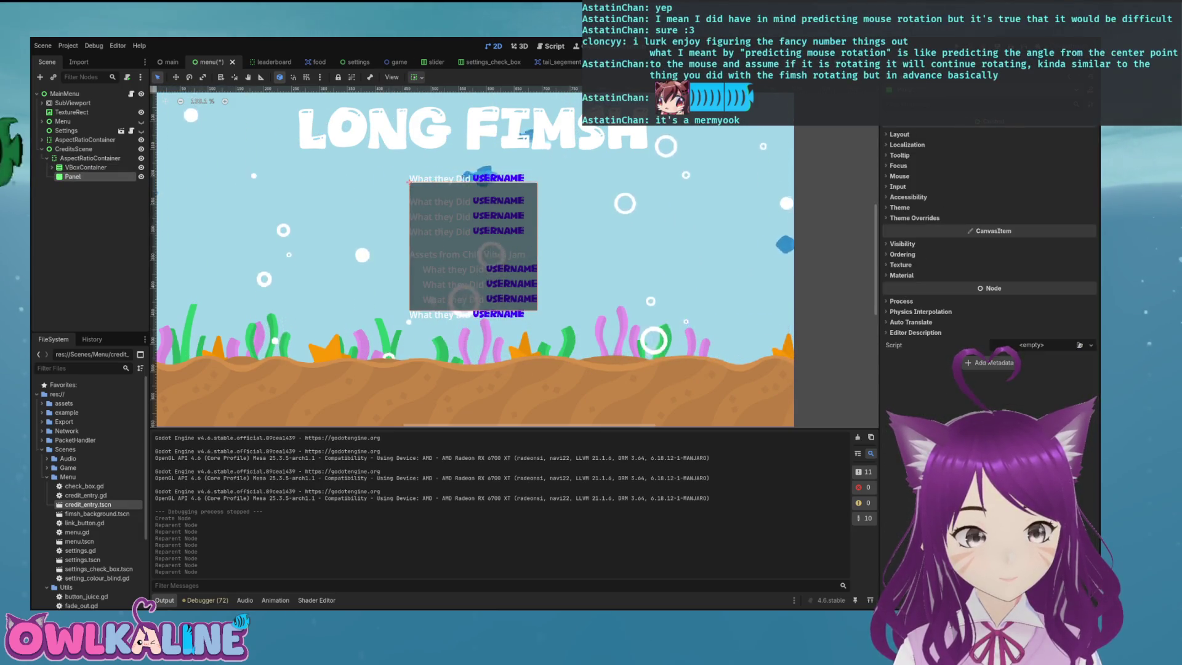
{"action": "left_click_drag", "start_coordinate": [85, 167], "coordinate": [85, 164]}
{"action": "scroll", "coordinate": [233, 161], "scroll_direction": "up", "scroll_amount": 3}
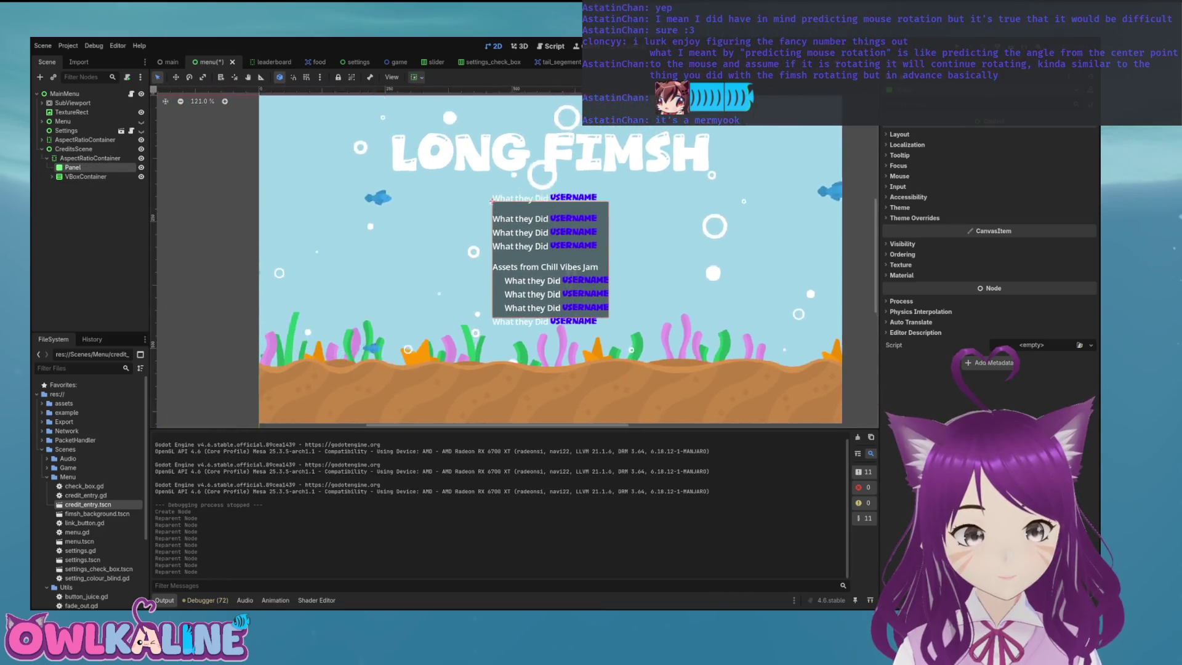
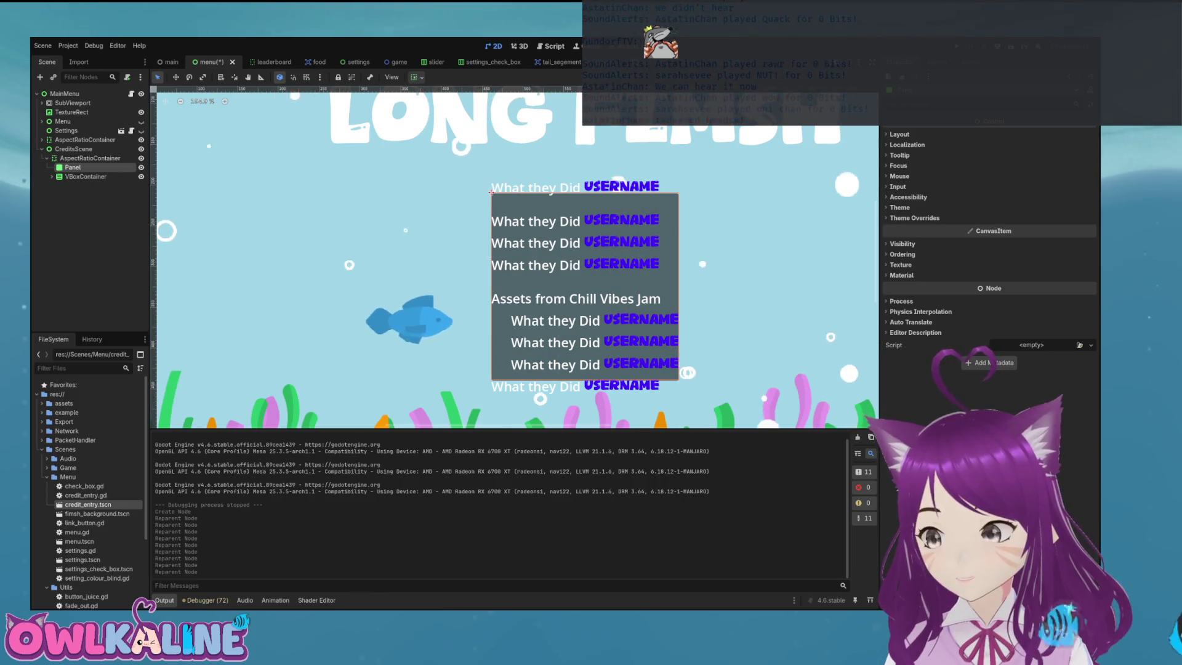
Set the AspectRatioContainer's anchor preset to Full Rect so it fills the screen
{"action": "scroll", "coordinate": [603, 255], "scroll_direction": "up", "scroll_amount": 1}
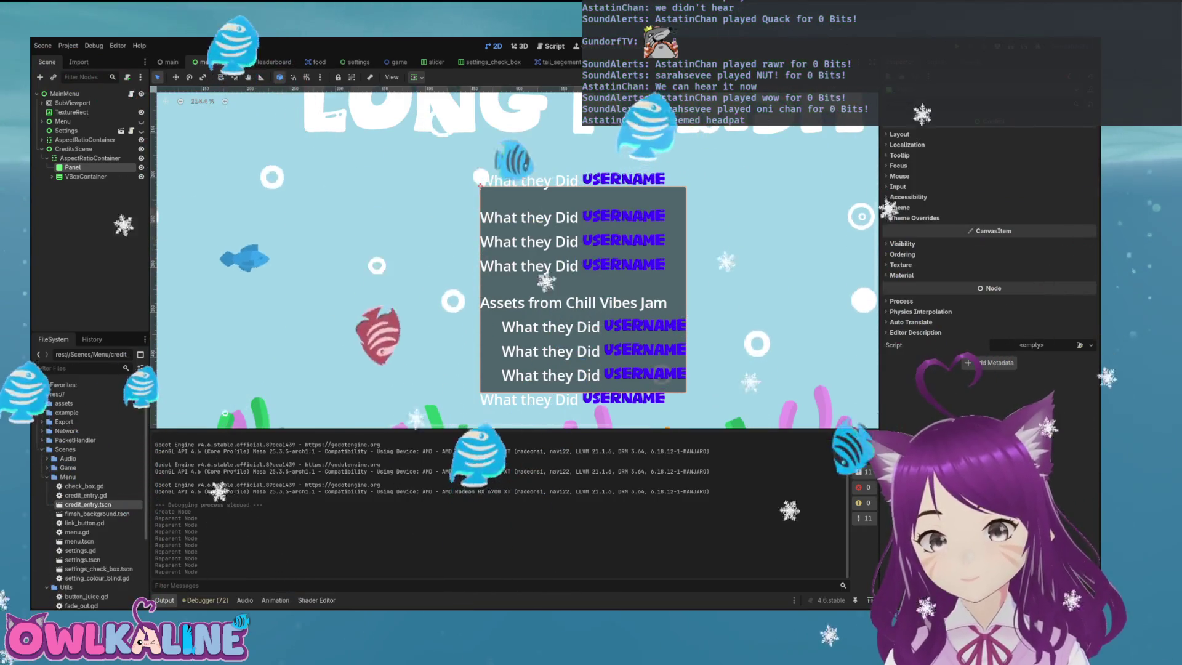
{"action": "left_click", "coordinate": [899, 135]}
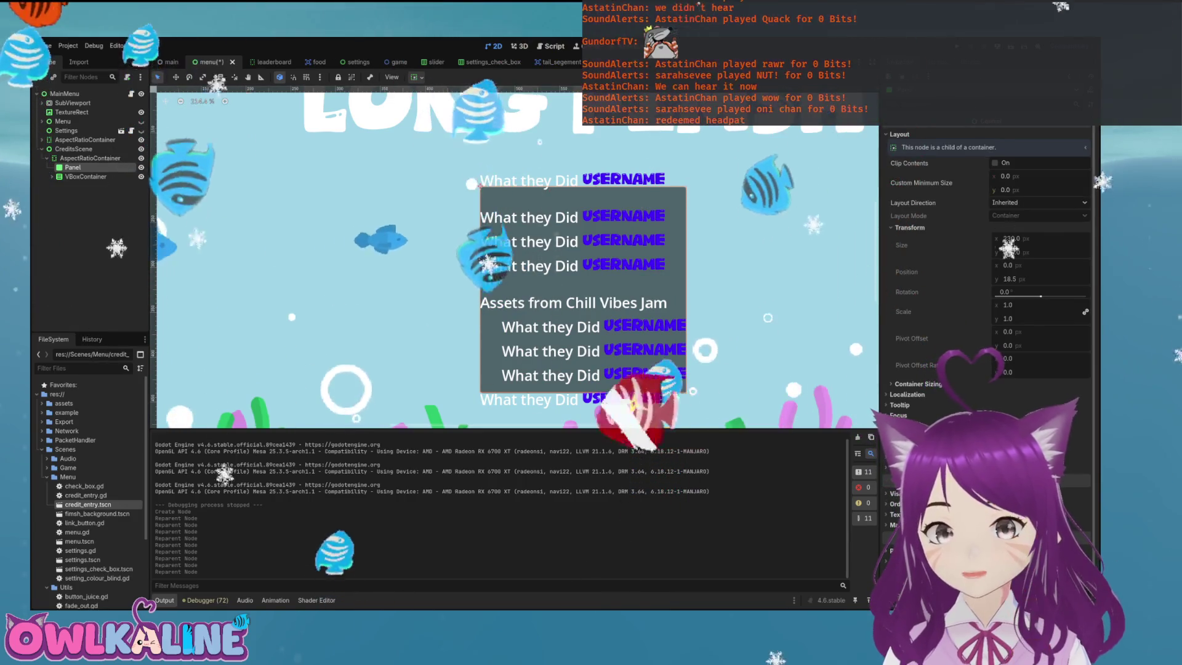
{"action": "left_click", "coordinate": [89, 158]}
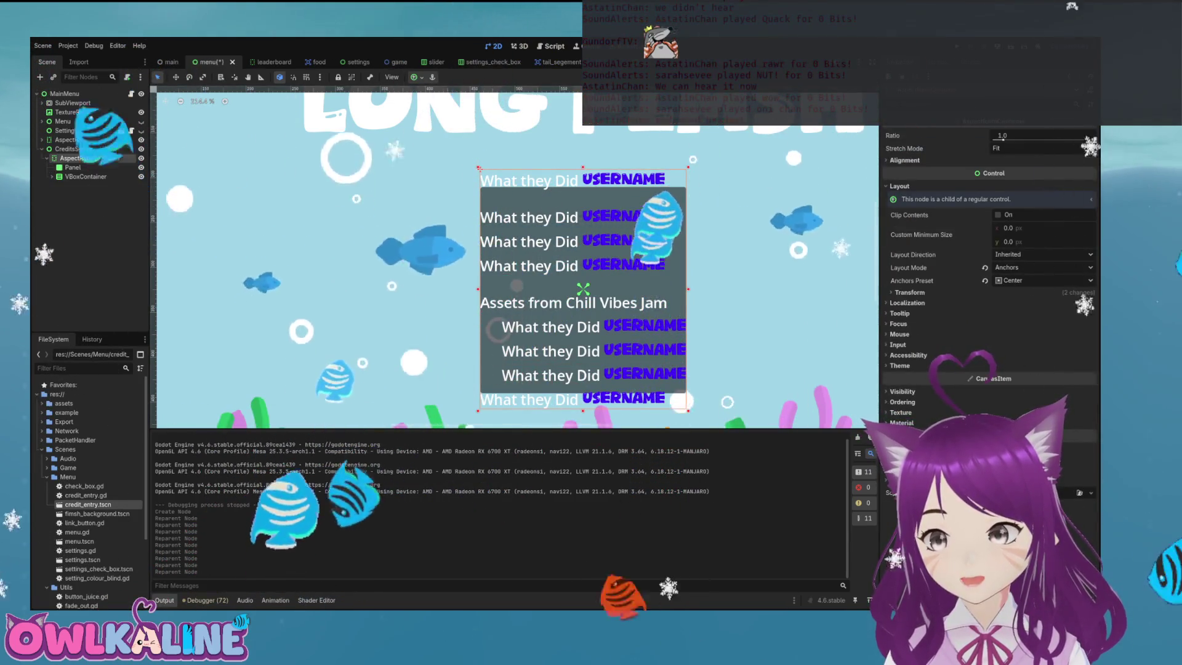
{"action": "left_click", "coordinate": [1043, 280]}
{"action": "left_click", "coordinate": [1034, 293]}
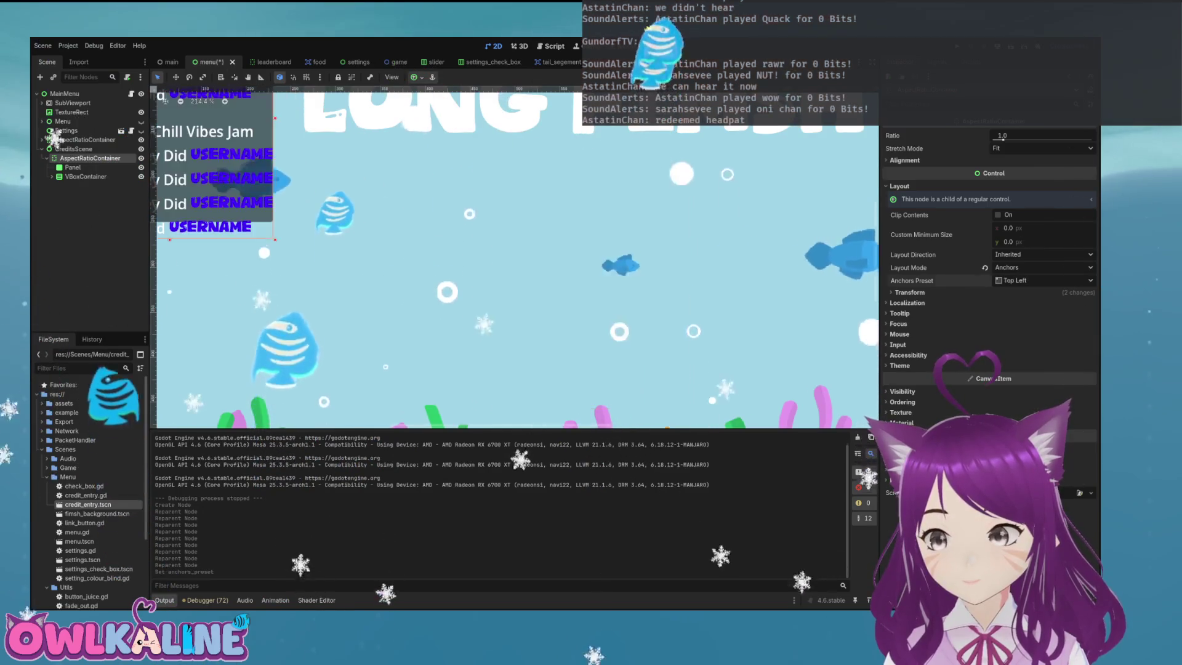
{"action": "left_click", "coordinate": [1043, 280]}
{"action": "left_click", "coordinate": [1034, 486]}
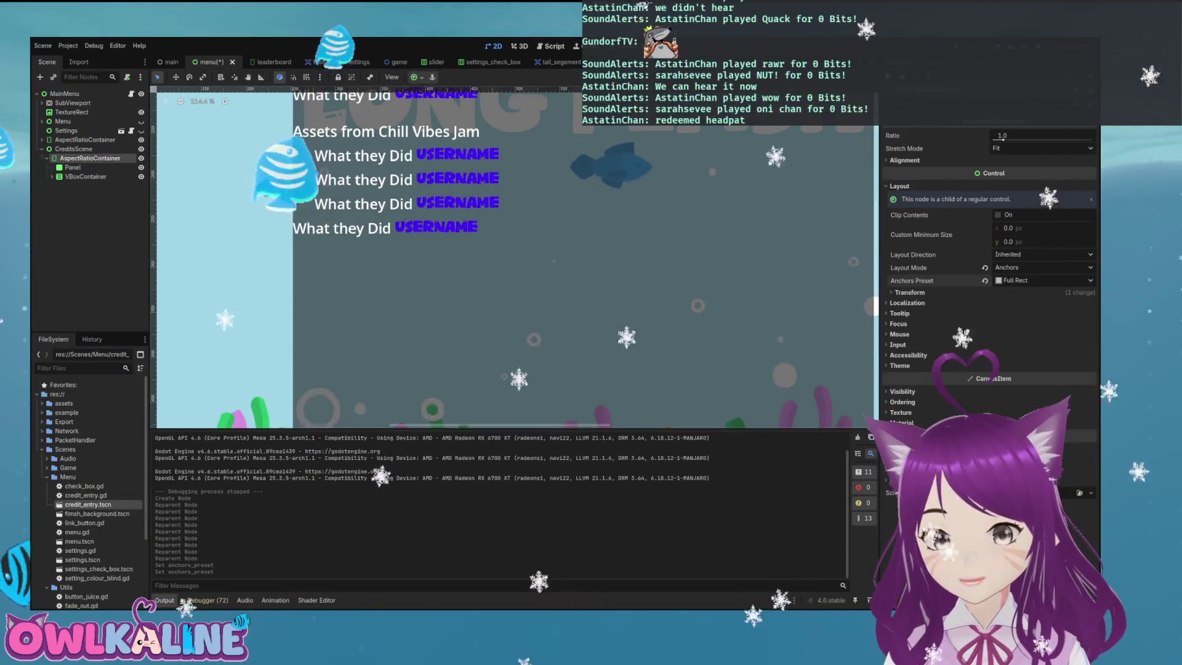
Anchor the CreditsScene node with the VCenter Wide preset
{"action": "left_click", "coordinate": [72, 167]}
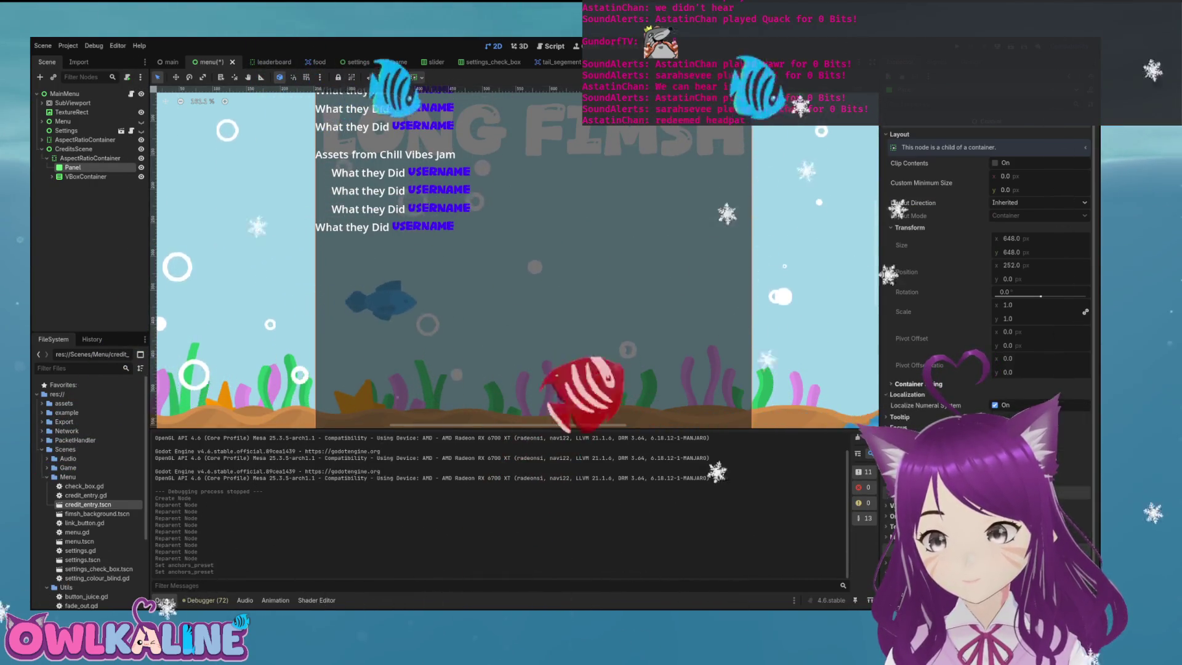
{"action": "left_click", "coordinate": [907, 393]}
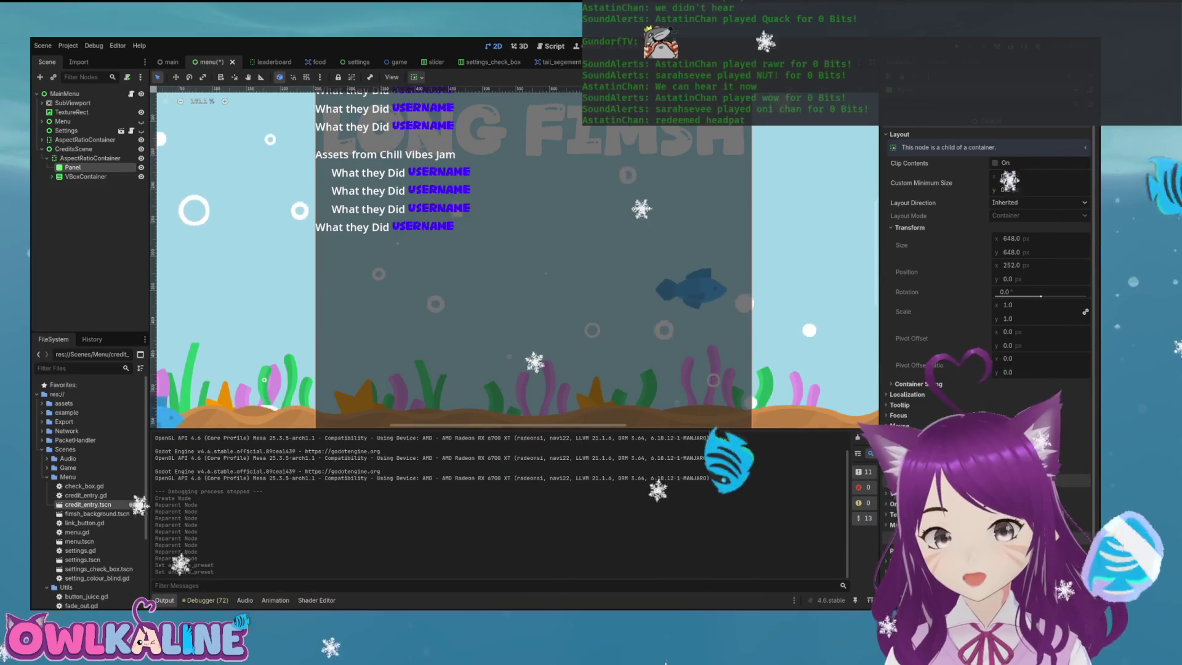
{"action": "left_click", "coordinate": [74, 149]}
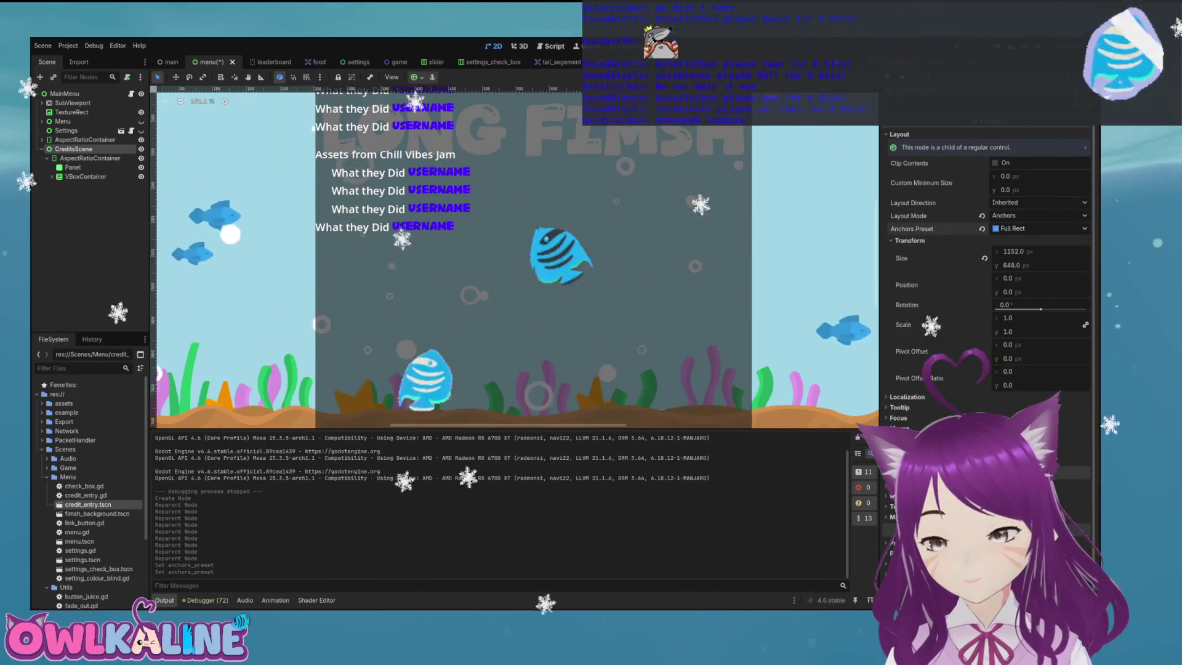
{"action": "left_click", "coordinate": [1039, 228]}
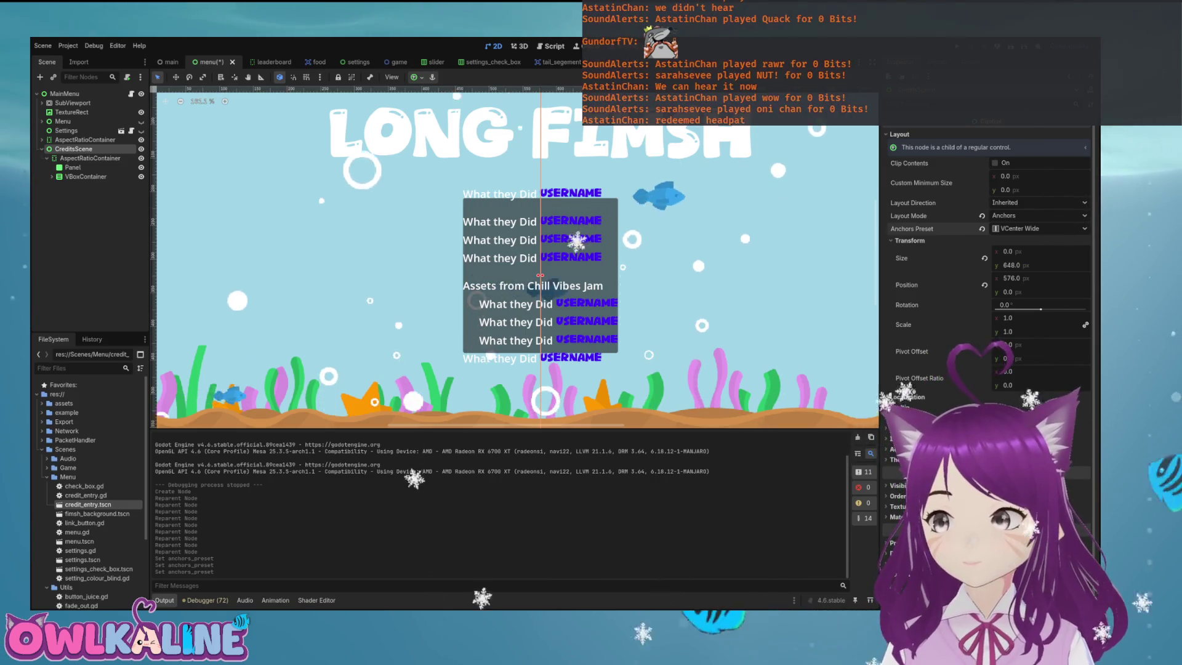
Reparent the credits VBoxContainer under the Panel node in the Scene dock
{"action": "left_click", "coordinate": [73, 167]}
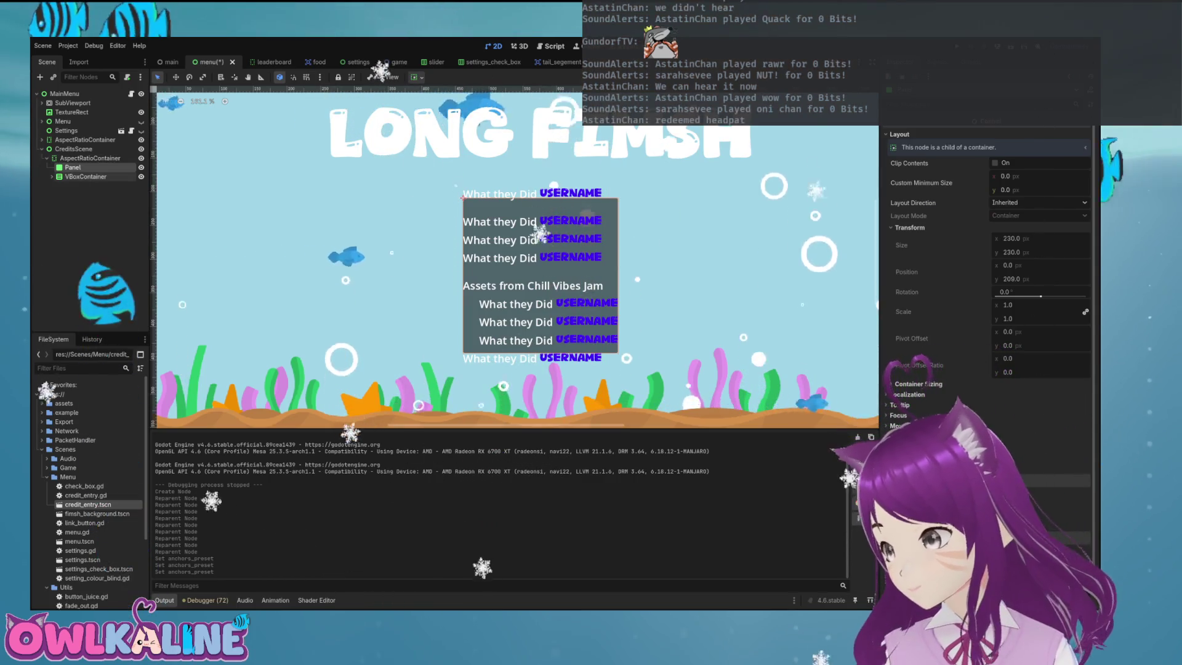
{"action": "left_click", "coordinate": [85, 177]}
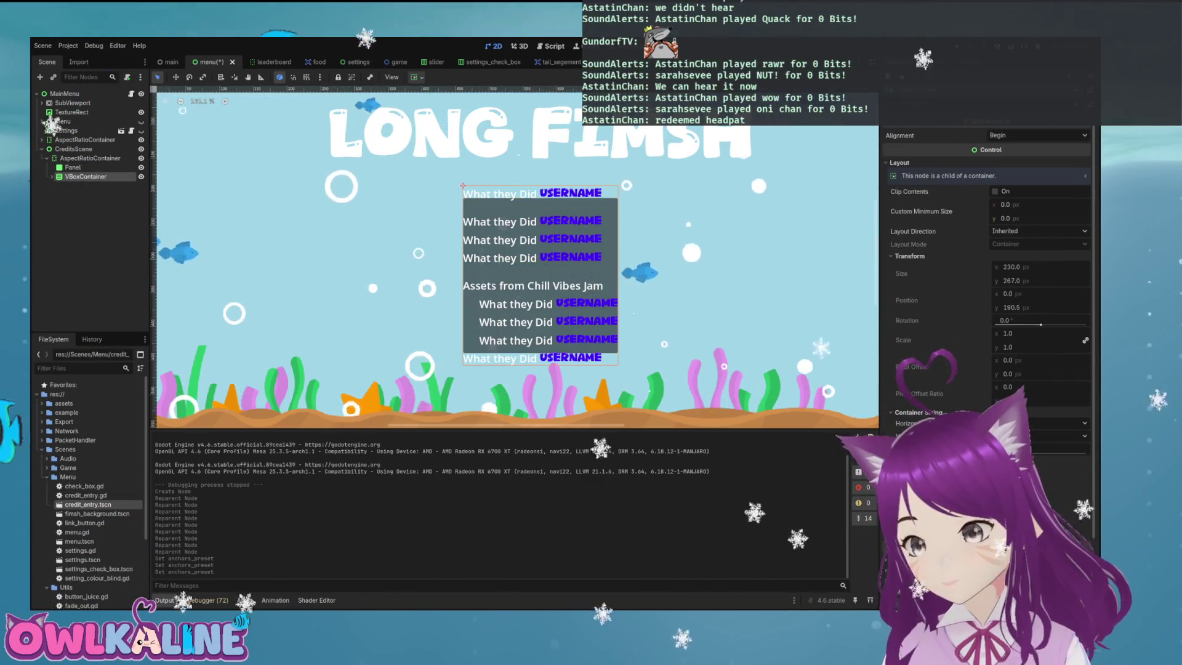
{"action": "left_click", "coordinate": [73, 168]}
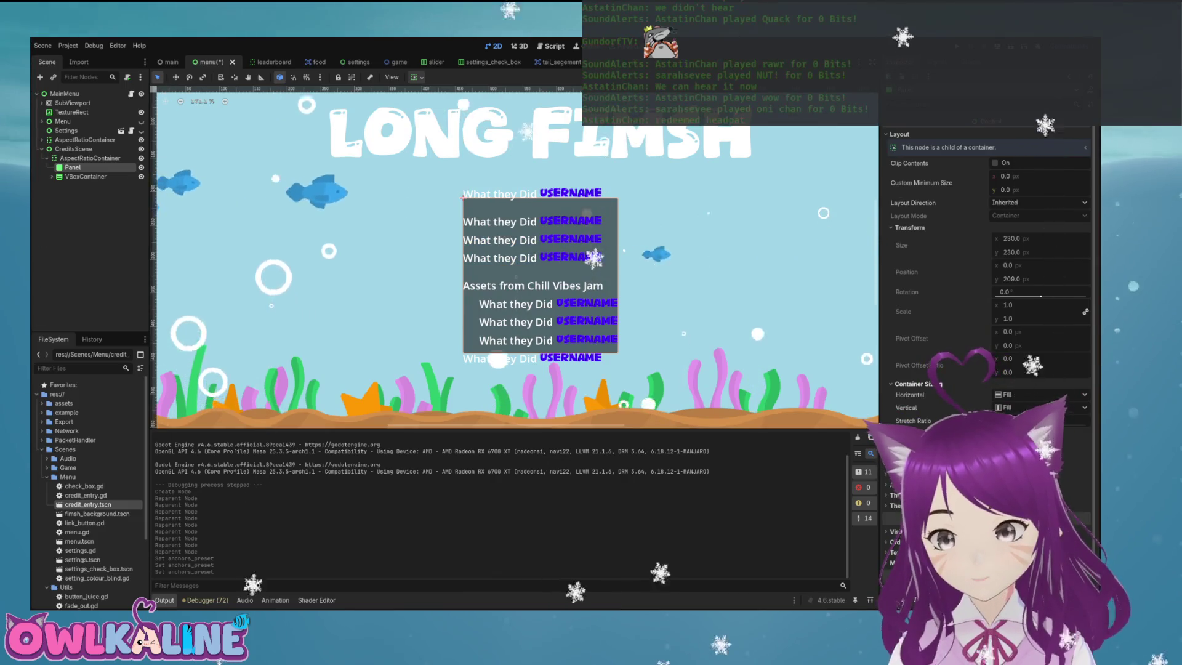
{"action": "left_click_drag", "start_coordinate": [86, 177], "coordinate": [72, 168]}
{"action": "left_click", "coordinate": [72, 168]}
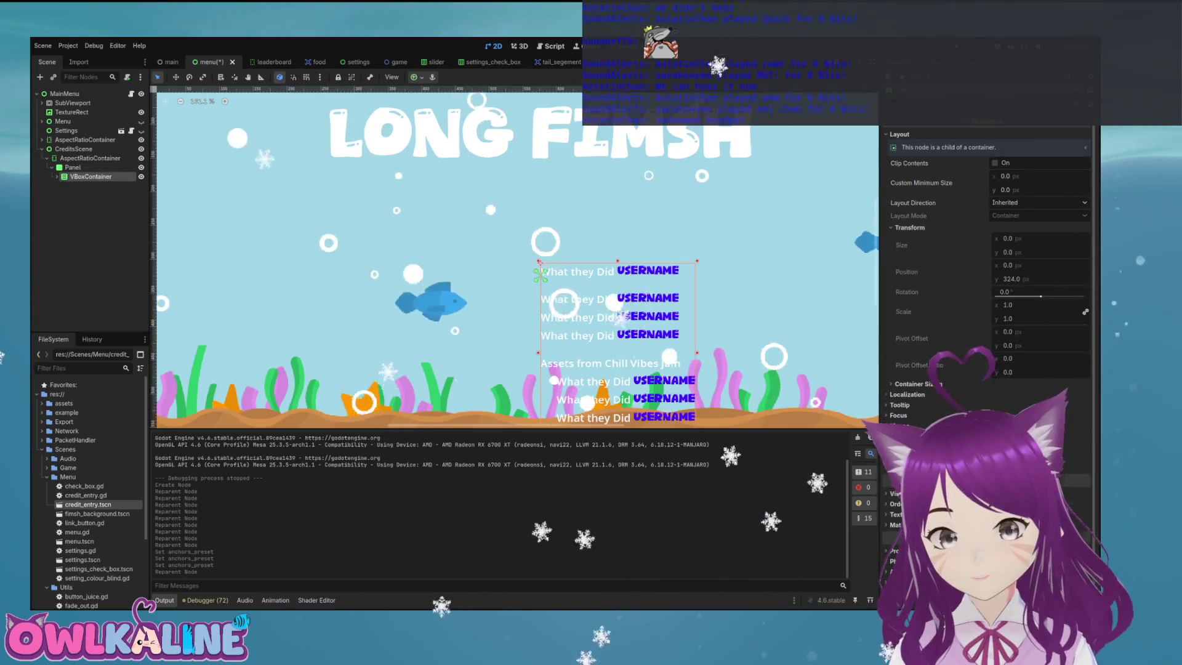
Give the VBoxContainer Anchors layout mode with the Full Rect preset inside the Panel
{"action": "left_click", "coordinate": [90, 176]}
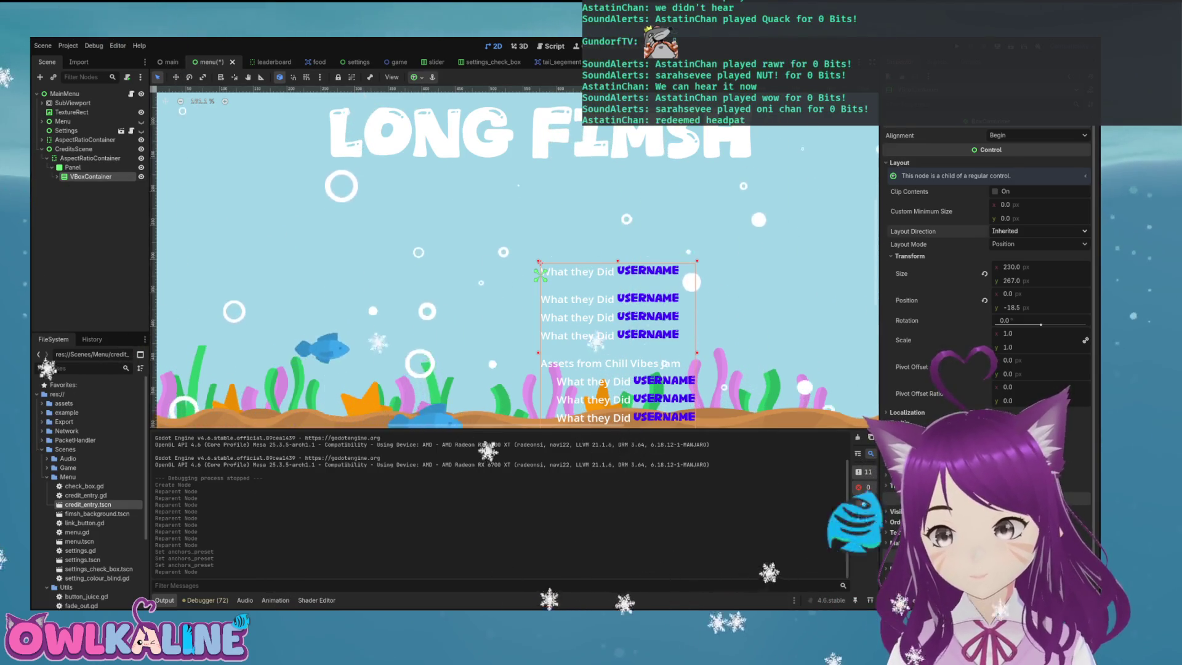
{"action": "left_click", "coordinate": [1039, 243]}
{"action": "left_click", "coordinate": [1009, 271]}
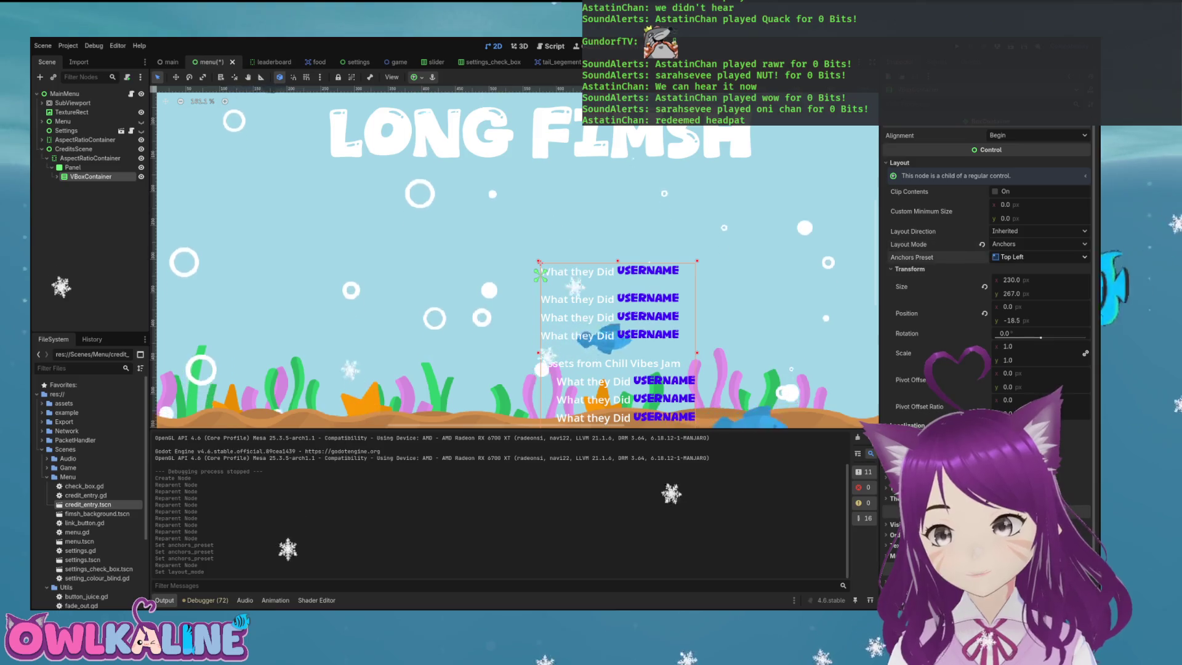
{"action": "left_click", "coordinate": [1039, 256]}
{"action": "left_click", "coordinate": [1034, 480]}
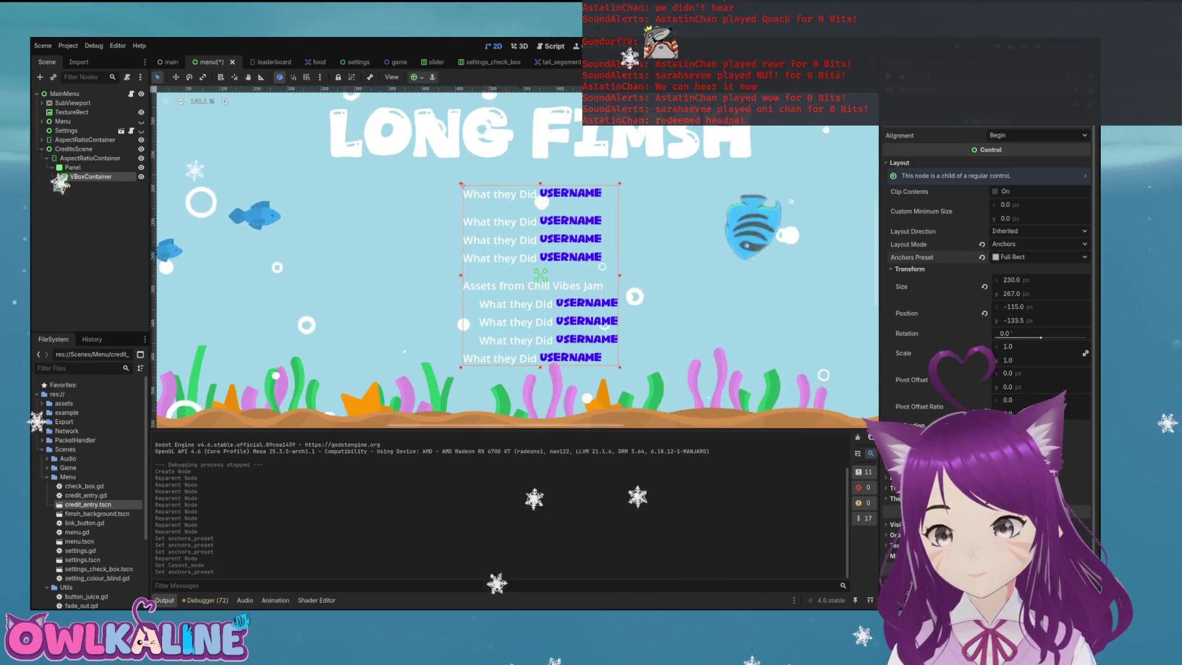
{"action": "left_click", "coordinate": [72, 168]}
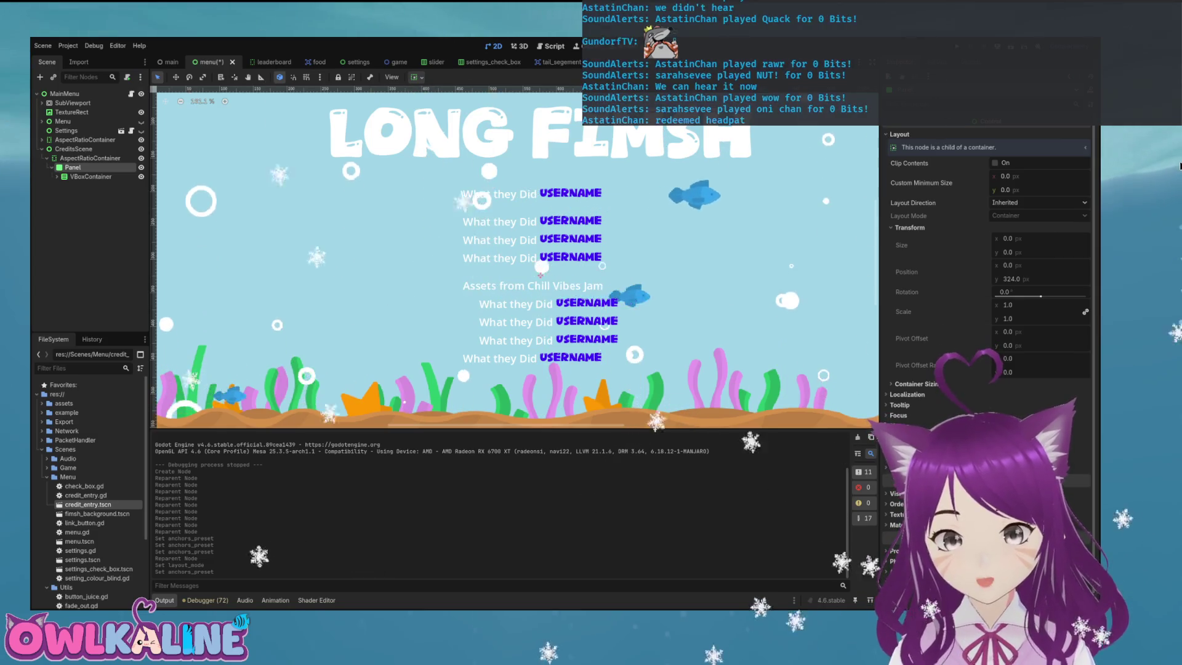
{"action": "left_click", "coordinate": [90, 176]}
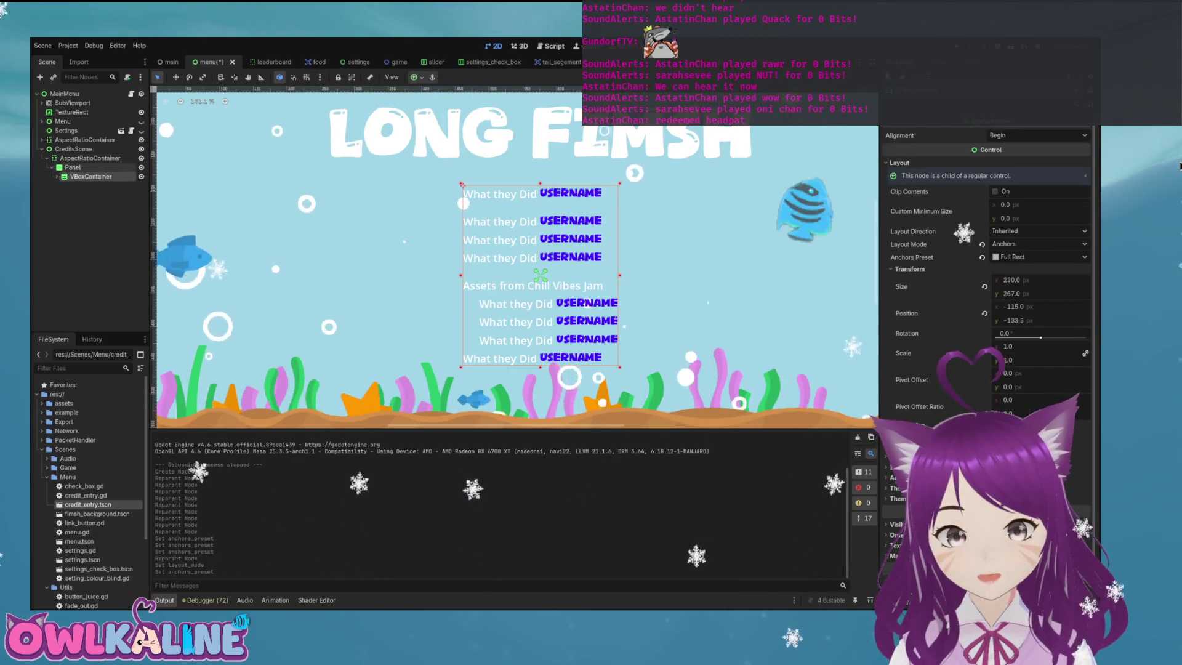
Set the Panel's custom minimum width to 10 and adjust its horizontal size flags
{"action": "key", "text": "Up"}
{"action": "key", "text": "Up"}
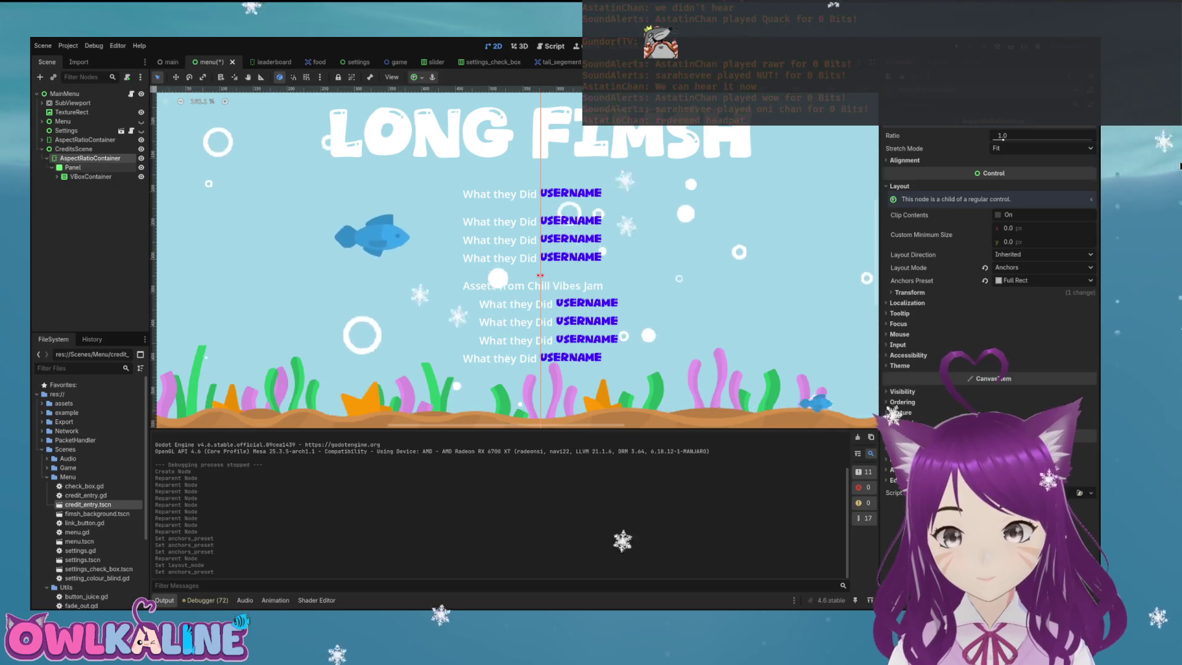
{"action": "key", "text": "Down"}
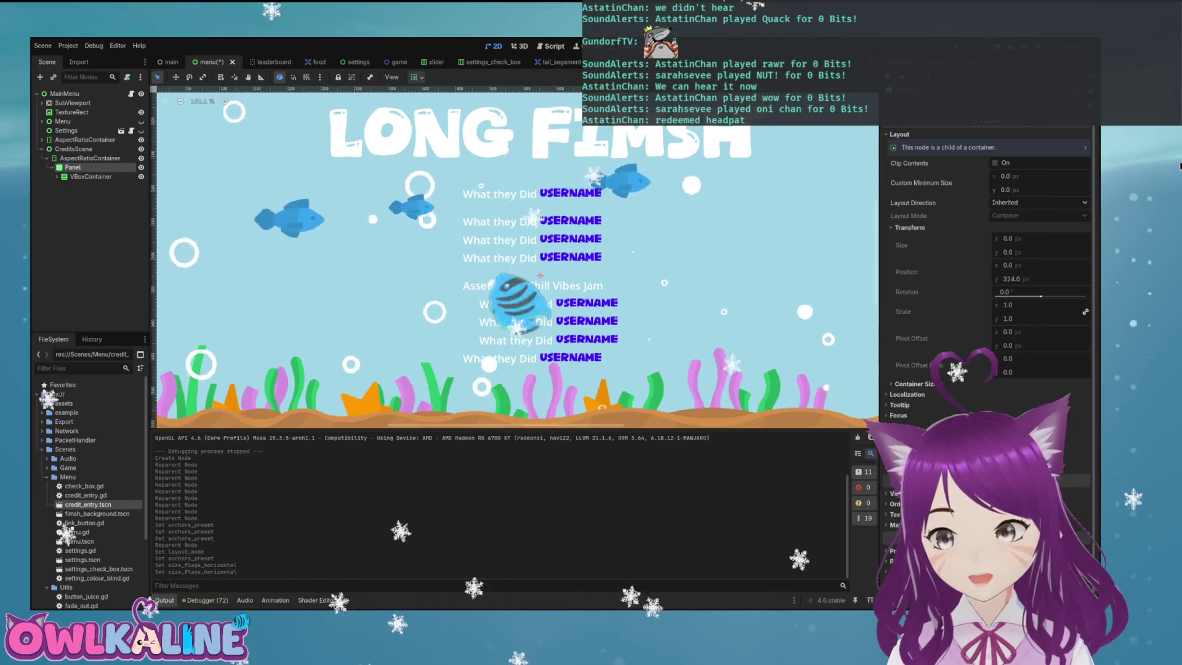
{"action": "type", "text": "10"}
{"action": "key", "text": "Tab"}
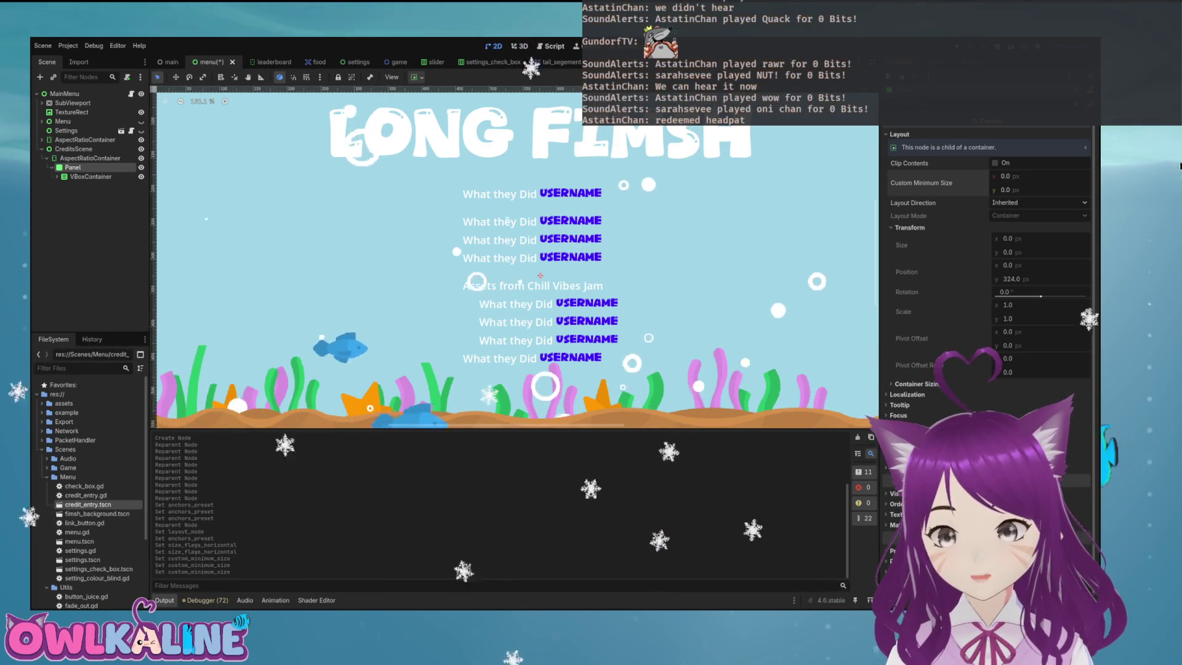
{"action": "scroll", "coordinate": [544, 369], "scroll_direction": "down", "scroll_amount": 3}
{"action": "scroll", "coordinate": [545, 369], "scroll_direction": "up", "scroll_amount": 5}
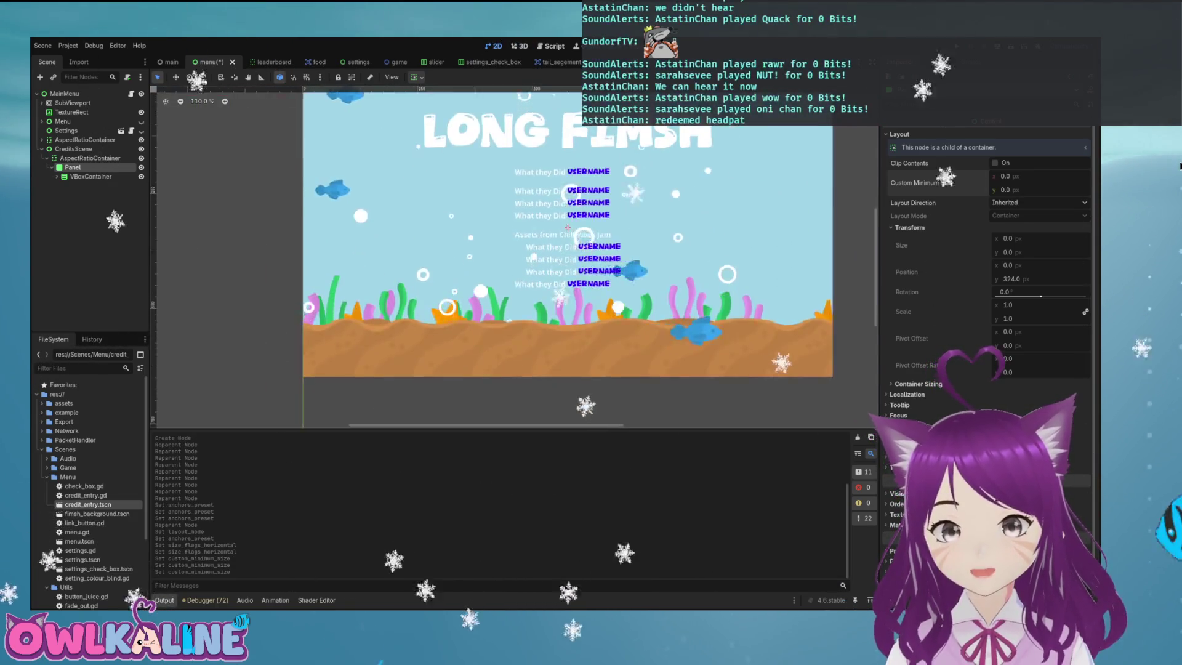
{"action": "scroll", "coordinate": [517, 259], "scroll_direction": "up", "scroll_amount": 2}
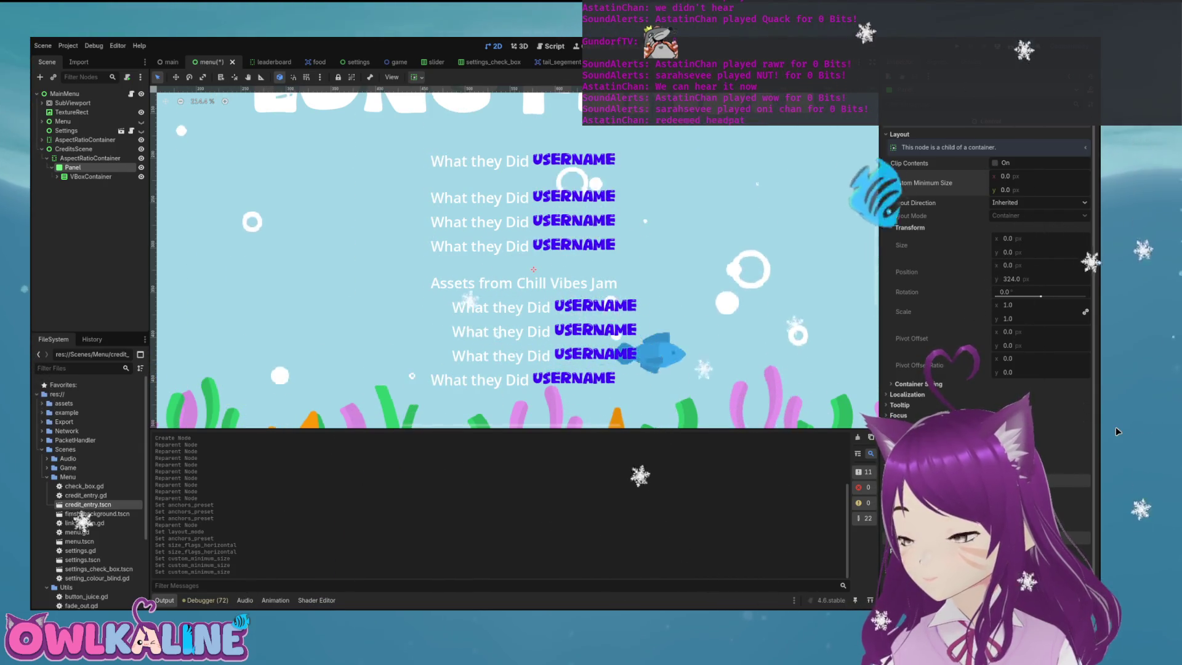
Undo the VBoxContainer reparenting and delete the Panel node
{"action": "scroll", "coordinate": [630, 278], "scroll_direction": "up", "scroll_amount": 2}
{"action": "scroll", "coordinate": [517, 258], "scroll_direction": "down", "scroll_amount": 2}
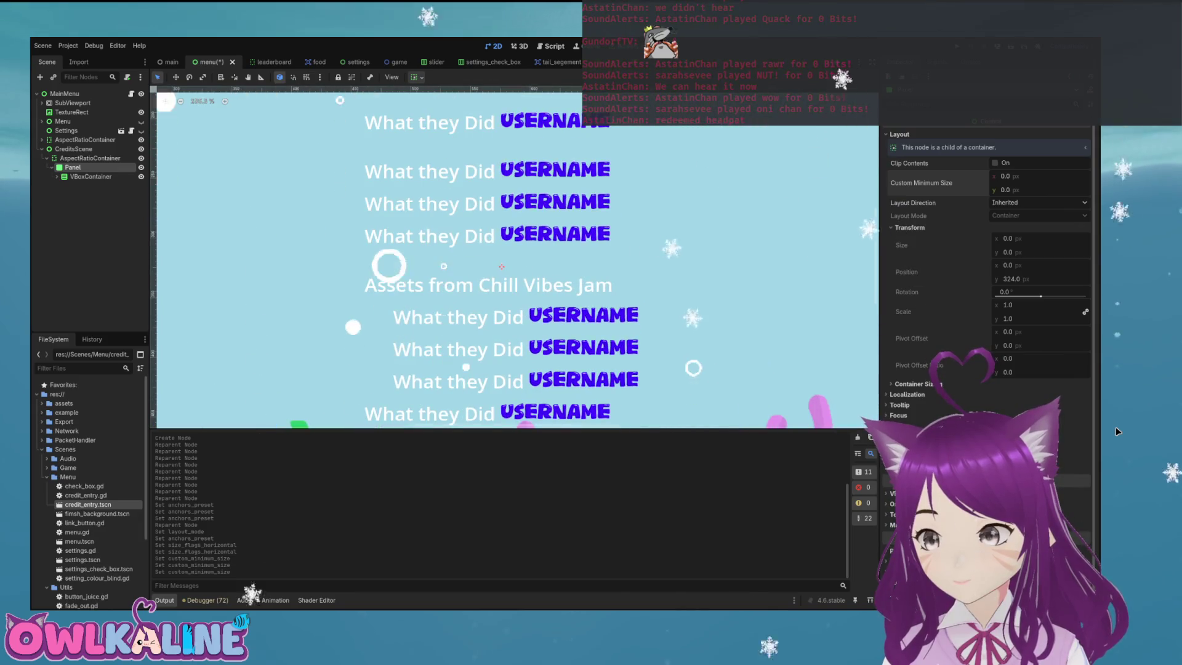
{"action": "key", "text": "Down"}
{"action": "key", "text": "f"}
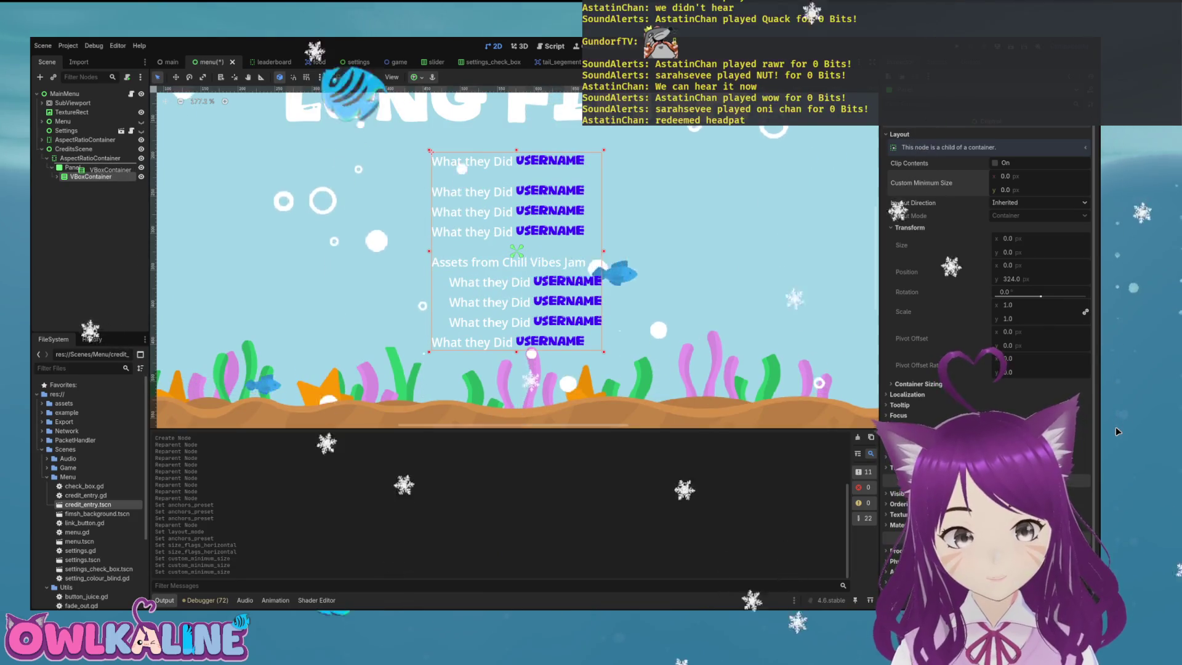
{"action": "key", "text": "ctrl+z"}
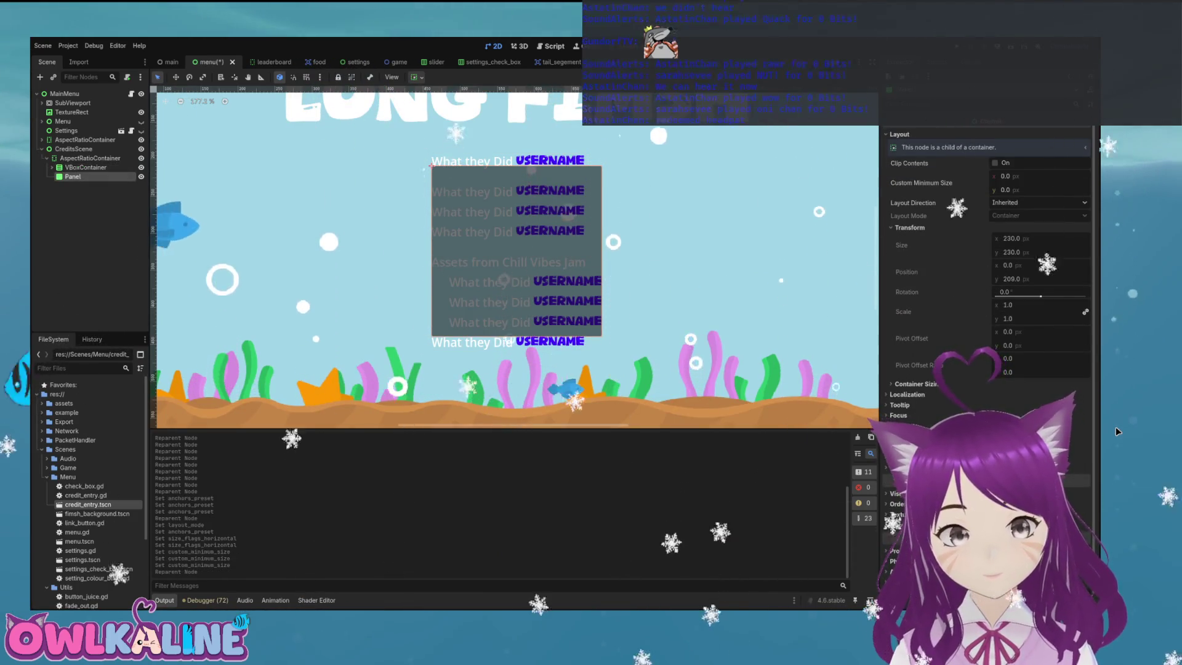
{"action": "key", "text": "Delete"}
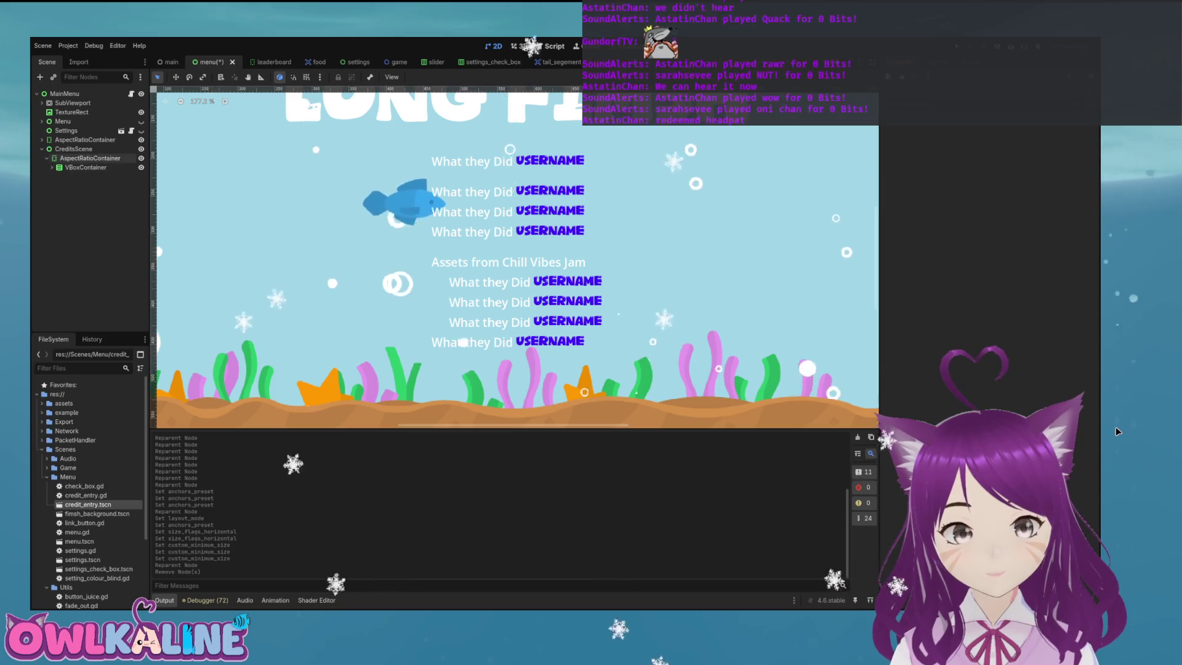
Frame the credits scene in the viewport and save the menu scene
{"action": "key", "text": "Up"}
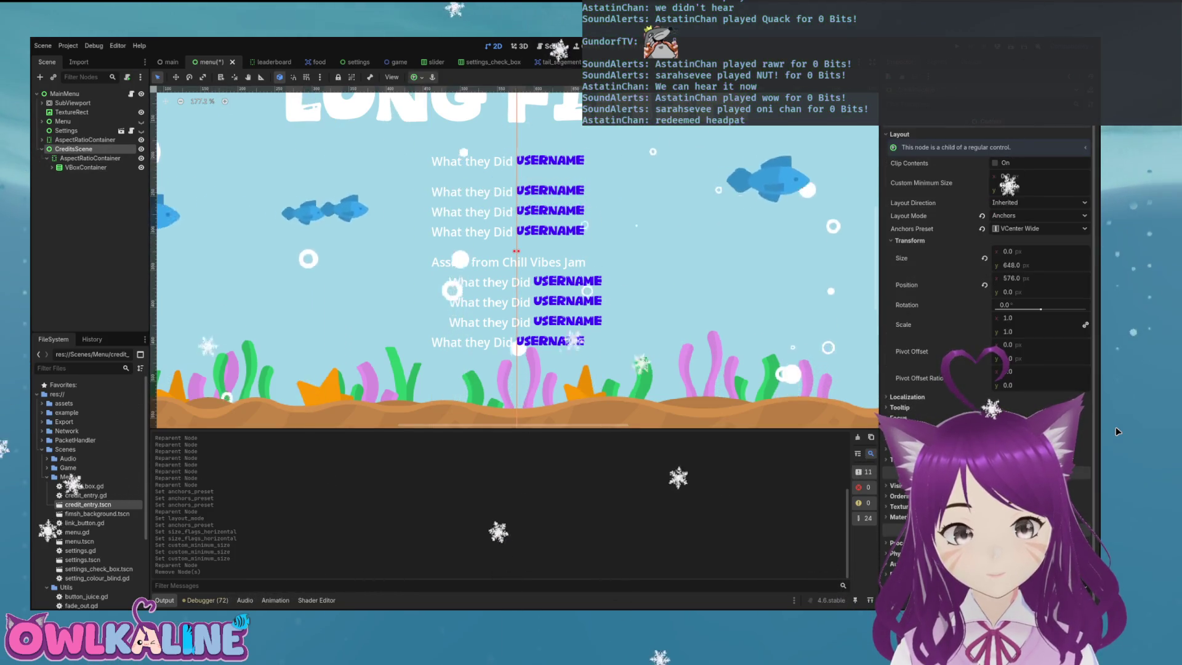
{"action": "key", "text": "Up"}
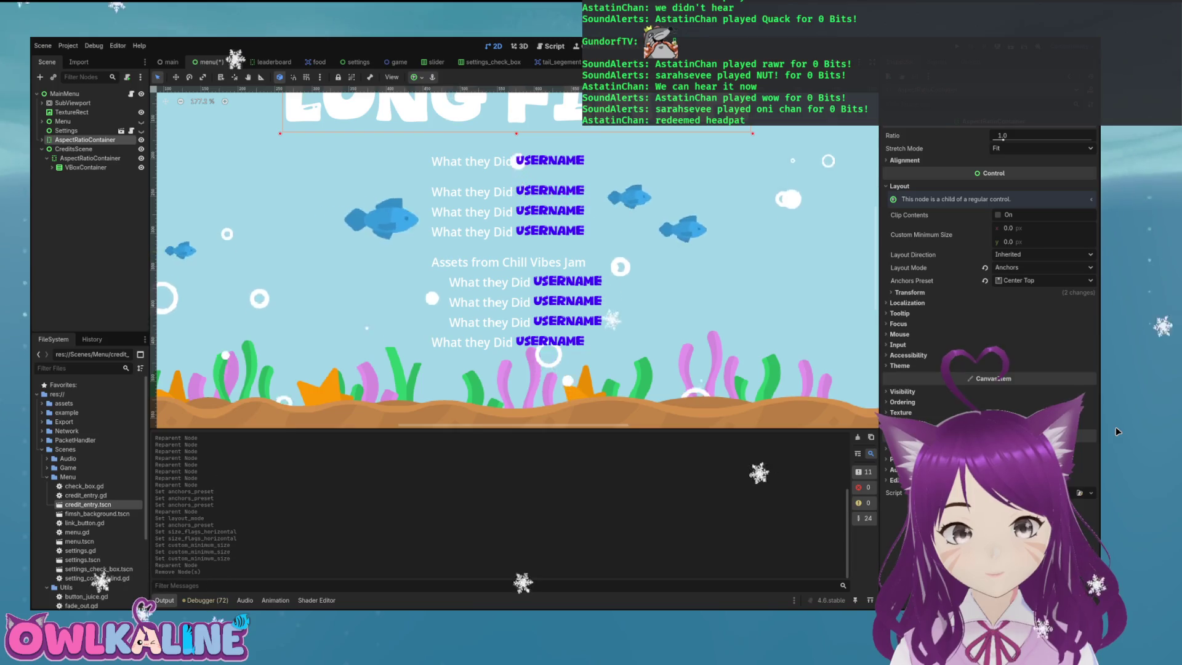
{"action": "key", "text": "f"}
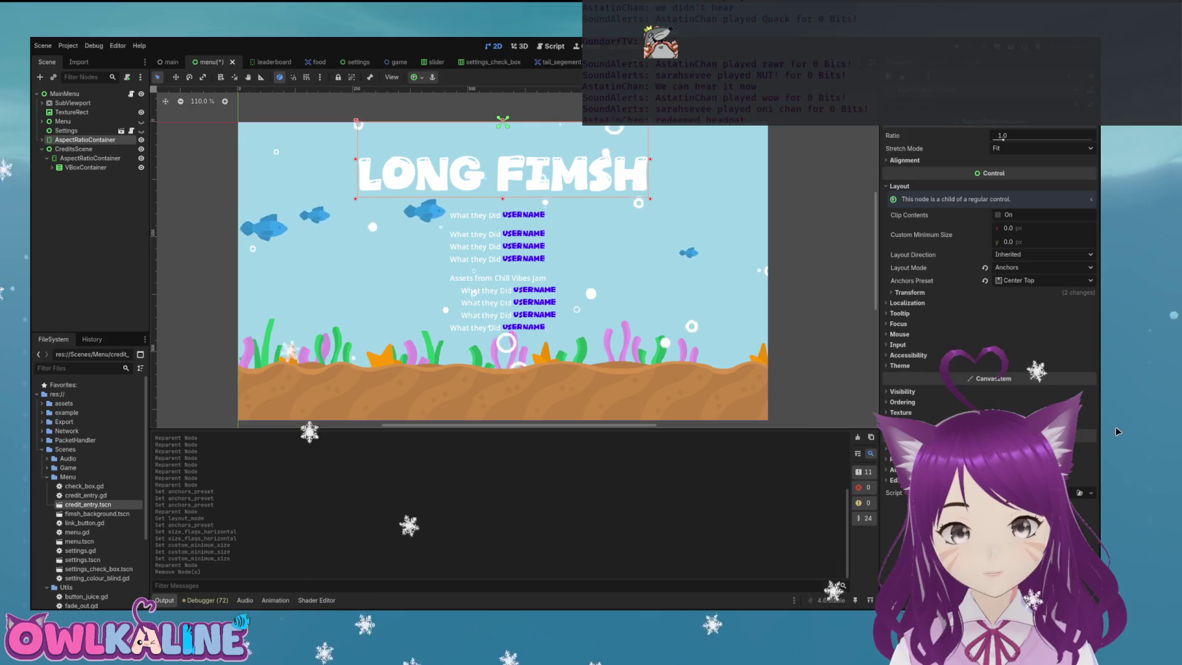
{"action": "key", "text": "Down"}
{"action": "key", "text": "Down"}
{"action": "key", "text": "Down"}
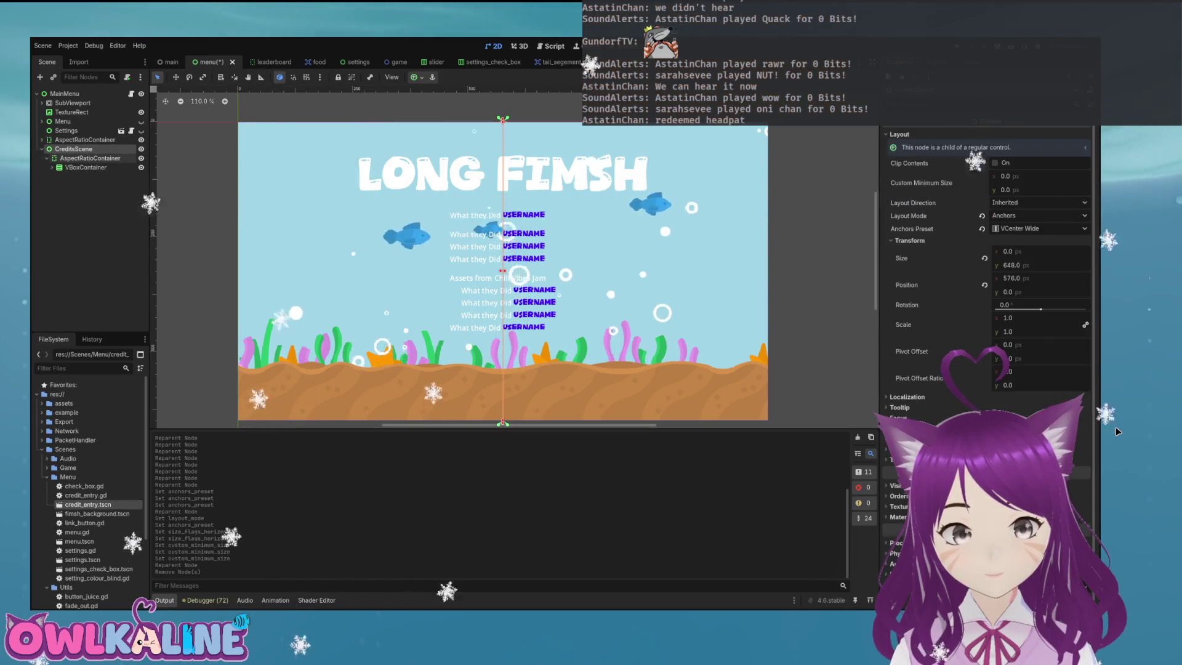
{"action": "key", "text": "Up"}
{"action": "key", "text": "Up"}
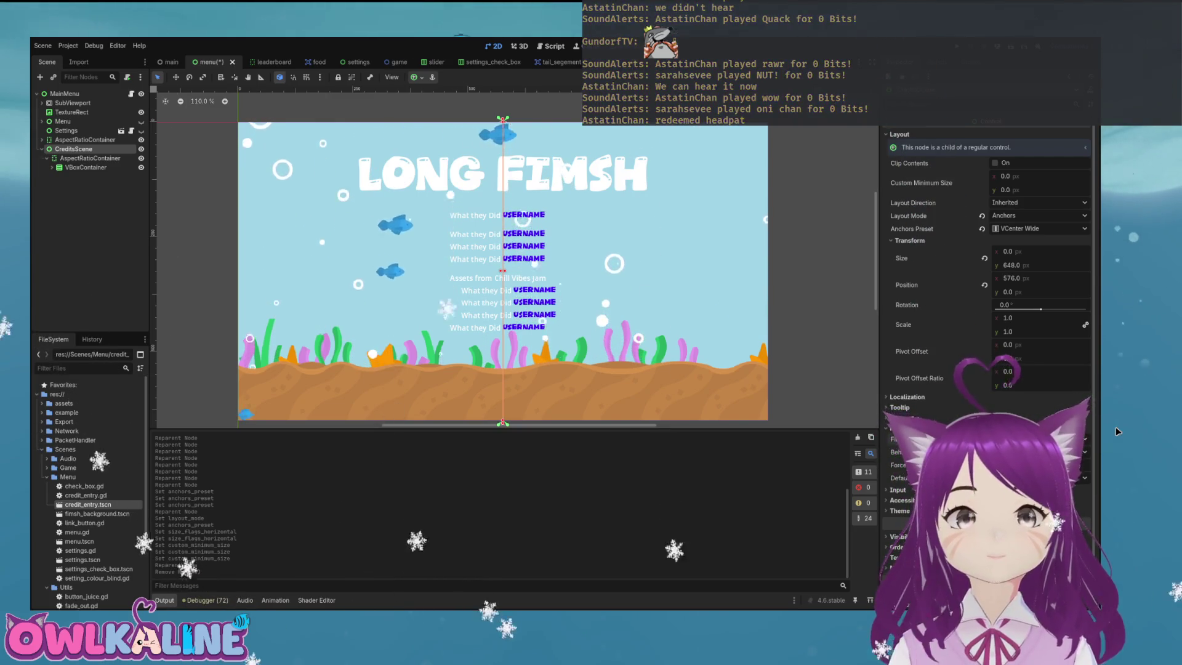
{"action": "key", "text": "ctrl+s"}
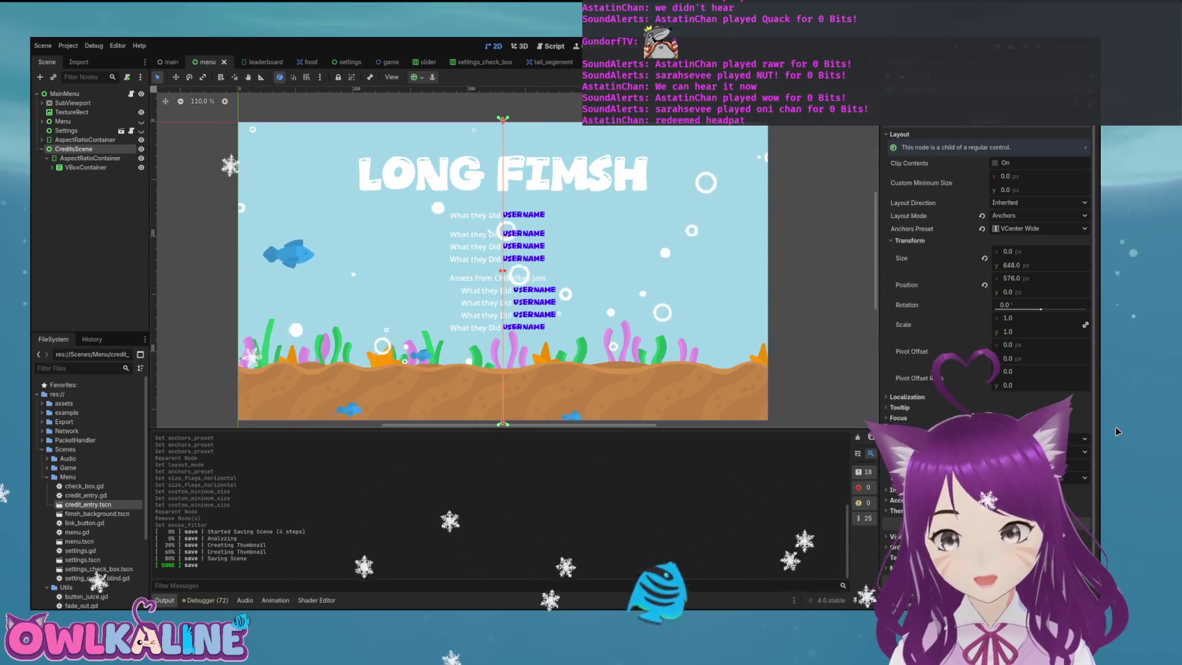
Test-run the game, then anchor the credits AspectRatioContainer to Center and save
{"action": "key", "text": "F5"}
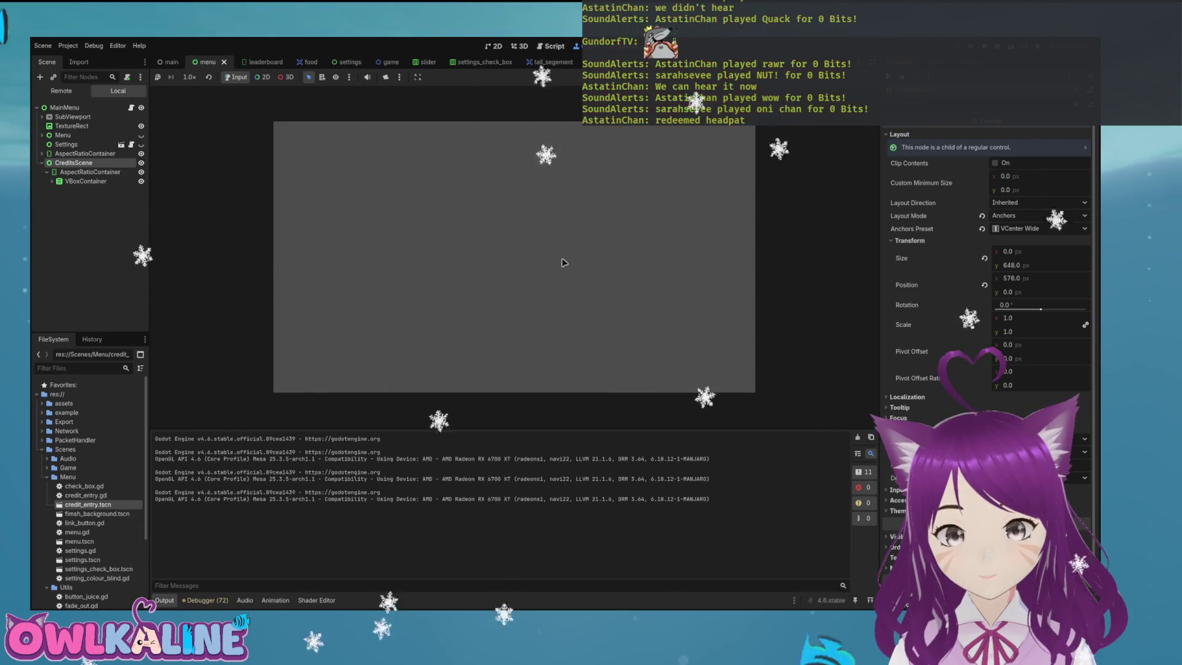
{"action": "key", "text": "F8"}
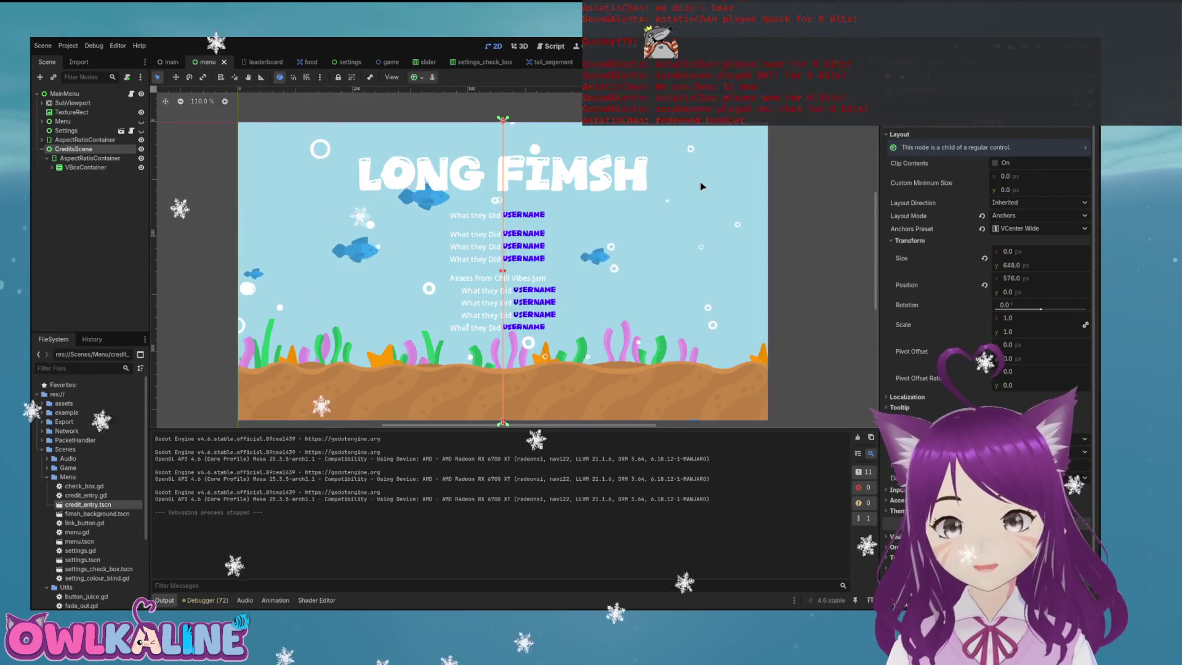
{"action": "key", "text": "f"}
{"action": "key", "text": "Down"}
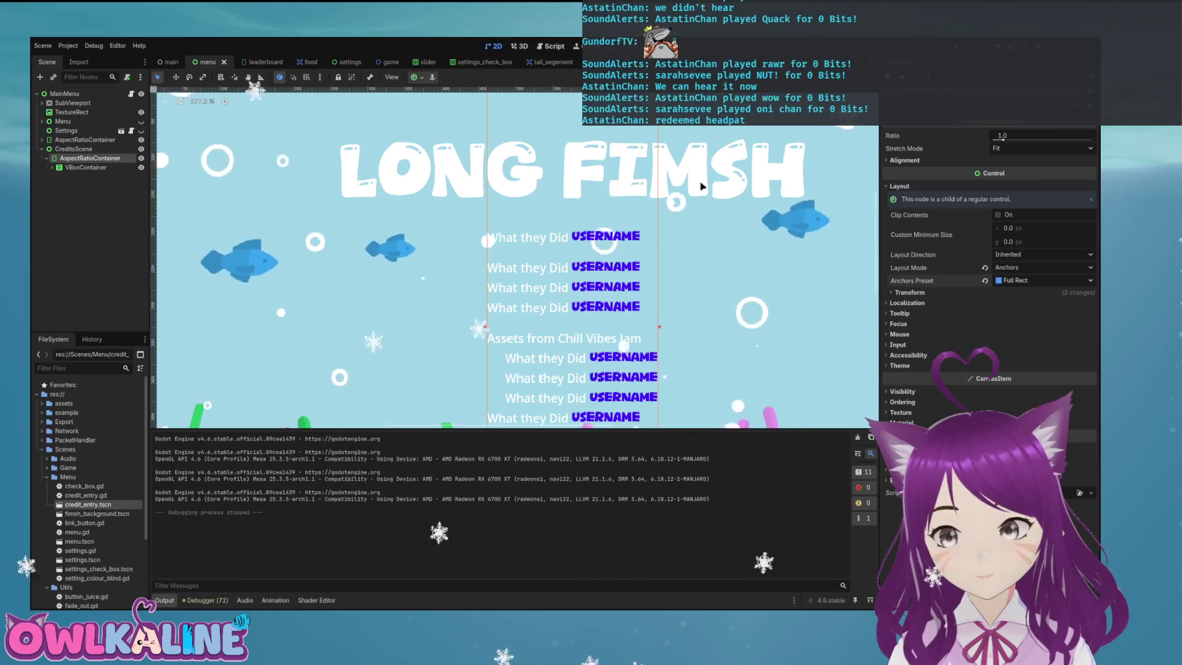
{"action": "key", "text": "ctrl+z"}
{"action": "key", "text": "ctrl+s"}
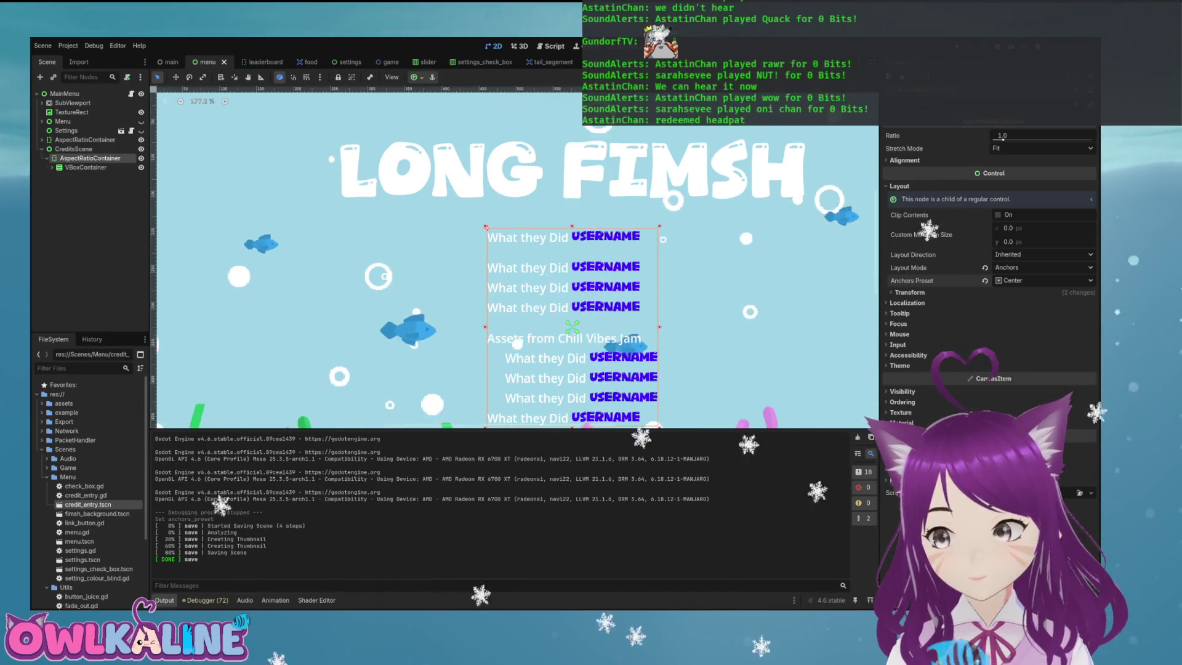
Run the game again, then set CreditsScene's mouse filter to Pass and save
{"action": "key", "text": "F5"}
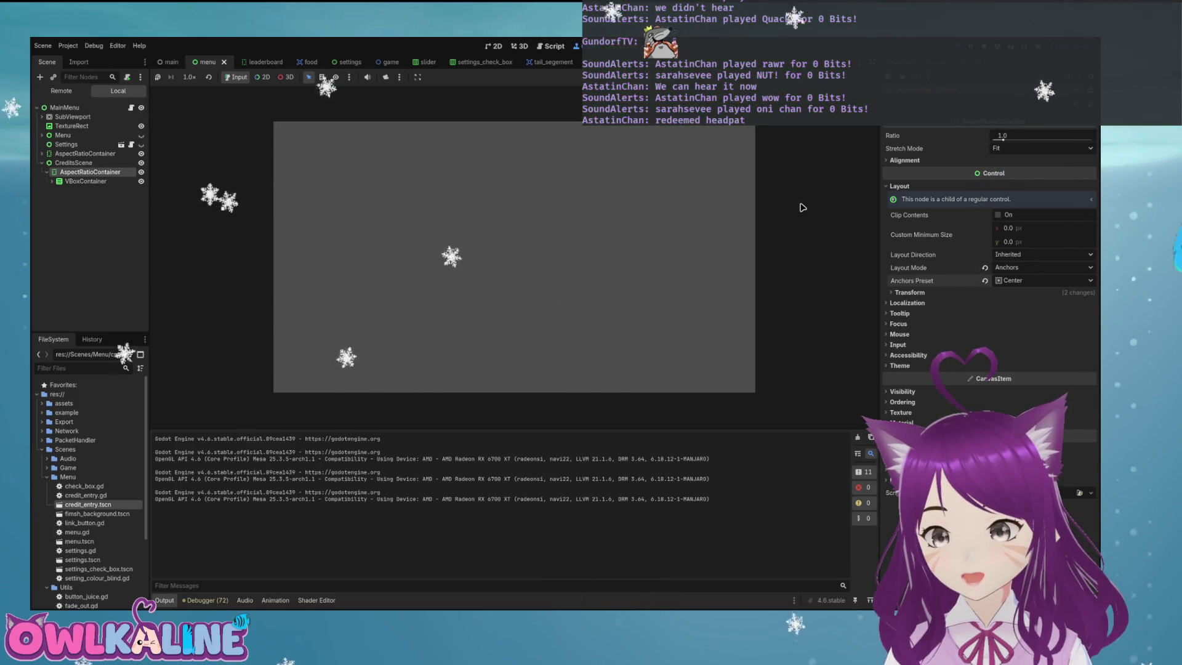
{"action": "key", "text": "F8"}
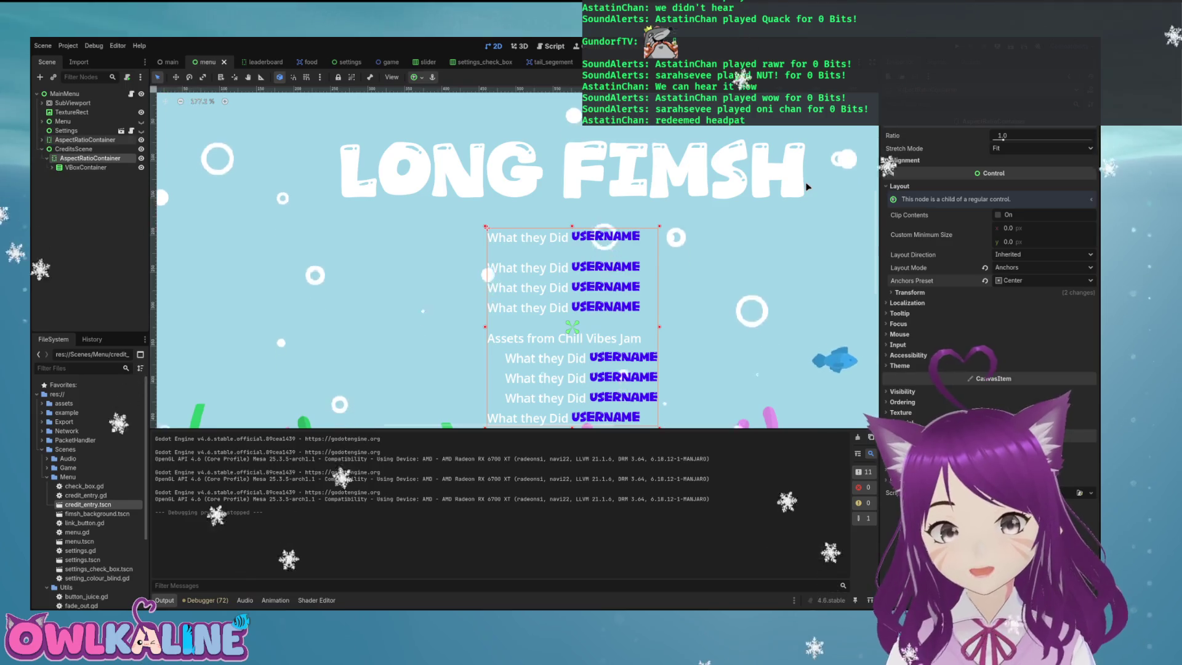
{"action": "key", "text": "Up"}
{"action": "key", "text": "ctrl+z"}
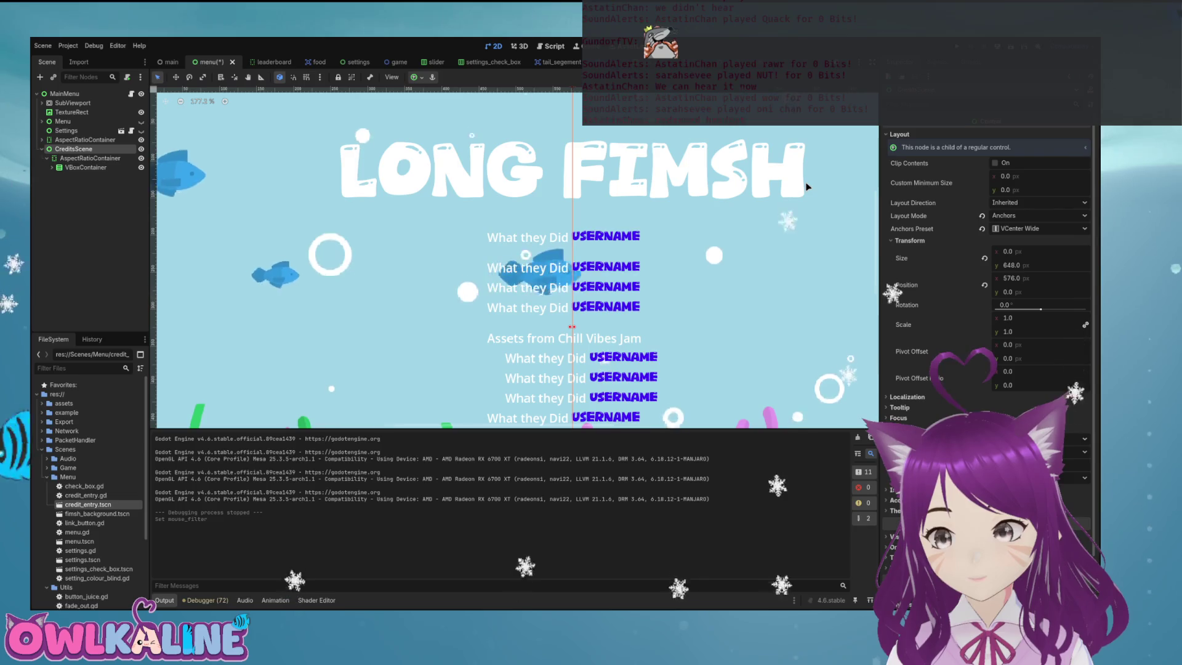
{"action": "key", "text": "ctrl+s"}
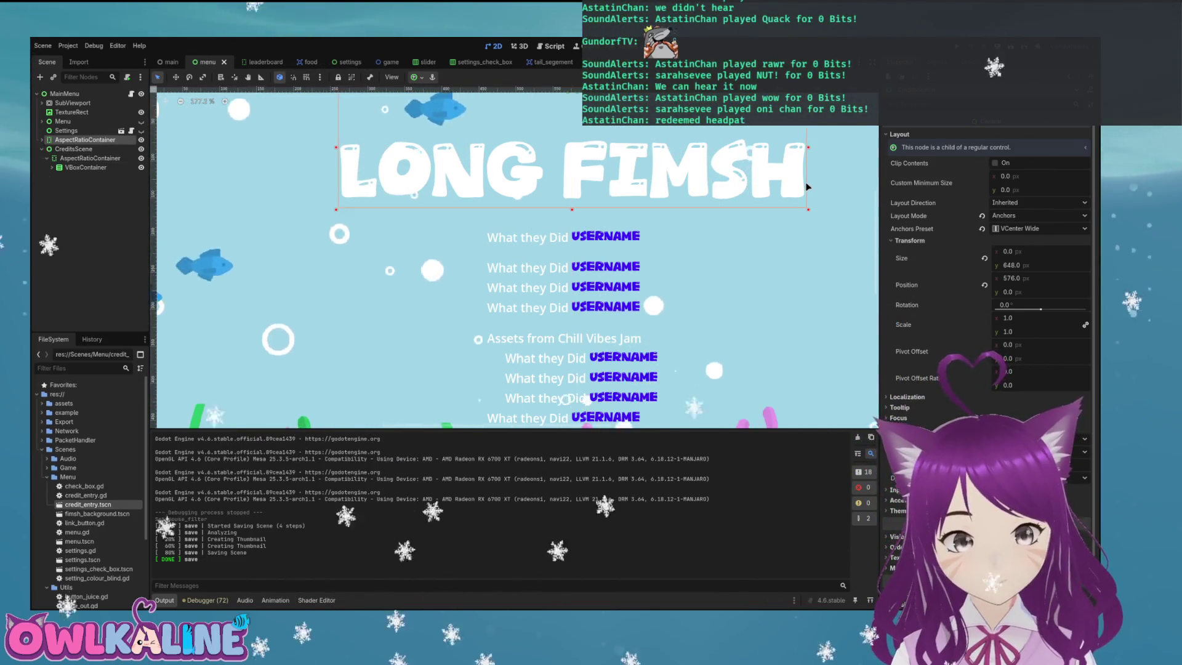
Set Settings and the credits container mouse filters to Pass, test clicking, and save
{"action": "left_click", "coordinate": [806, 187]}
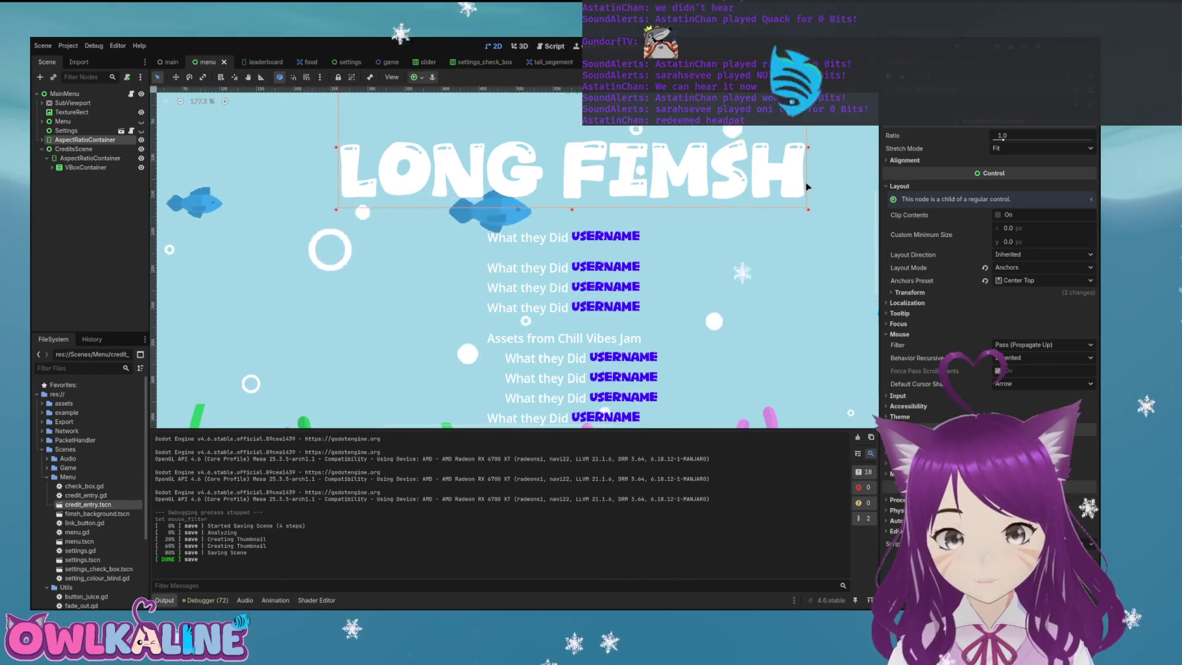
{"action": "key", "text": "Up"}
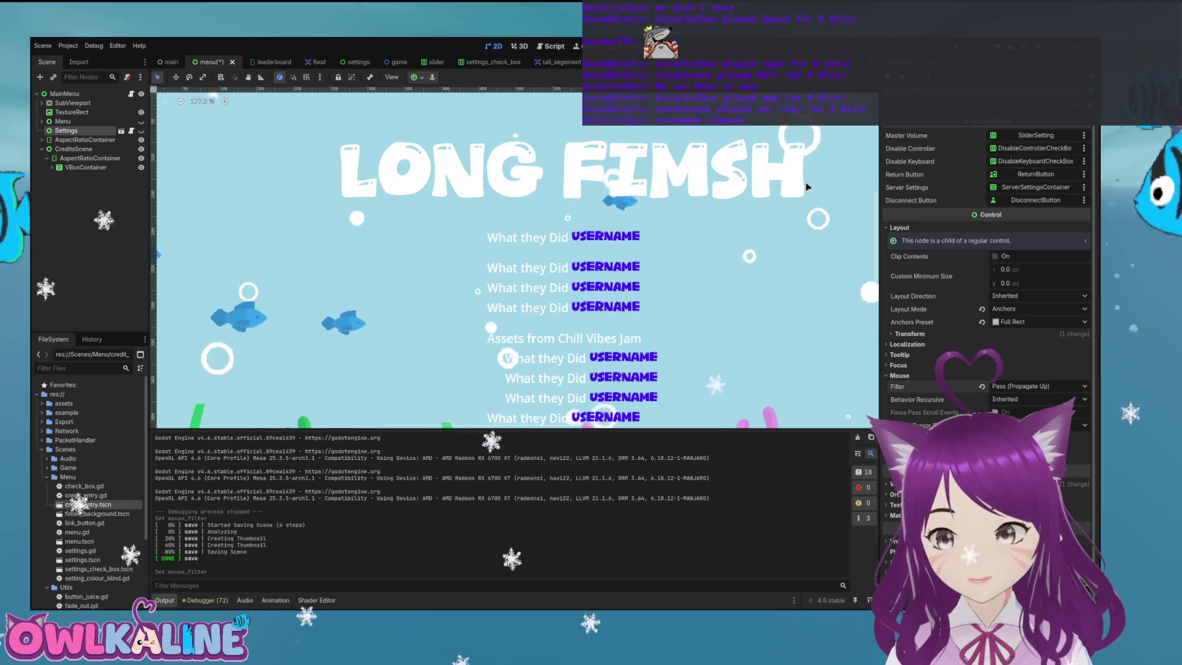
{"action": "key", "text": "ctrl+s"}
{"action": "key", "text": "F5"}
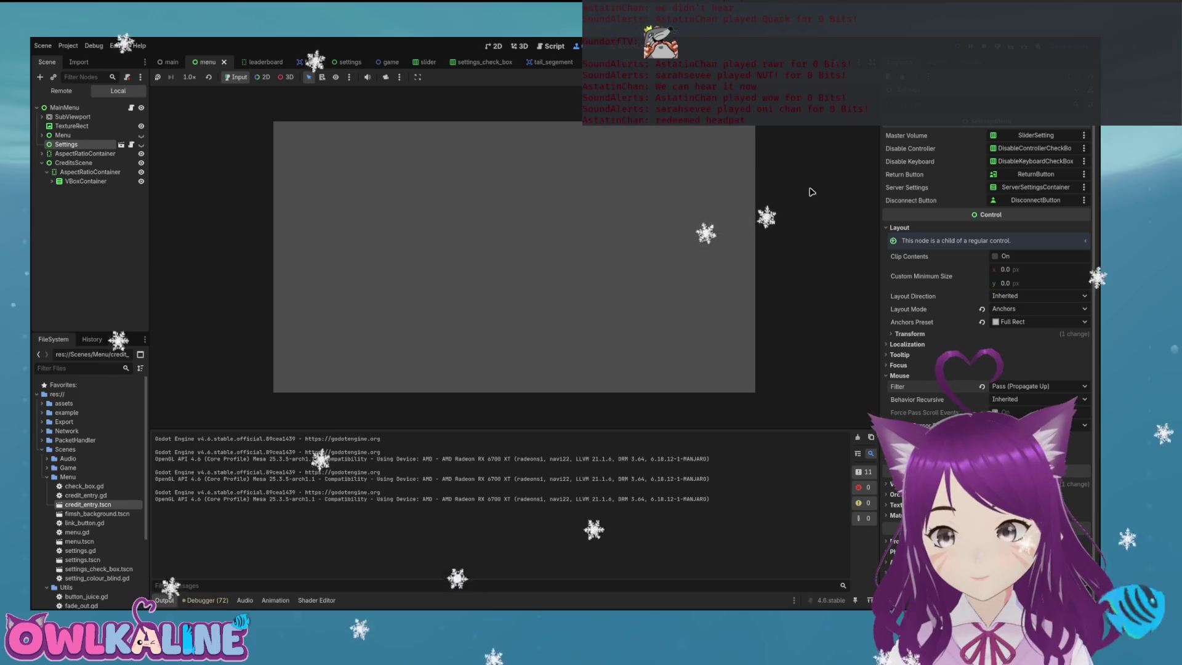
{"action": "key", "text": "F8"}
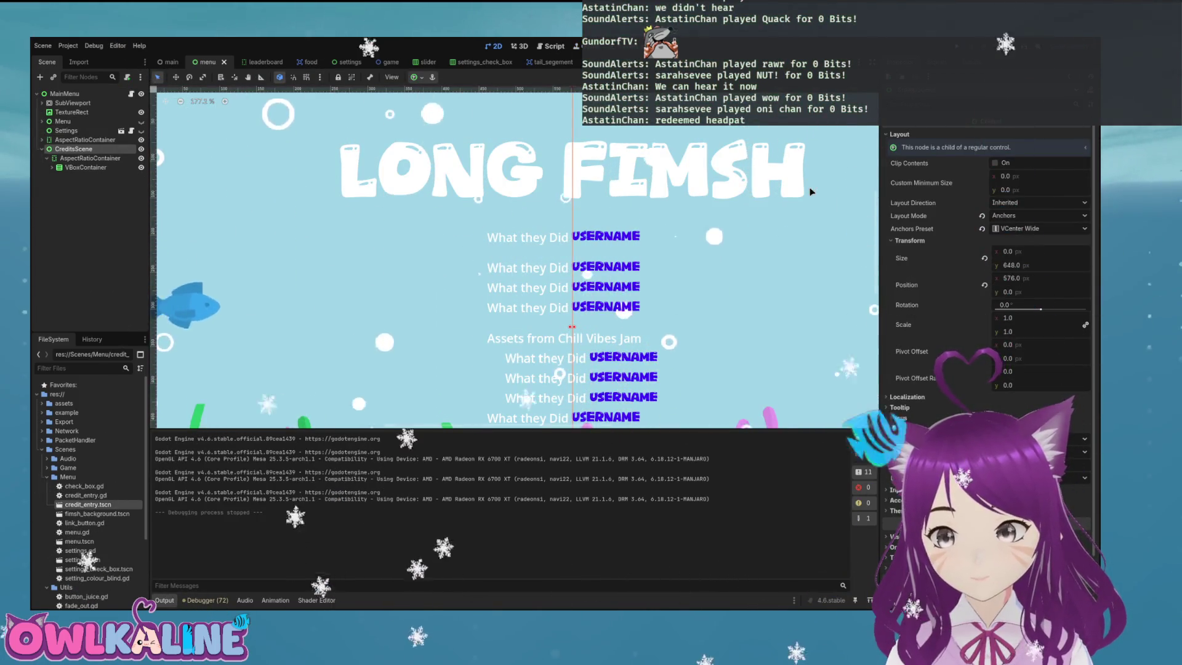
{"action": "key", "text": "ctrl+s"}
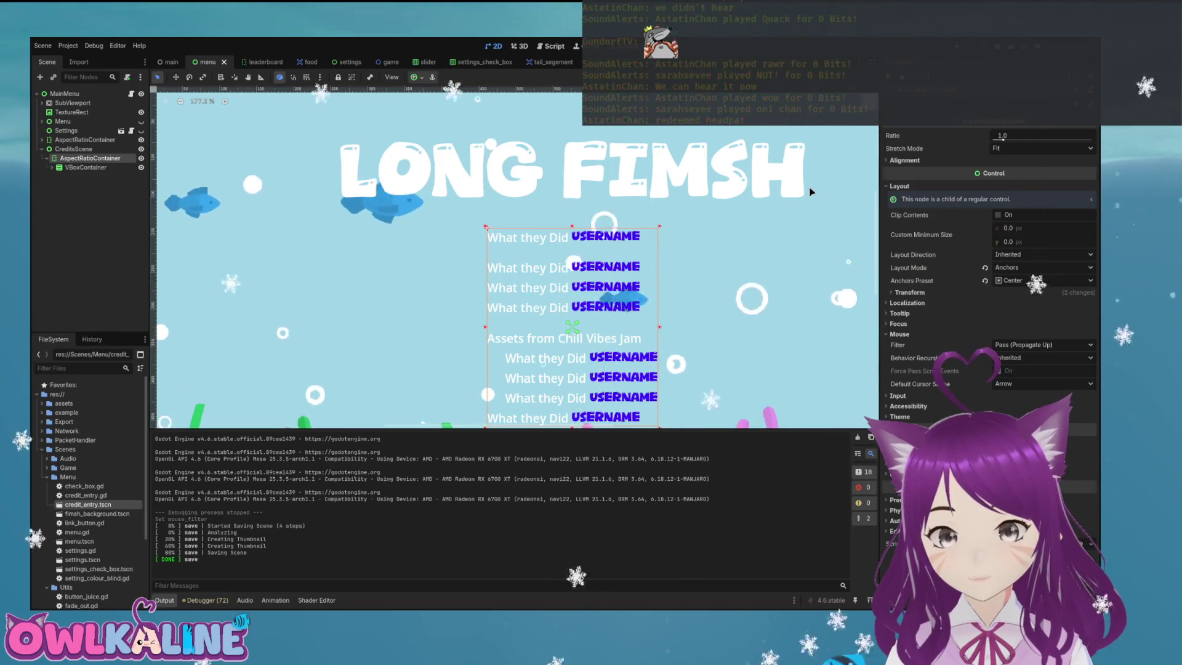
Select the first CreditEntry under VBoxContainer, close the main scene tab, and open CreditEntry's scene
{"action": "key", "text": "Down"}
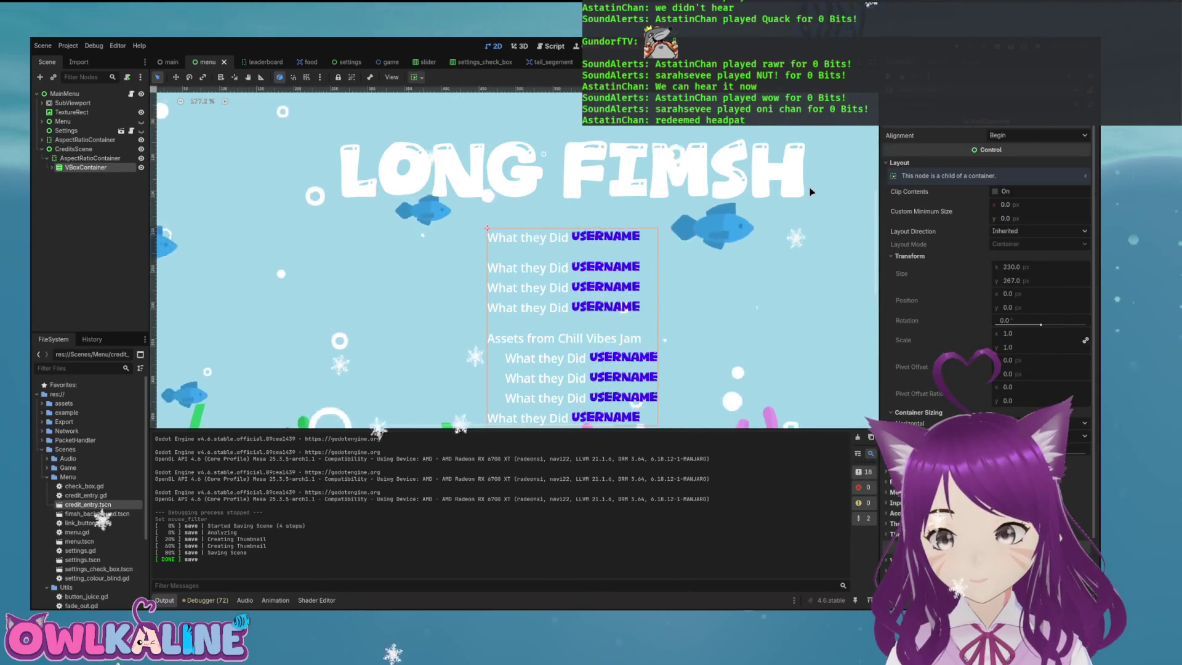
{"action": "key", "text": "Right"}
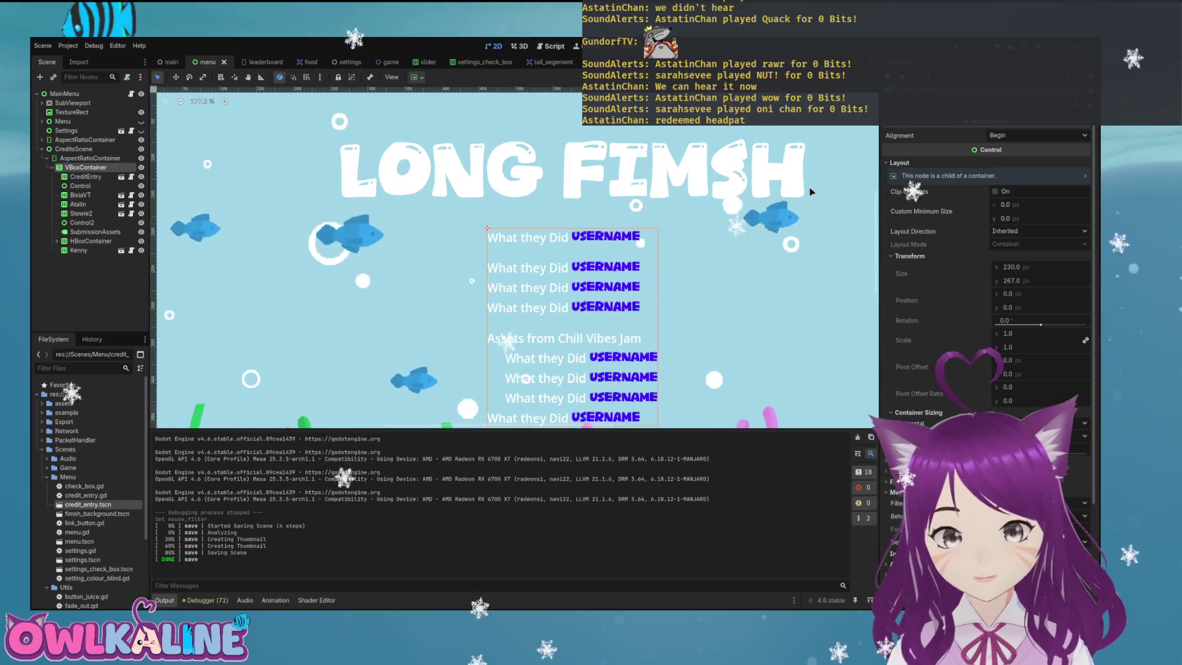
{"action": "key", "text": "Down"}
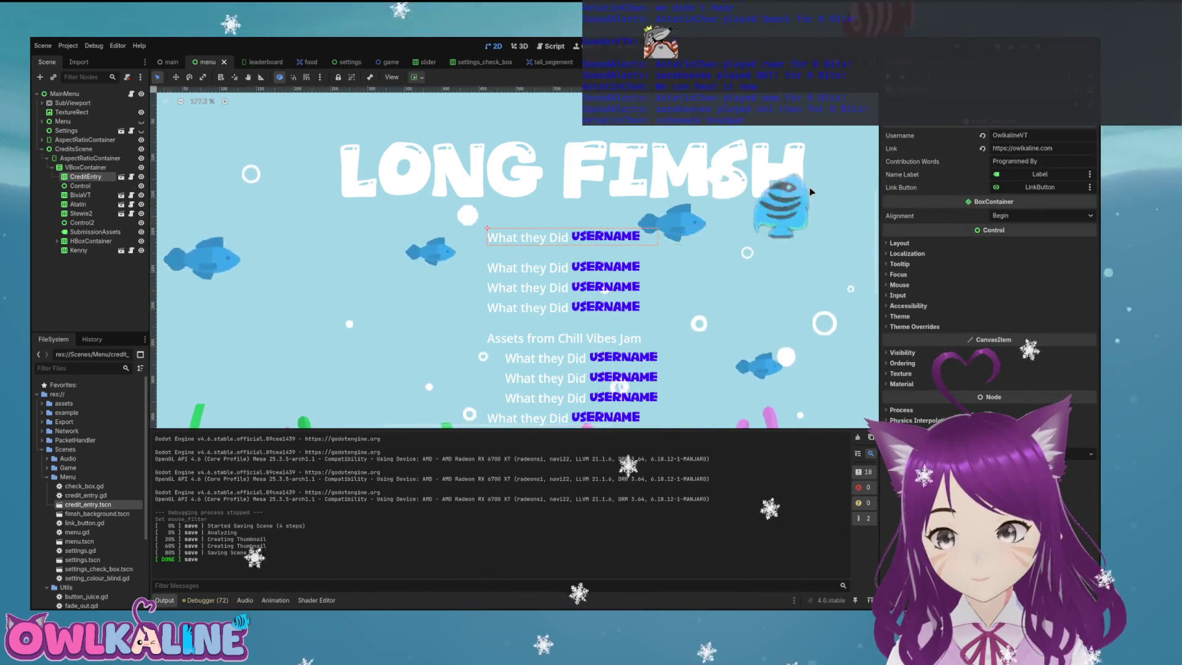
{"action": "key", "text": "ctrl+shift+w"}
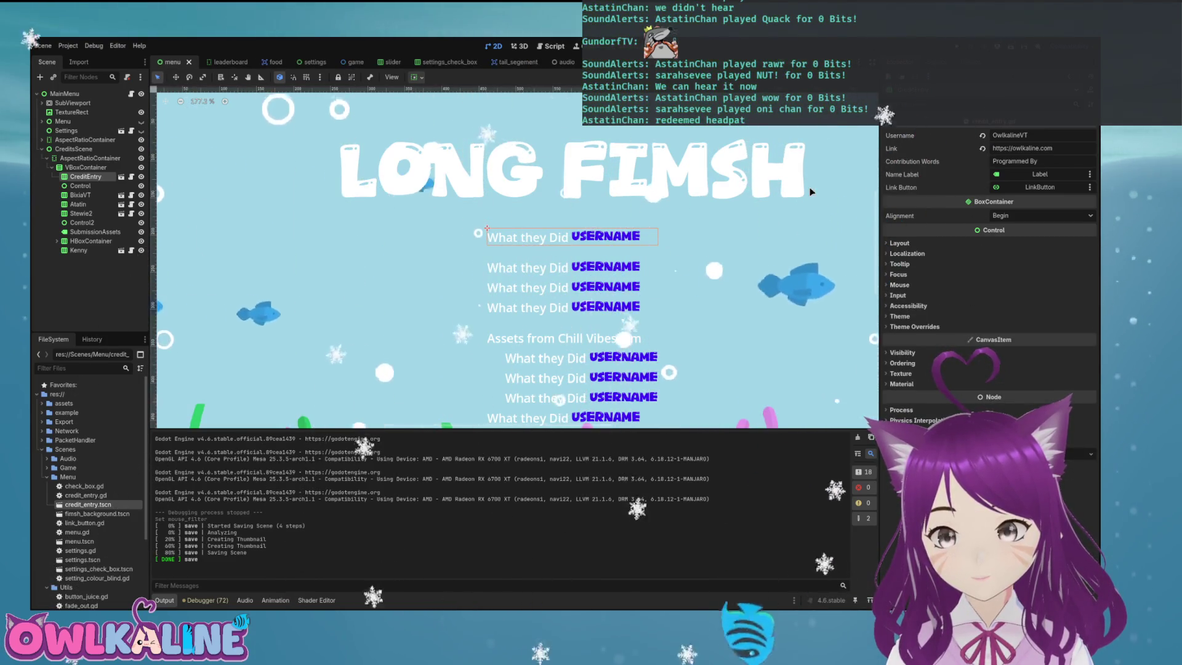
{"action": "key", "text": "Return"}
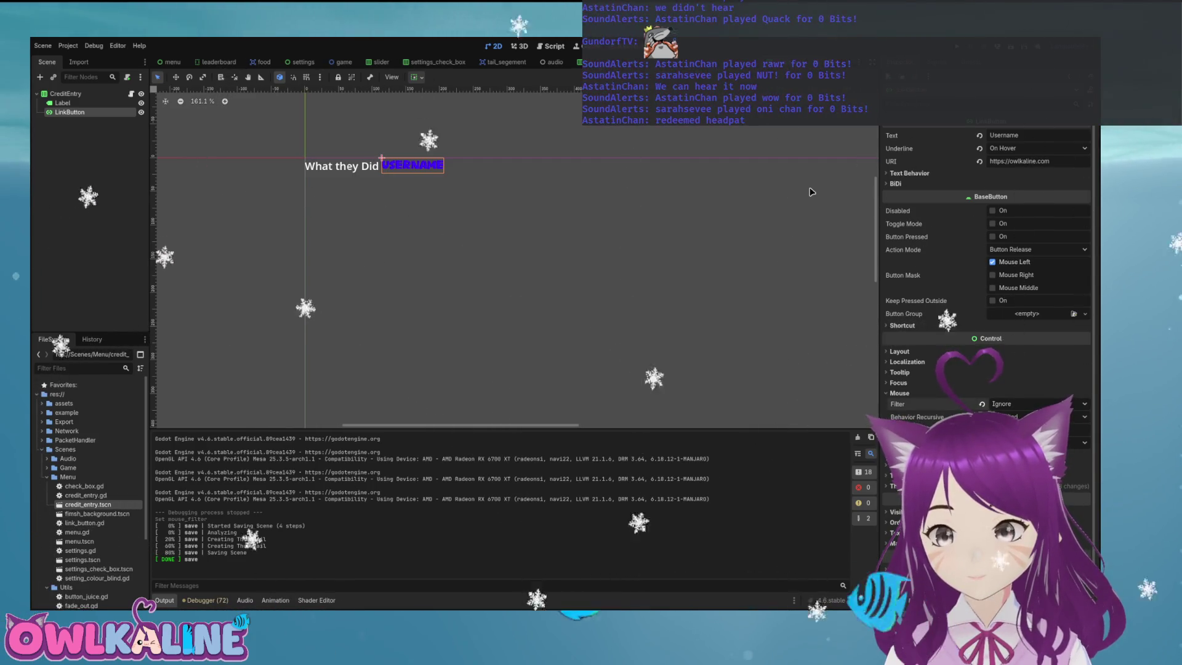
Revert the LinkButton's mouse filter to Stop, save, and run the game to test the links
{"action": "key", "text": "ctrl+z"}
{"action": "key", "text": "ctrl+s"}
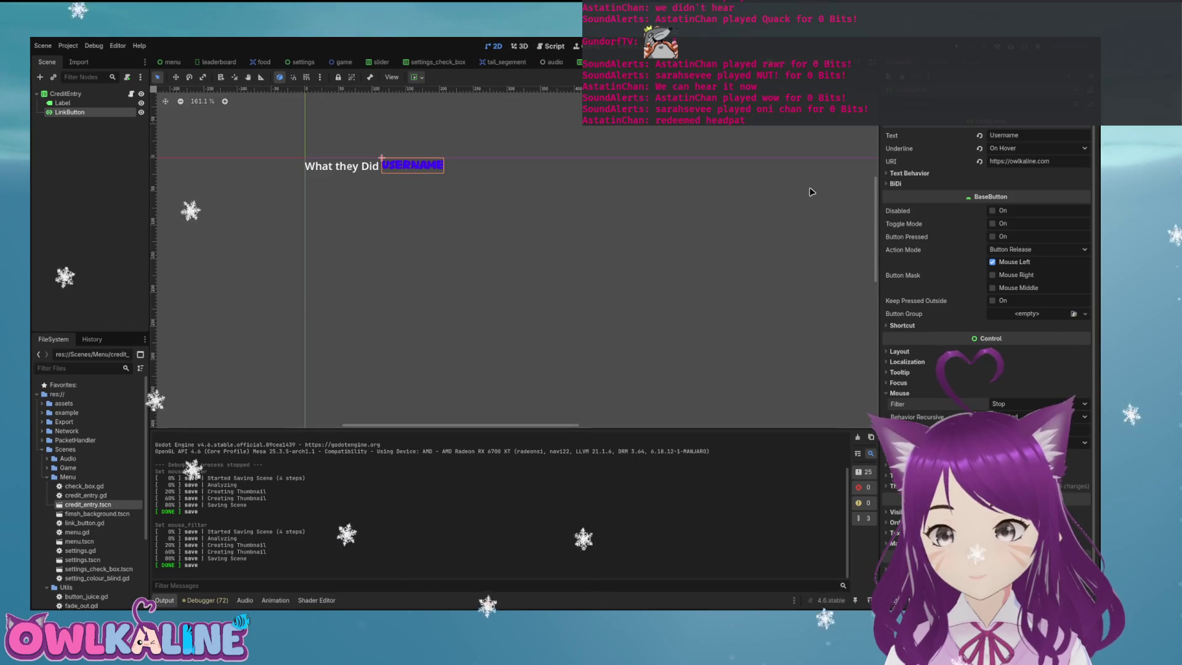
{"action": "key", "text": "F5"}
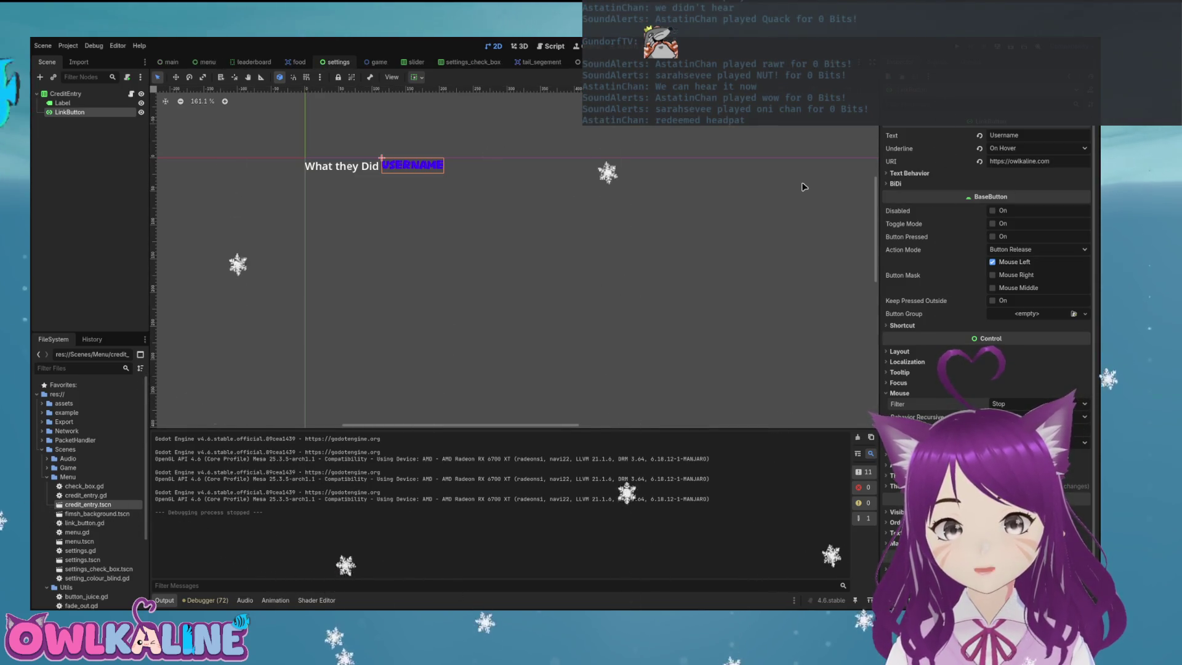
{"action": "key", "text": "ctrl+w"}
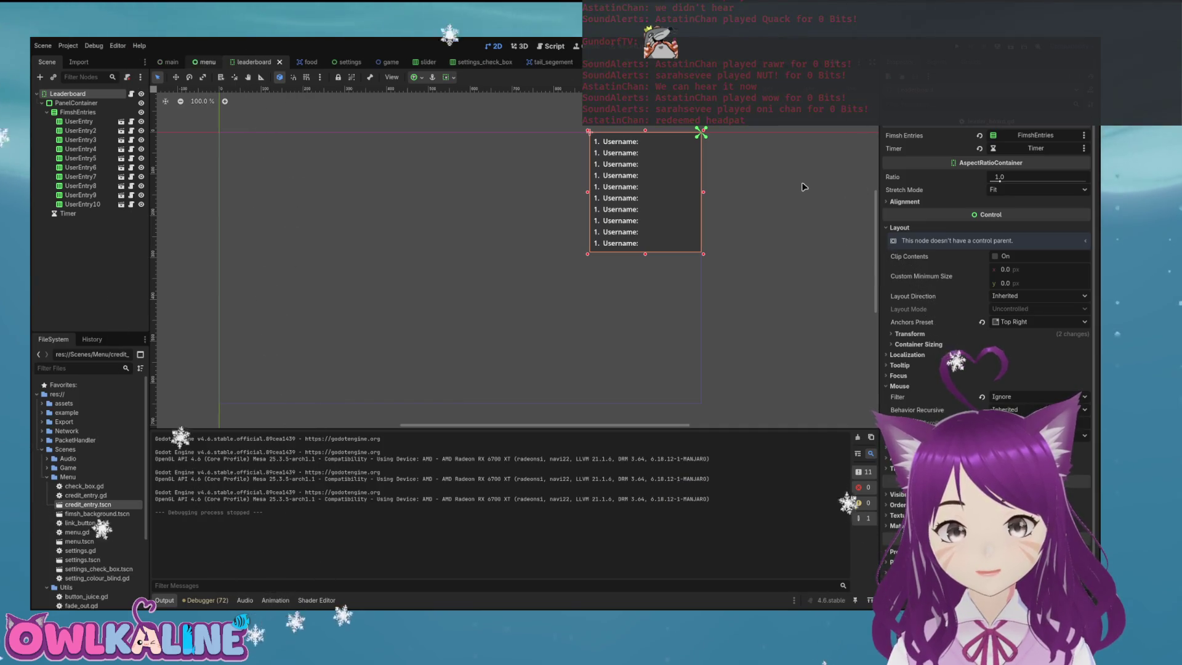
Make the Menu node visible in the menu scene, save, and open menu.gd
{"action": "key", "text": "ctrl+shift+Tab"}
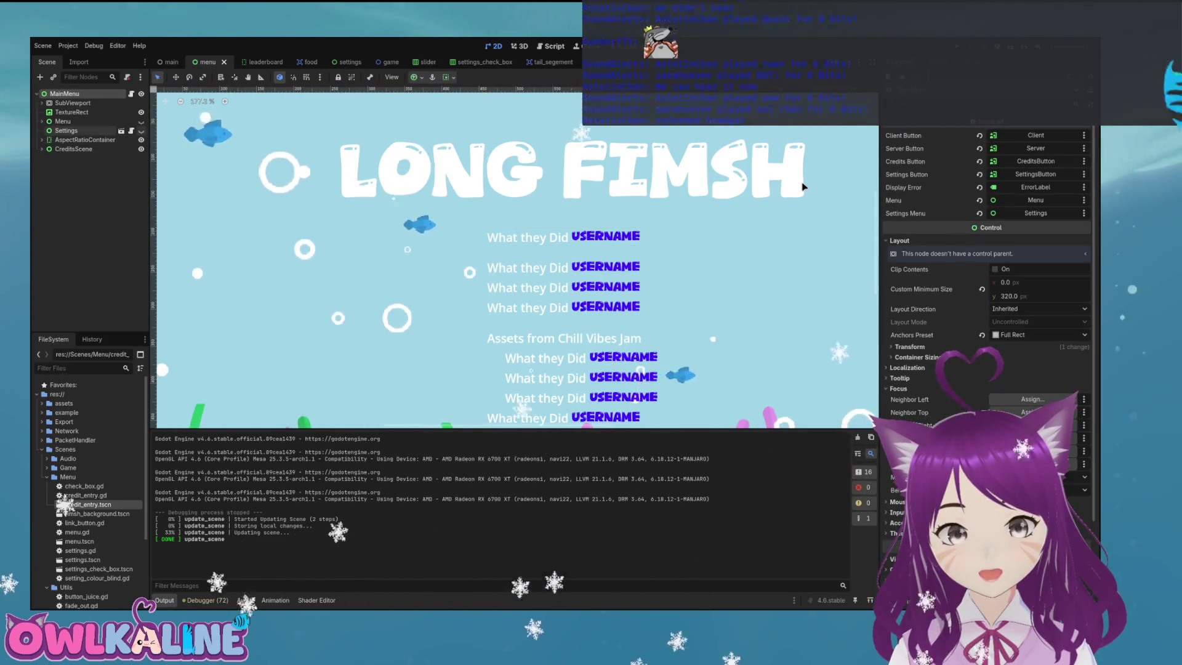
{"action": "key", "text": "ctrl+z"}
{"action": "key", "text": "shift+f"}
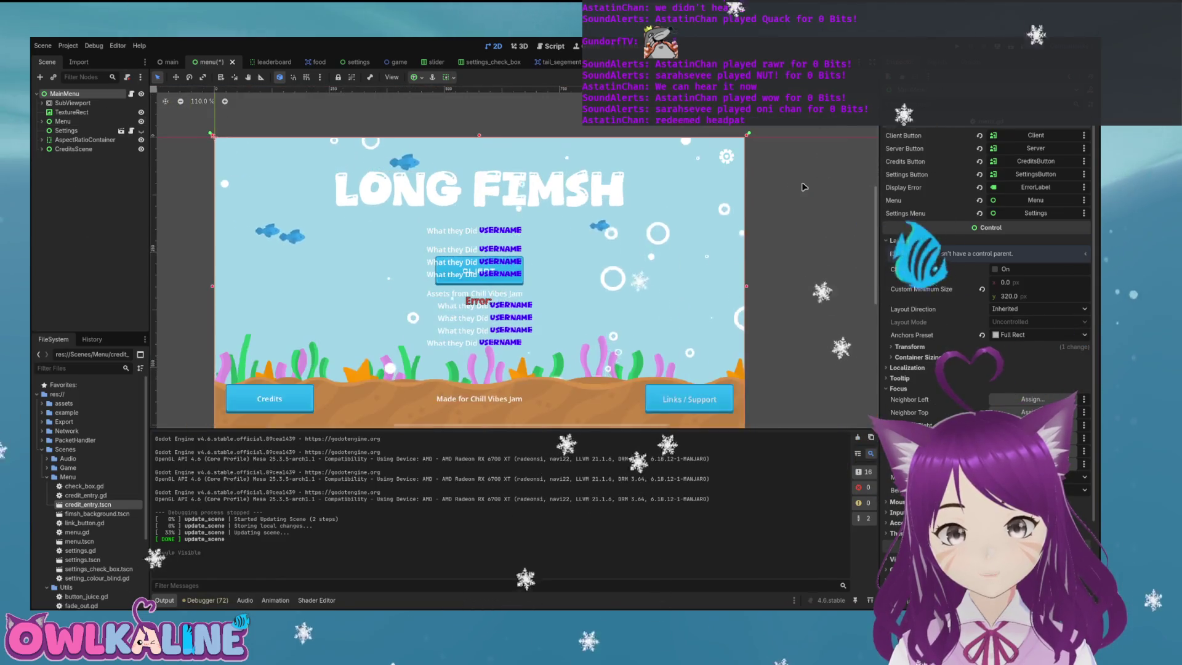
{"action": "key", "text": "ctrl+s"}
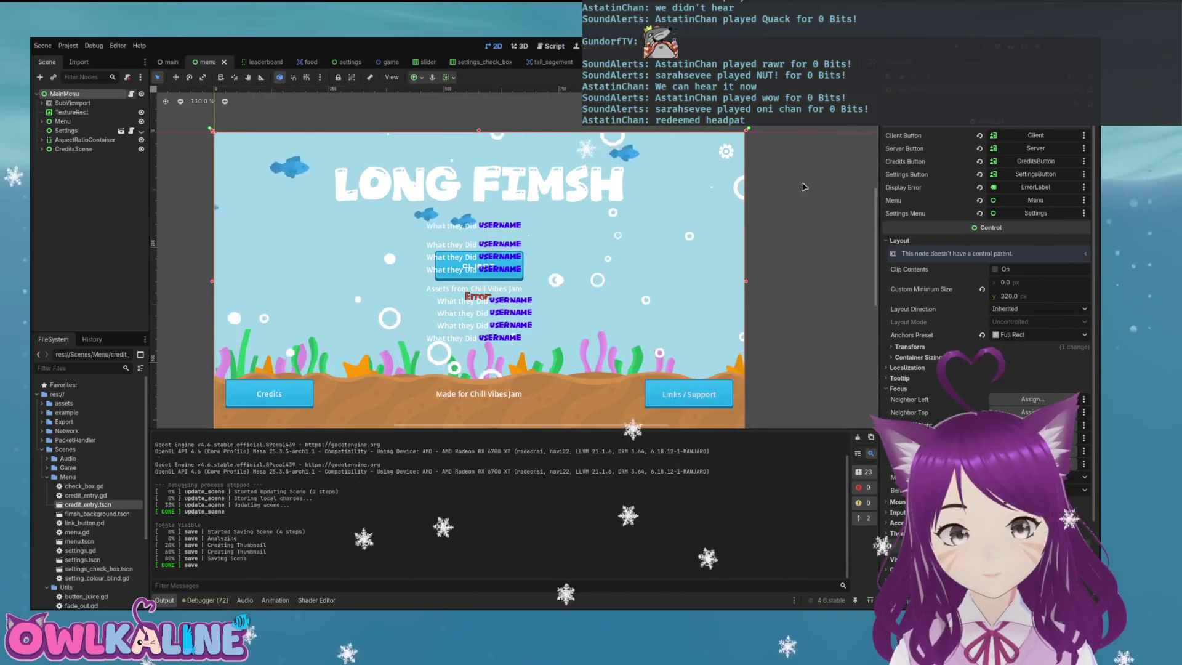
{"action": "key", "text": "ctrl+F3"}
{"action": "scroll", "coordinate": [802, 186], "scroll_direction": "up", "scroll_amount": 10}
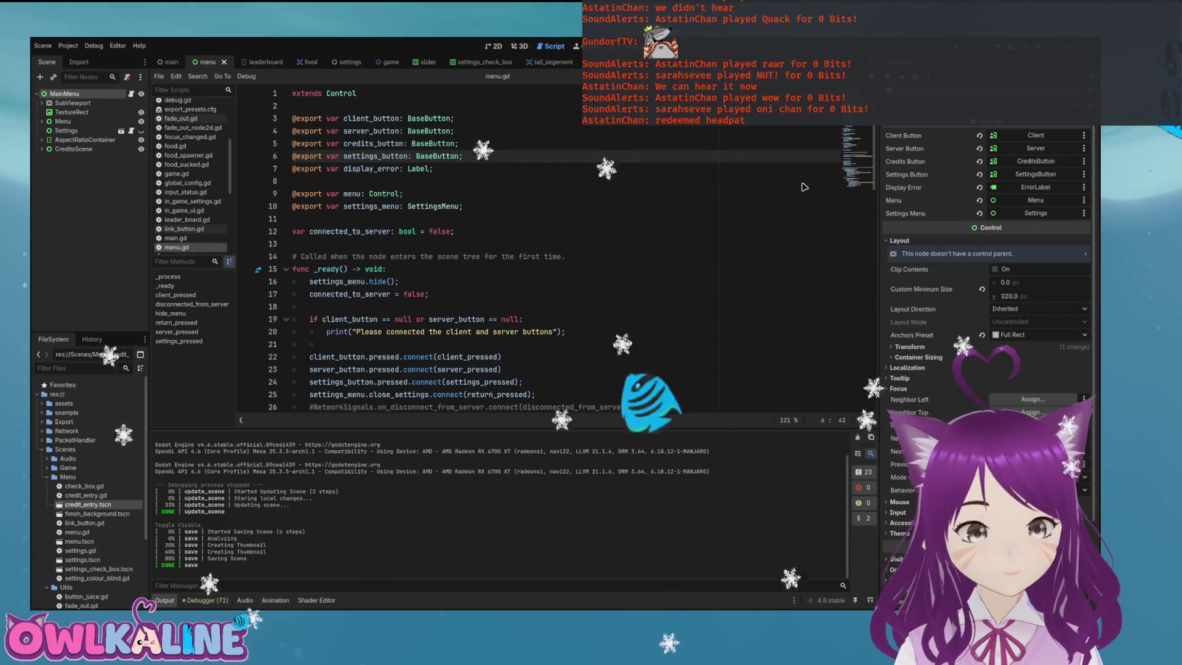
Add an exported credits_scene Control variable on line 11 of menu.gd, save, and return to 2D
{"action": "key", "text": "Down"}
{"action": "key", "text": "Down"}
{"action": "key", "text": "Down"}
{"action": "key", "text": "Return"}
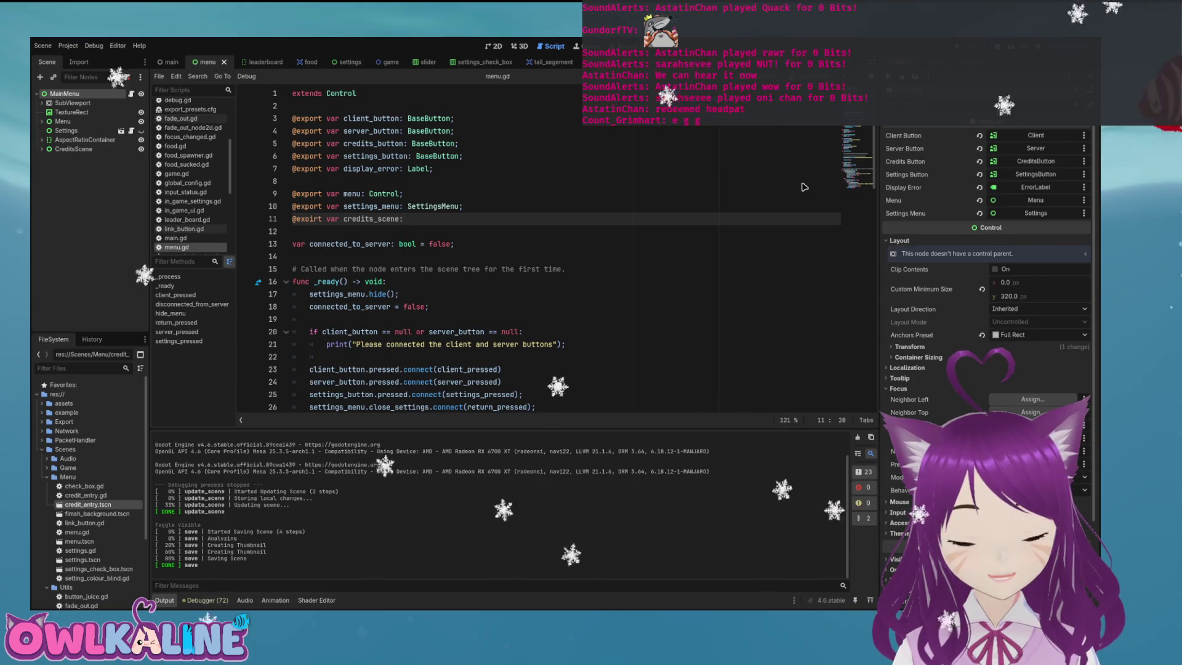
{"action": "type", "text": "Control;"}
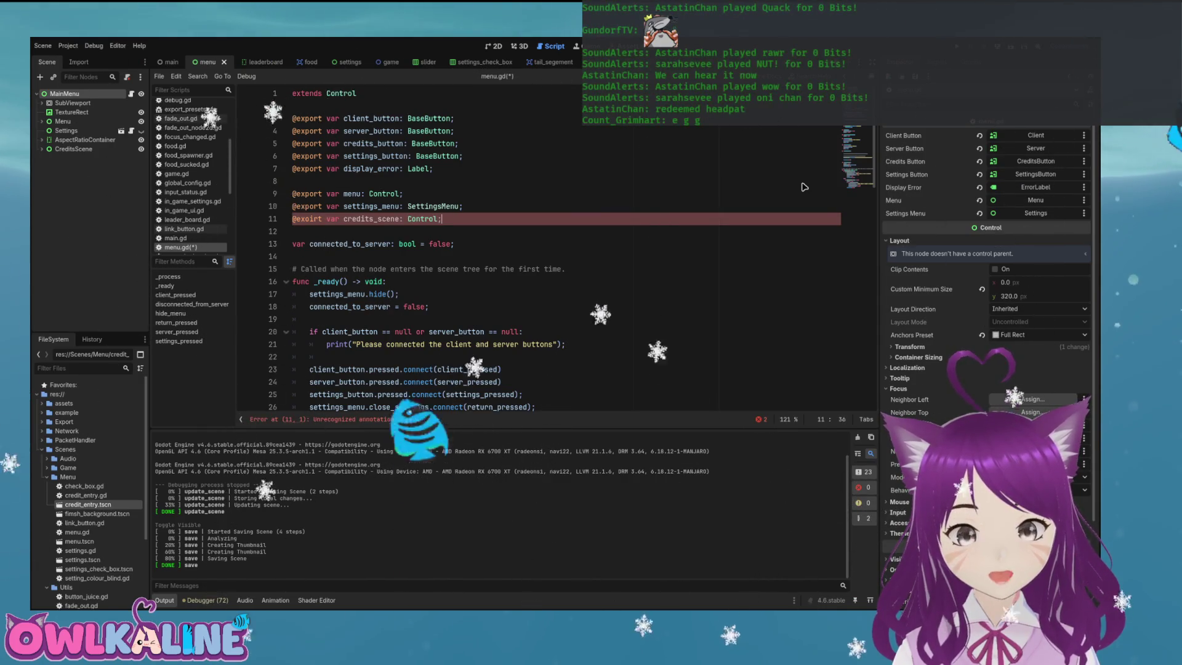
{"action": "key", "text": "ctrl+s"}
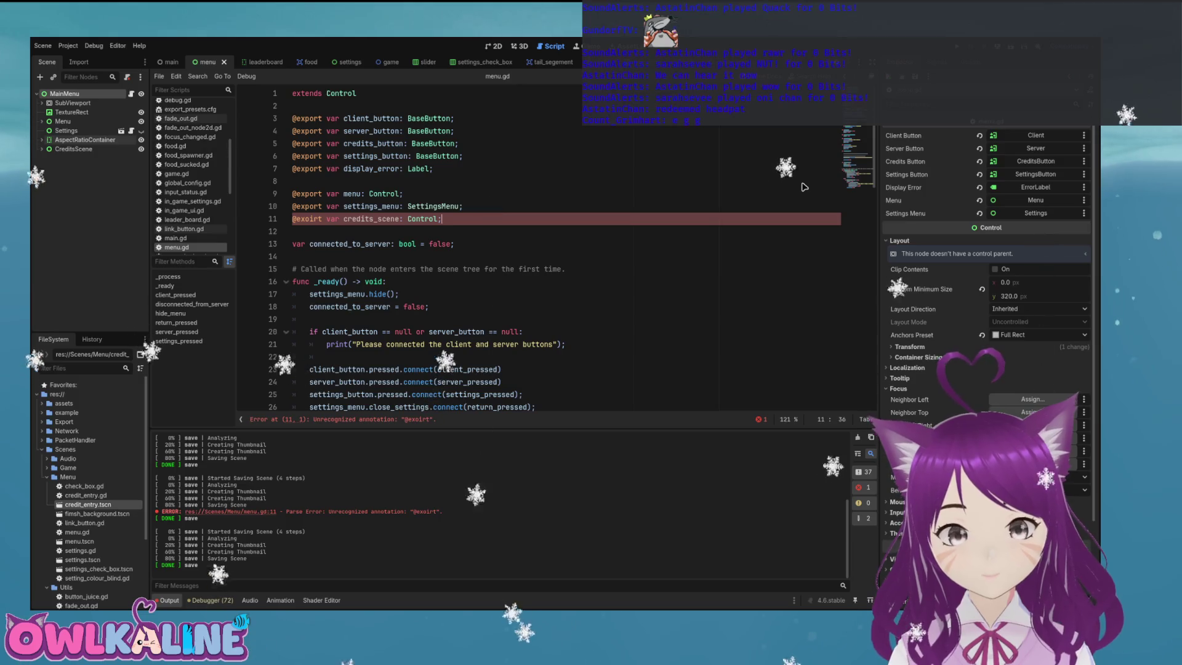
{"action": "key", "text": "ctrl+F1"}
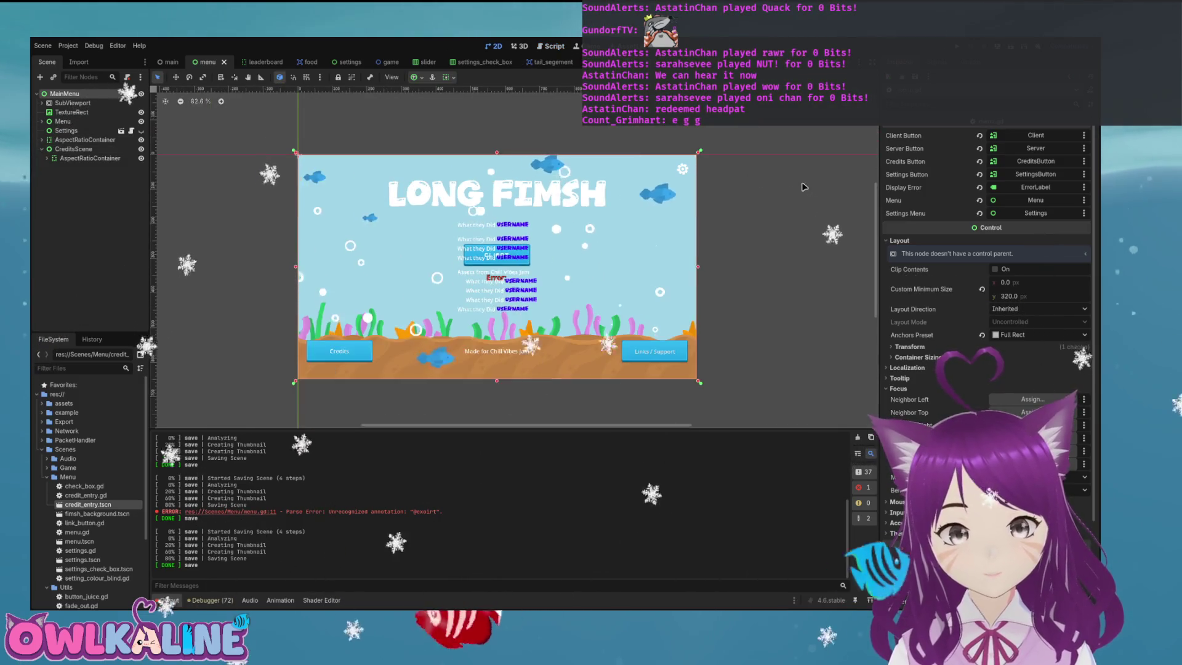
{"action": "key", "text": "ctrl+h"}
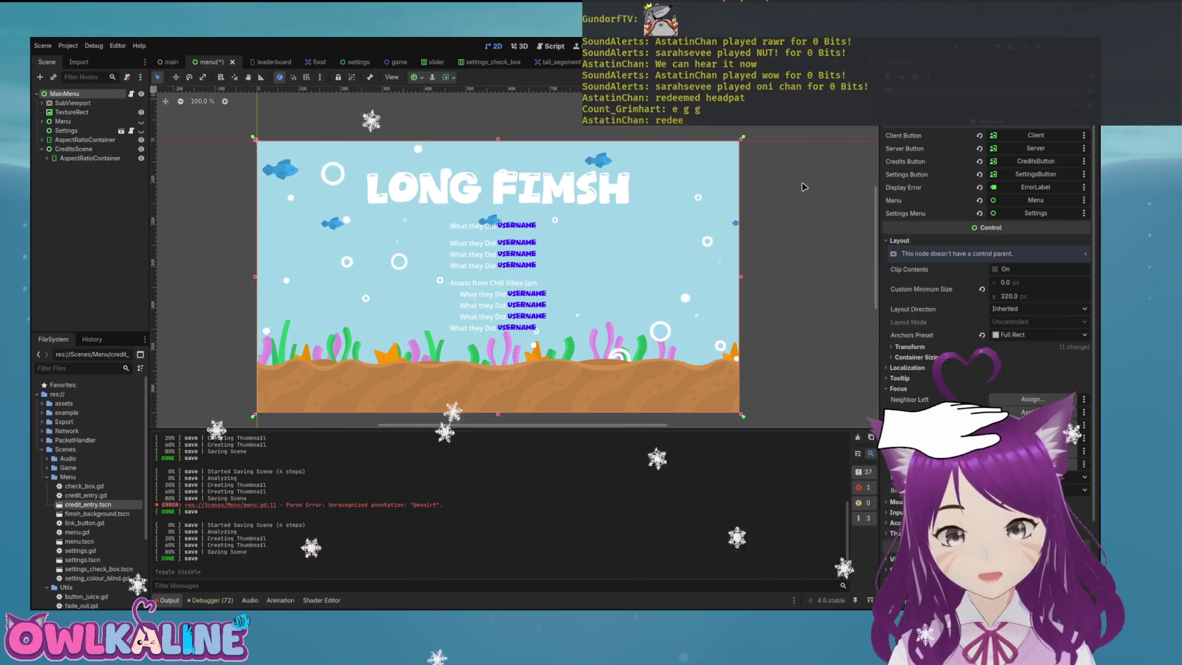
{"action": "scroll", "coordinate": [803, 186], "scroll_direction": "up", "scroll_amount": 2}
{"action": "scroll", "coordinate": [803, 186], "scroll_direction": "down", "scroll_amount": 2}
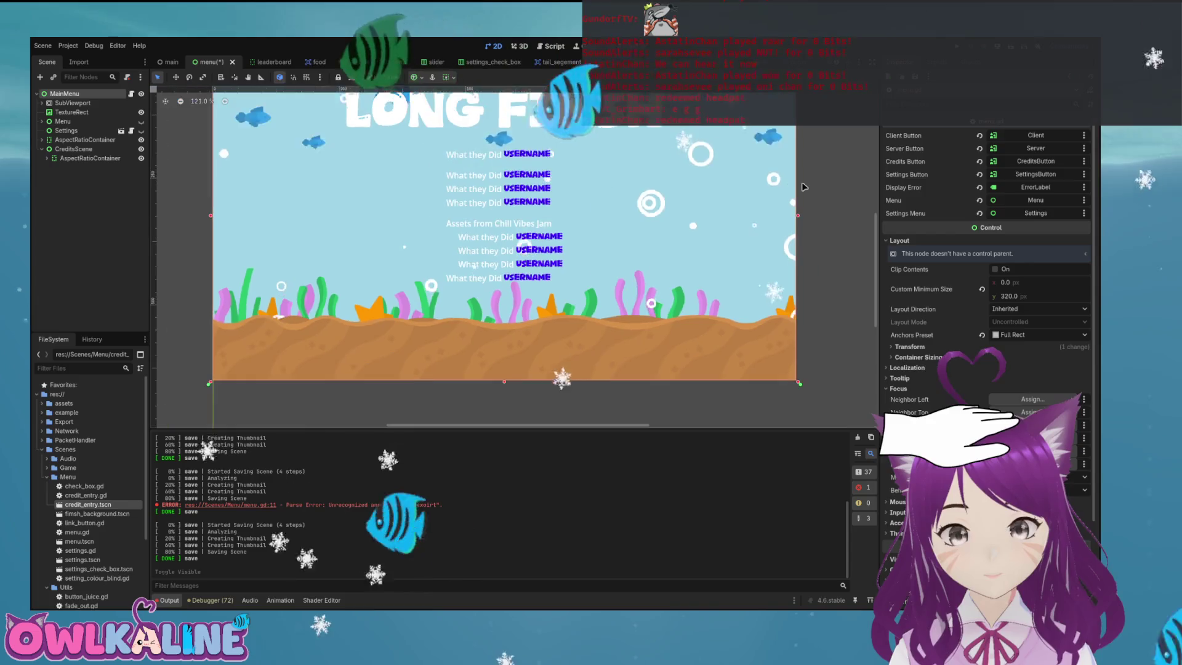
{"action": "scroll", "coordinate": [803, 186], "scroll_direction": "down", "scroll_amount": 1}
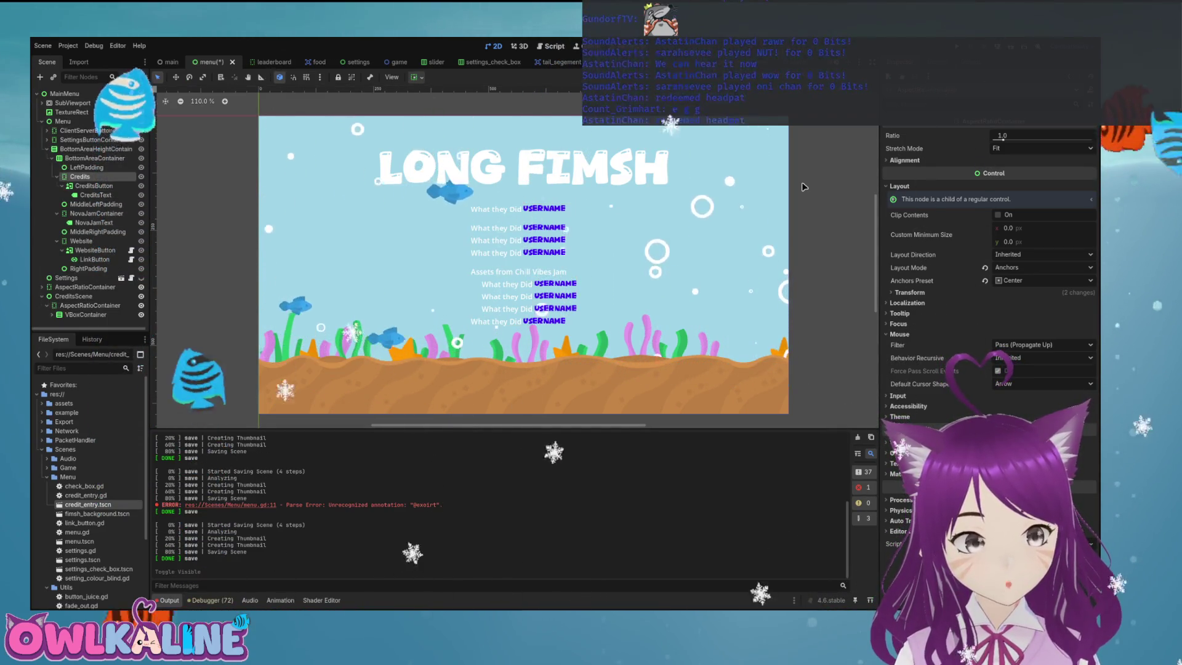
{"action": "left_click", "coordinate": [93, 185]}
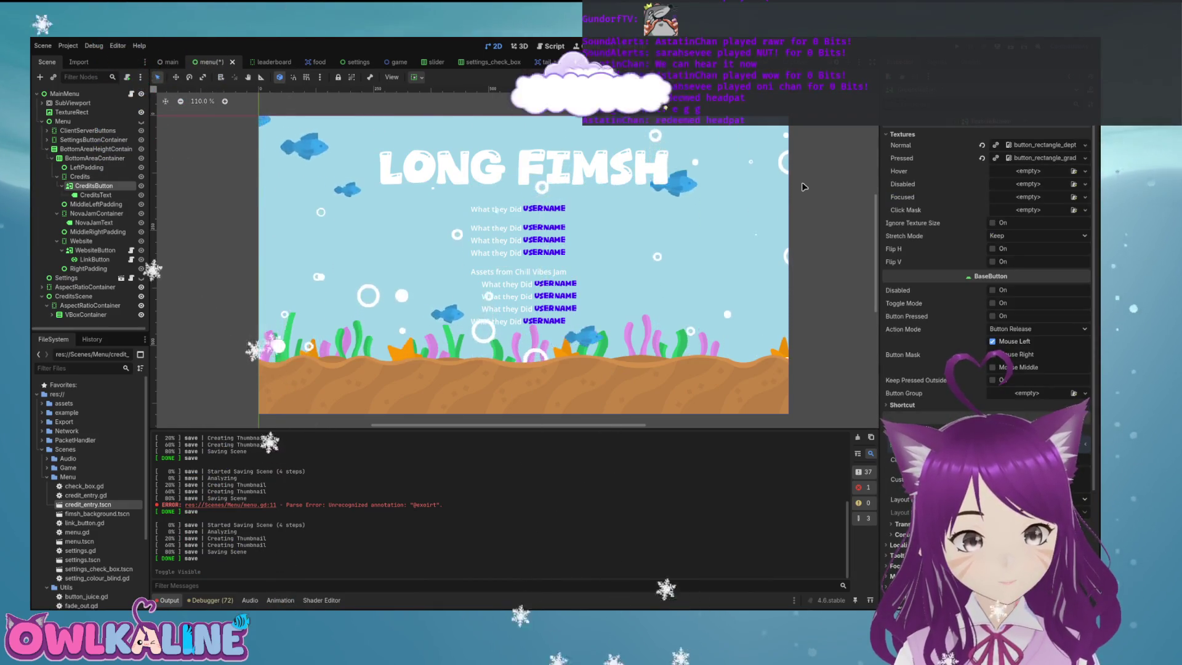
{"action": "left_click", "coordinate": [79, 176]}
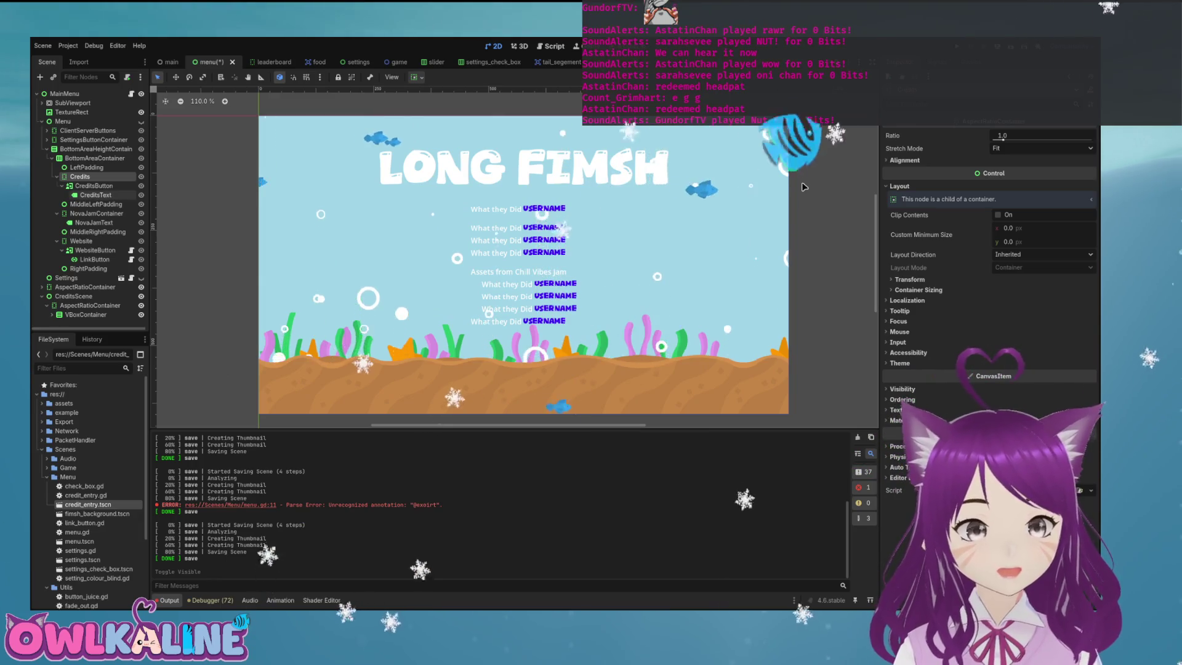
{"action": "left_click", "coordinate": [141, 122]}
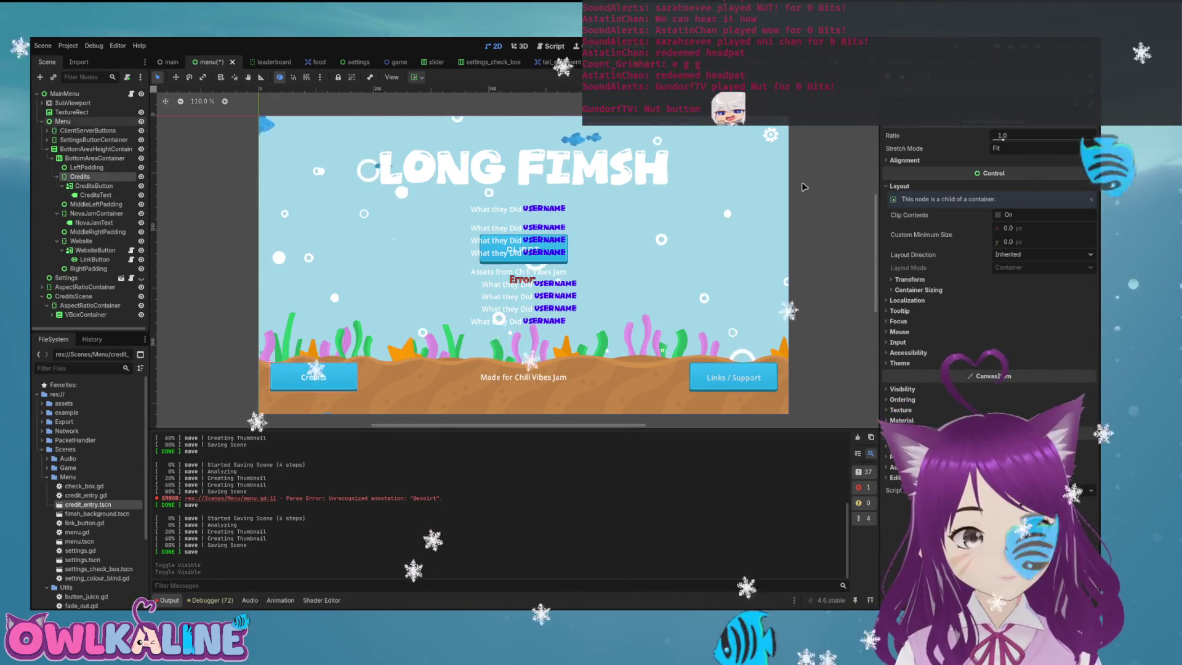
{"action": "left_click", "coordinate": [141, 121]}
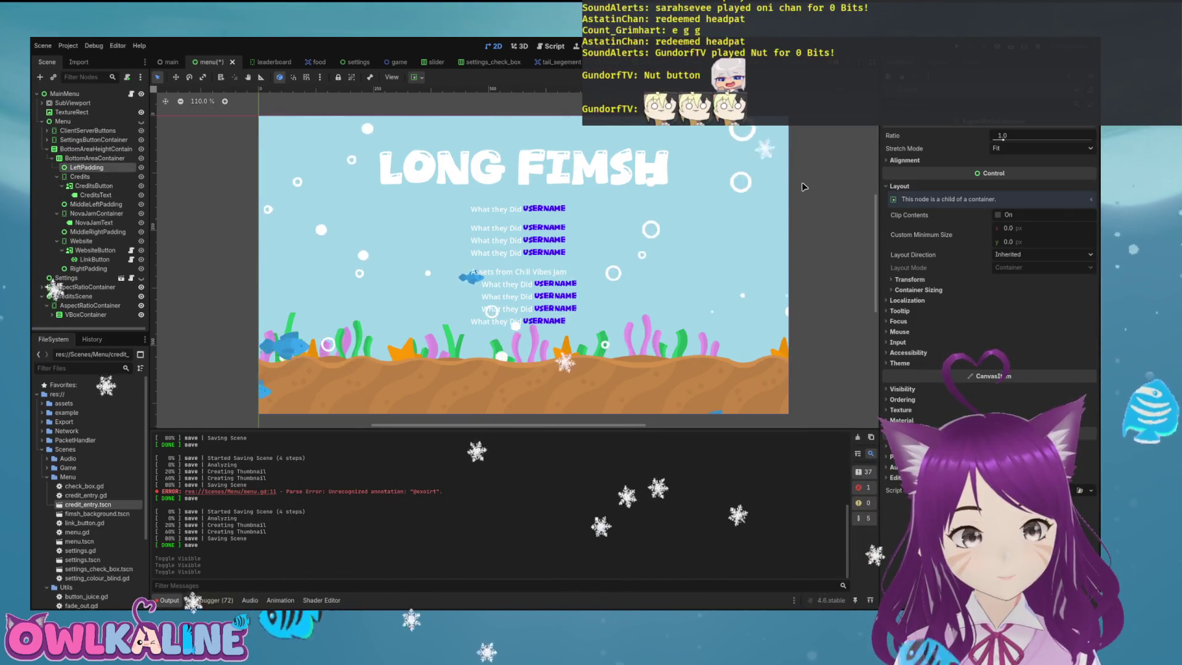
{"action": "key", "text": "Up"}
{"action": "key", "text": "Up"}
{"action": "key", "text": "Down"}
{"action": "key", "text": "Down"}
{"action": "key", "text": "Down"}
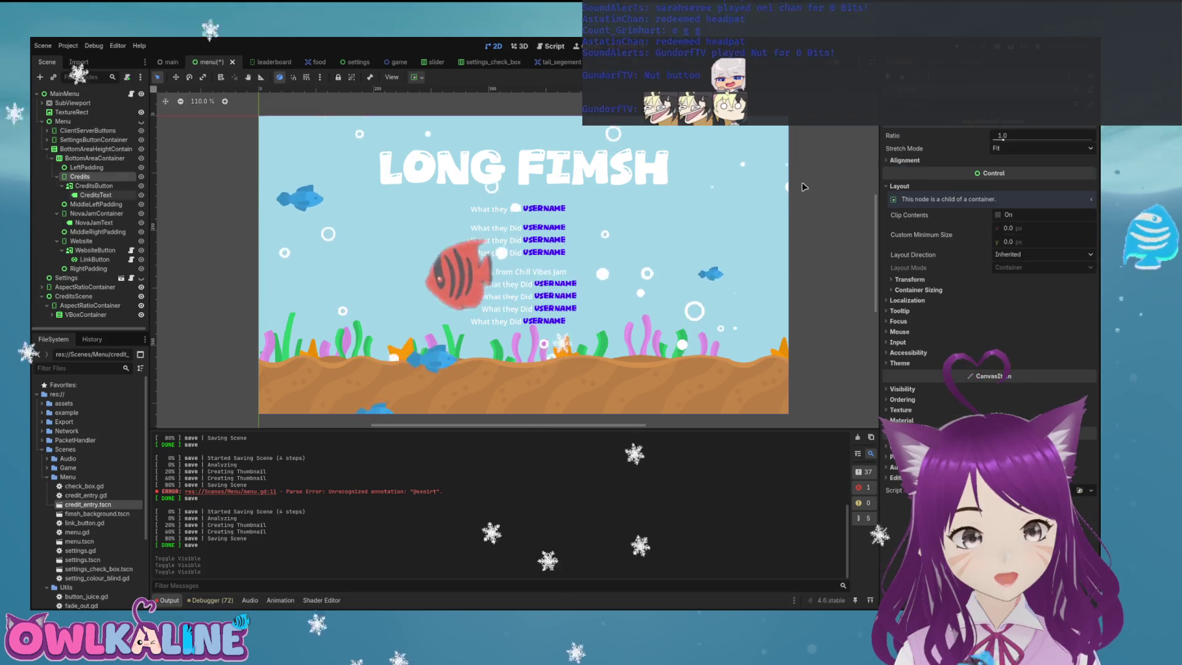
{"action": "key", "text": "Up"}
{"action": "key", "text": "Up"}
{"action": "key", "text": "Up"}
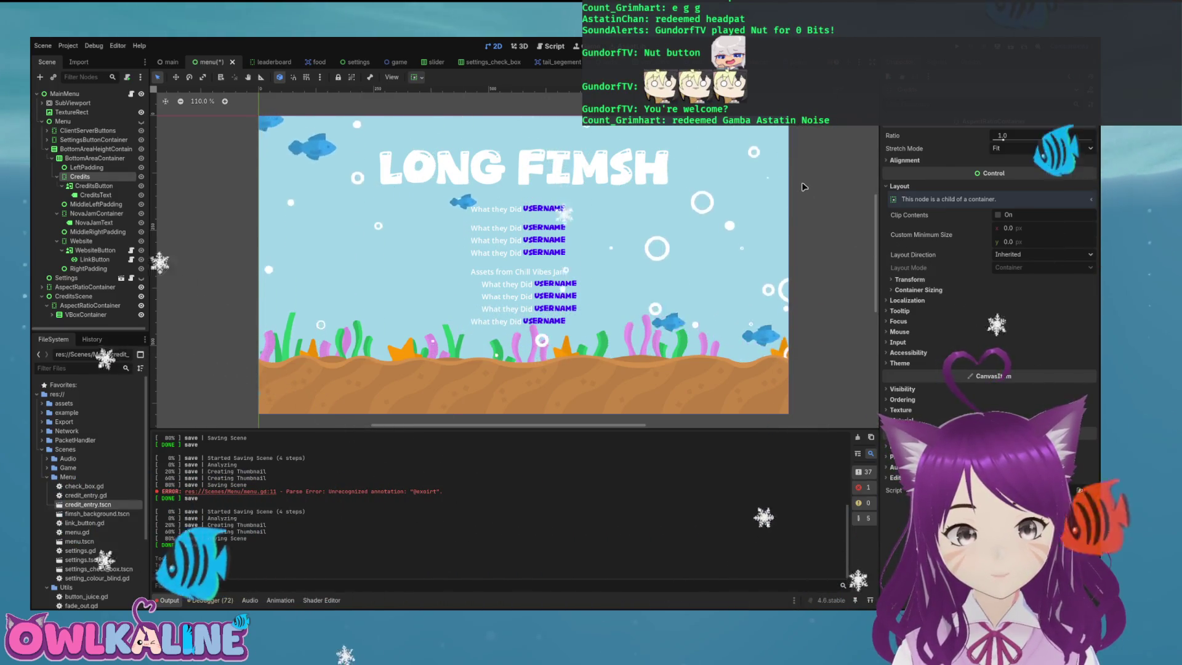
{"action": "left_click", "coordinate": [90, 306]}
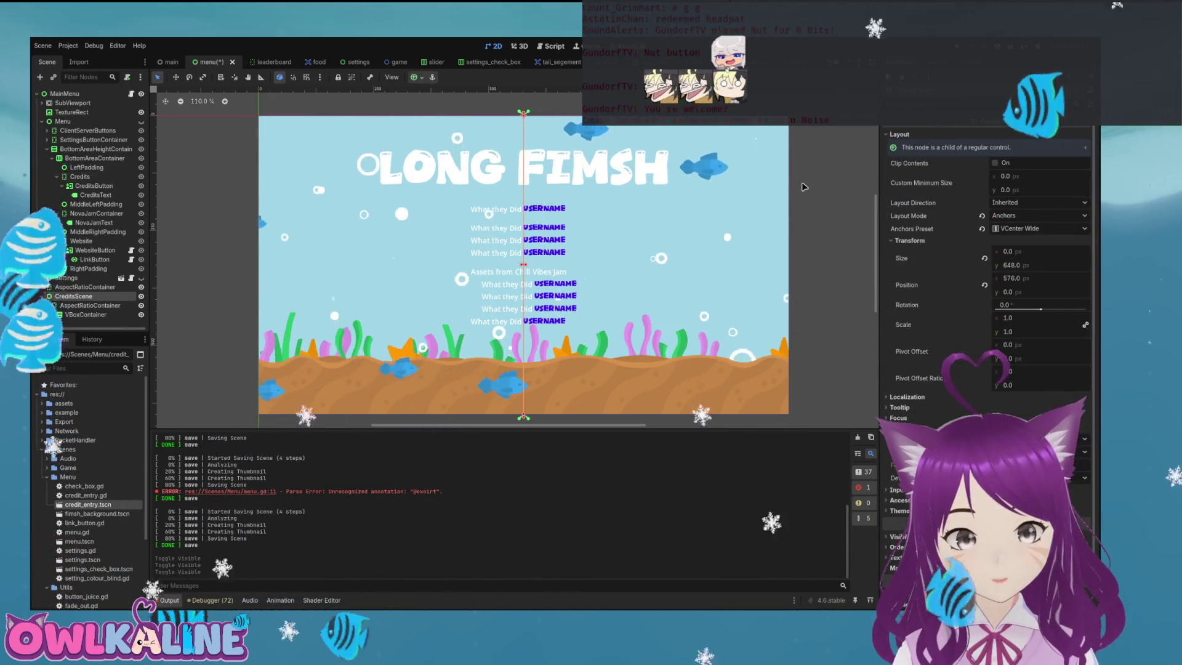
Paste the Credits button container under CreditsScene and make CreditsScene Full Rect
{"action": "key", "text": "ctrl+v"}
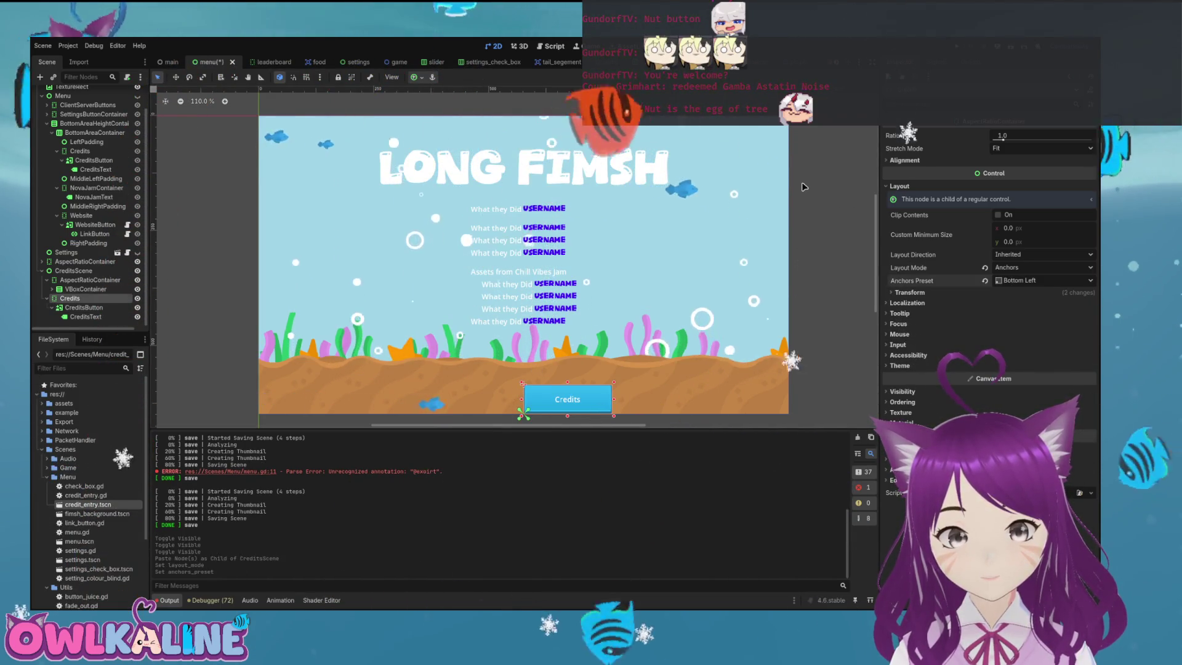
{"action": "key", "text": "Up"}
{"action": "key", "text": "Up"}
{"action": "key", "text": "Up"}
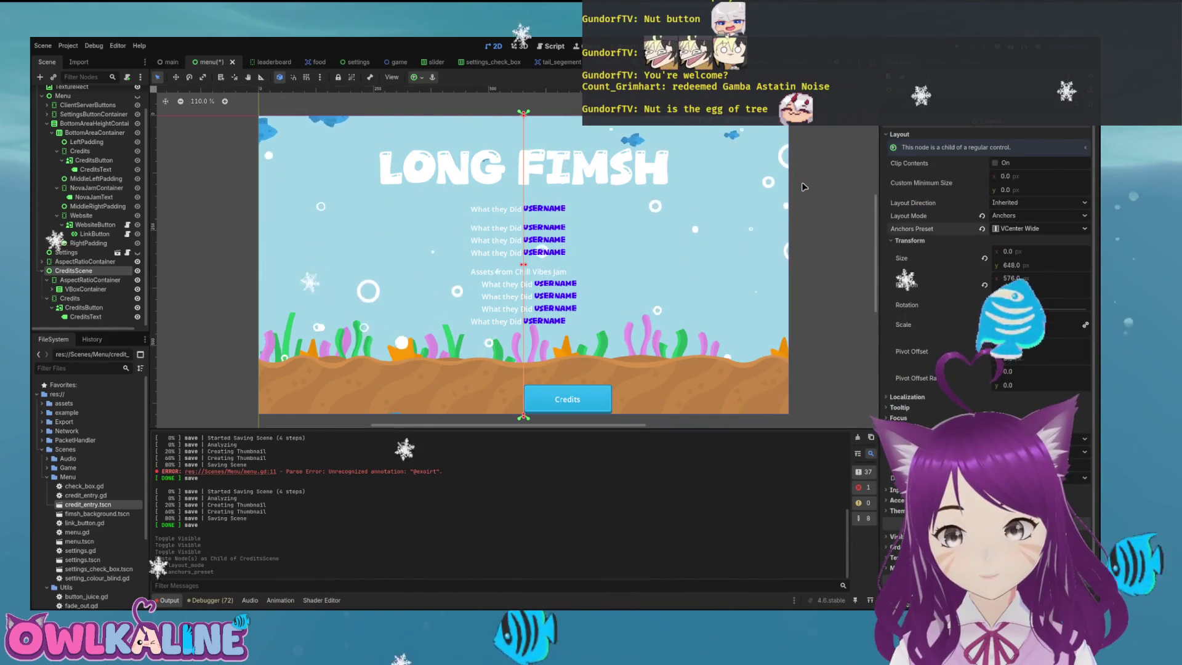
{"action": "key", "text": "ctrl+shift+z"}
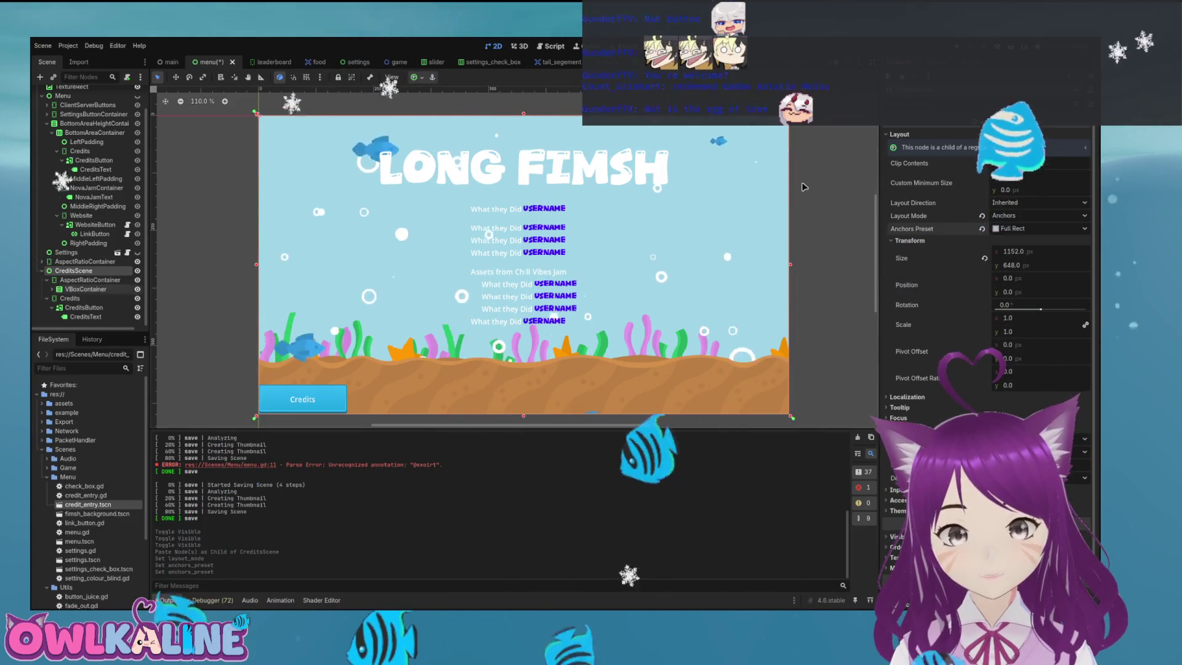
{"action": "key", "text": "Down"}
{"action": "key", "text": "Down"}
{"action": "key", "text": "Down"}
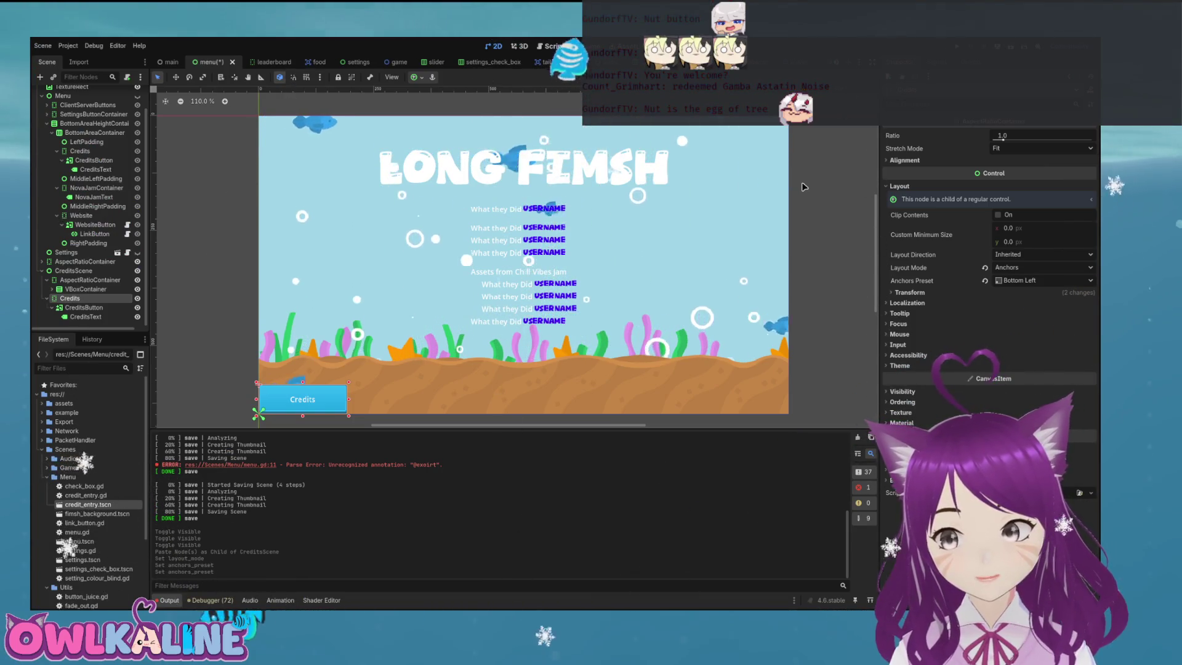
{"action": "key", "text": "ctrl+minus"}
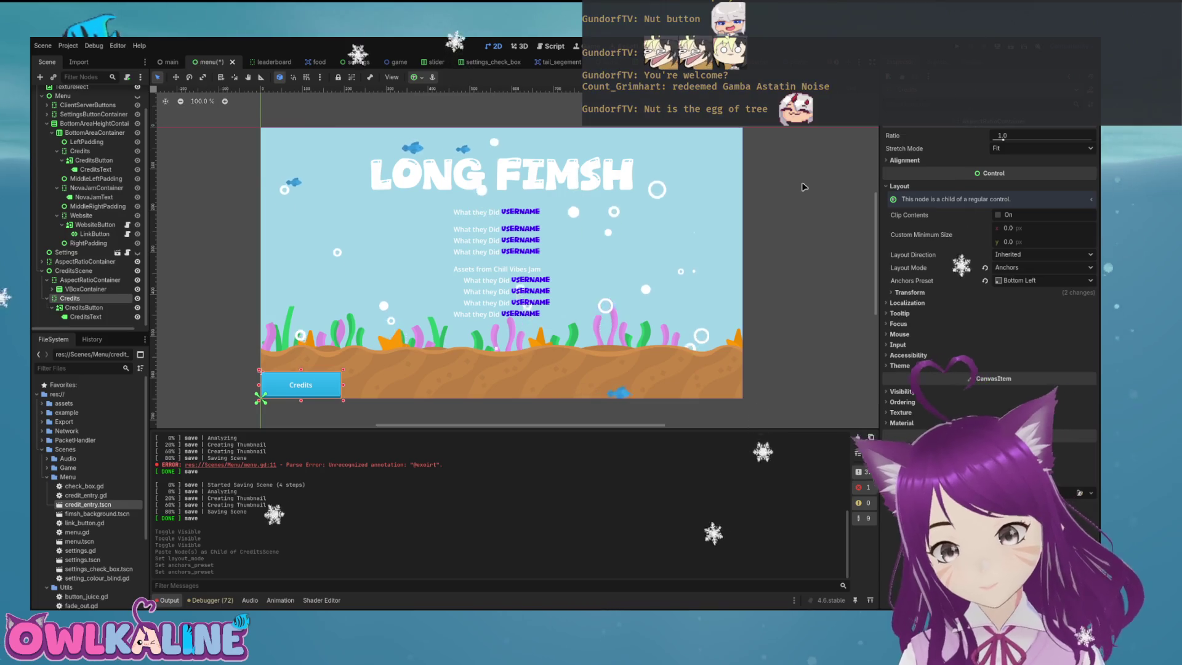
Nest CreditsButton in a new HBoxContainer with a 10 px-wide spacer Control before it
{"action": "key", "text": "ctrl+a"}
{"action": "key", "text": "Return"}
{"action": "key", "text": "ctrl+Up"}
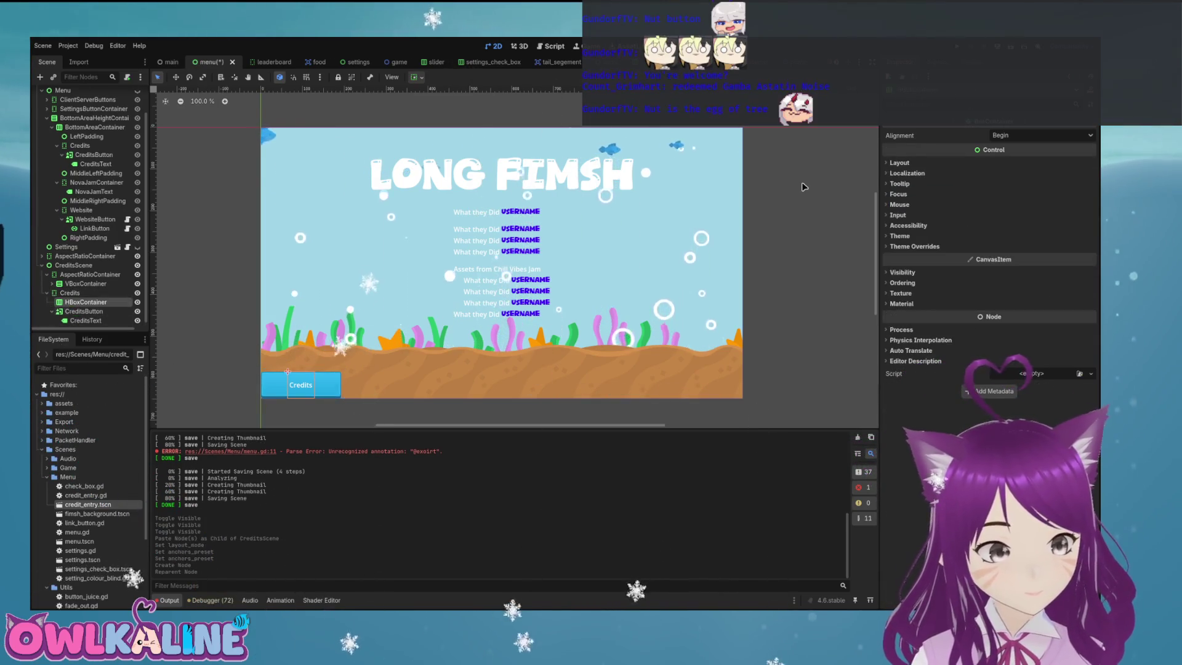
{"action": "left_click_drag", "start_coordinate": [92, 309], "coordinate": [86, 302]}
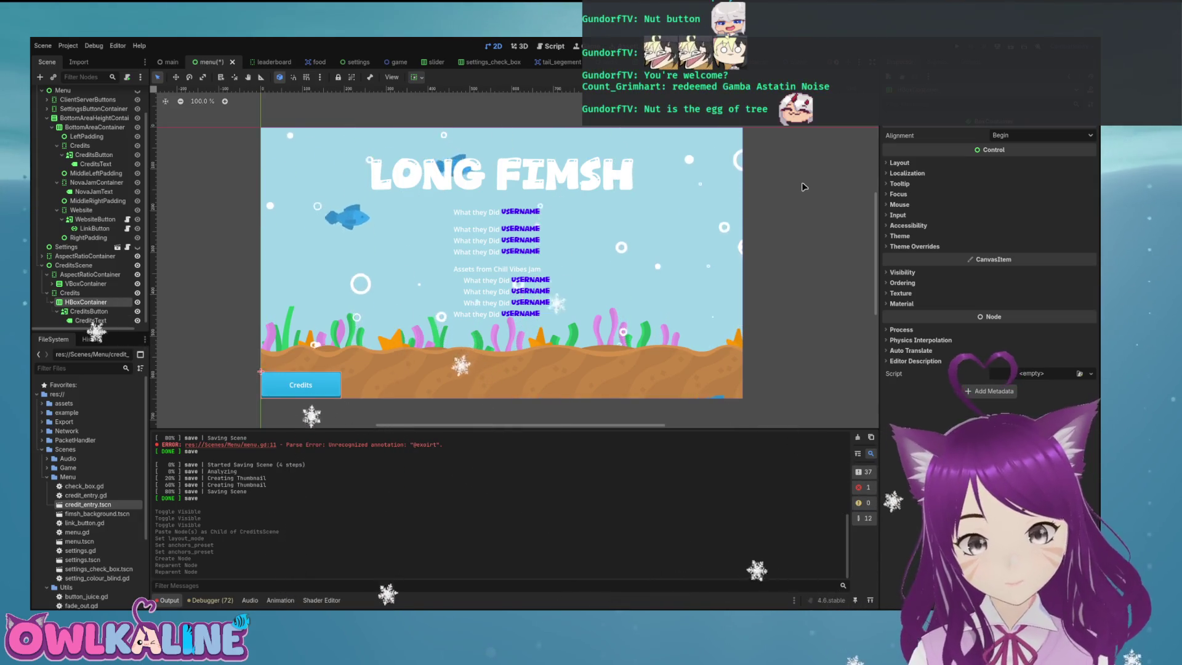
{"action": "key", "text": "ctrl+a"}
{"action": "key", "text": "Return"}
{"action": "key", "text": "ctrl+Up"}
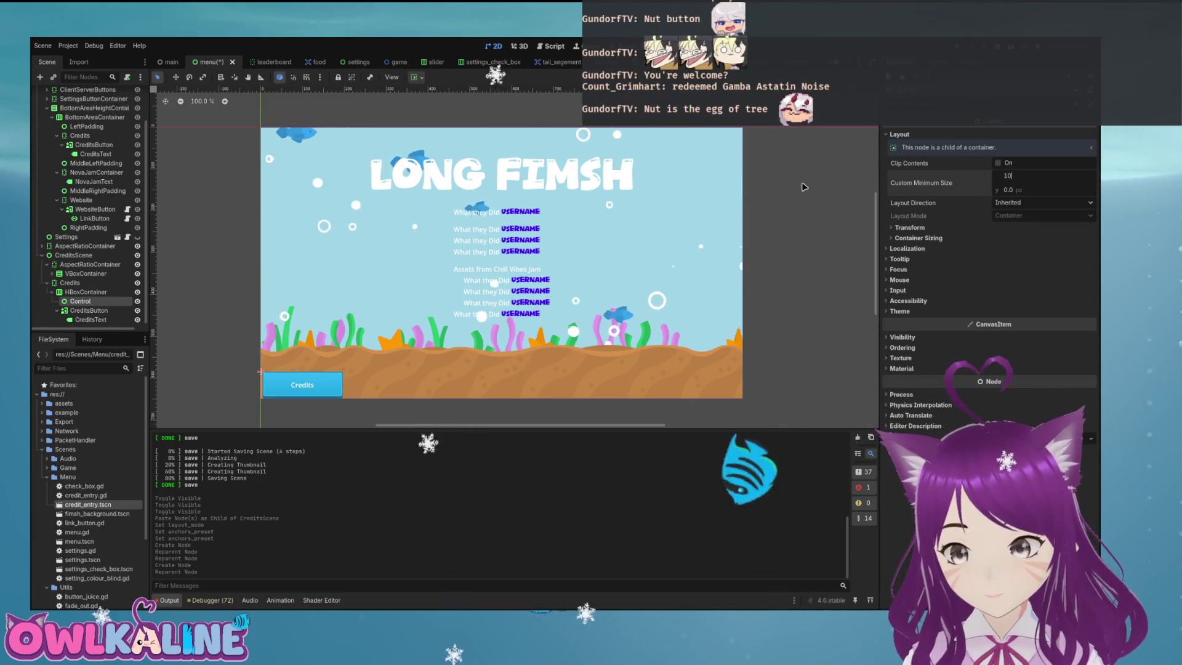
{"action": "key", "text": "Left"}
{"action": "key", "text": "Left"}
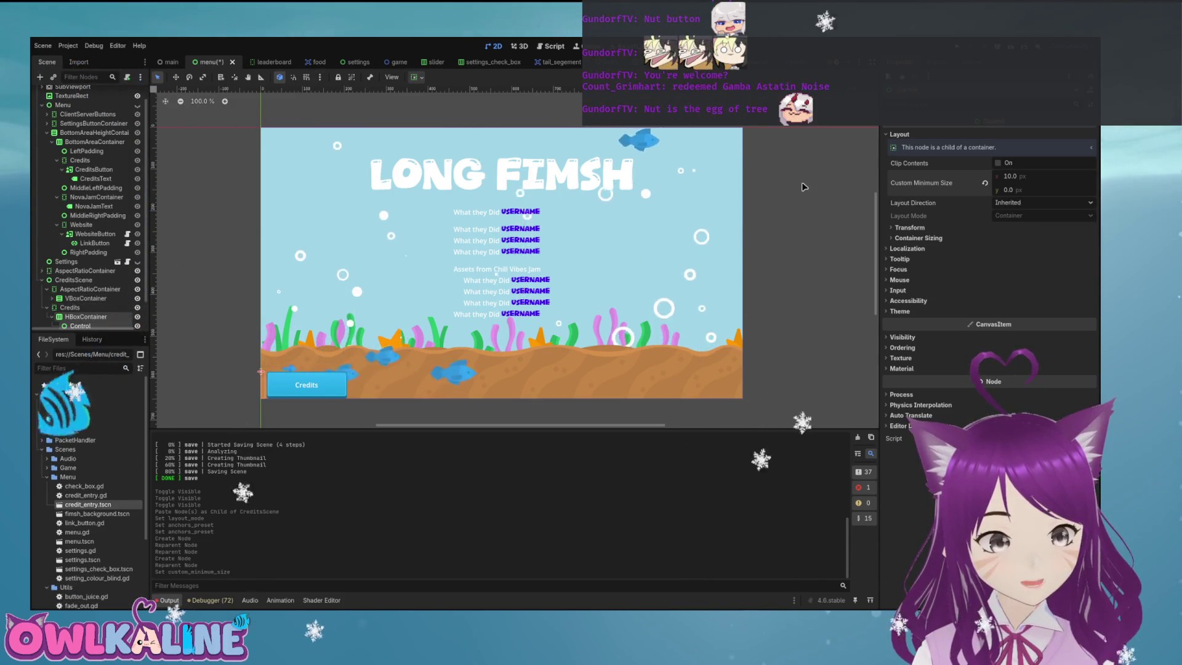
{"action": "key", "text": "Down"}
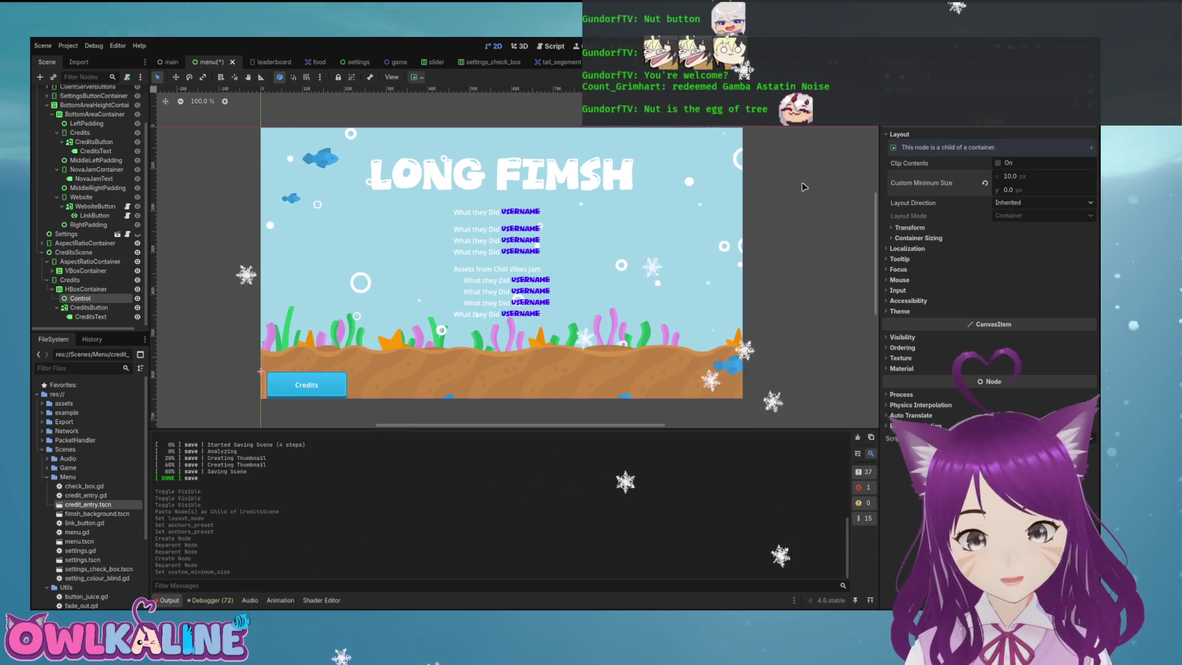
Put the button in a VBoxContainer beside the spacer, with a 10 px-high spacer Control
{"action": "key", "text": "ctrl+a"}
{"action": "key", "text": "Return"}
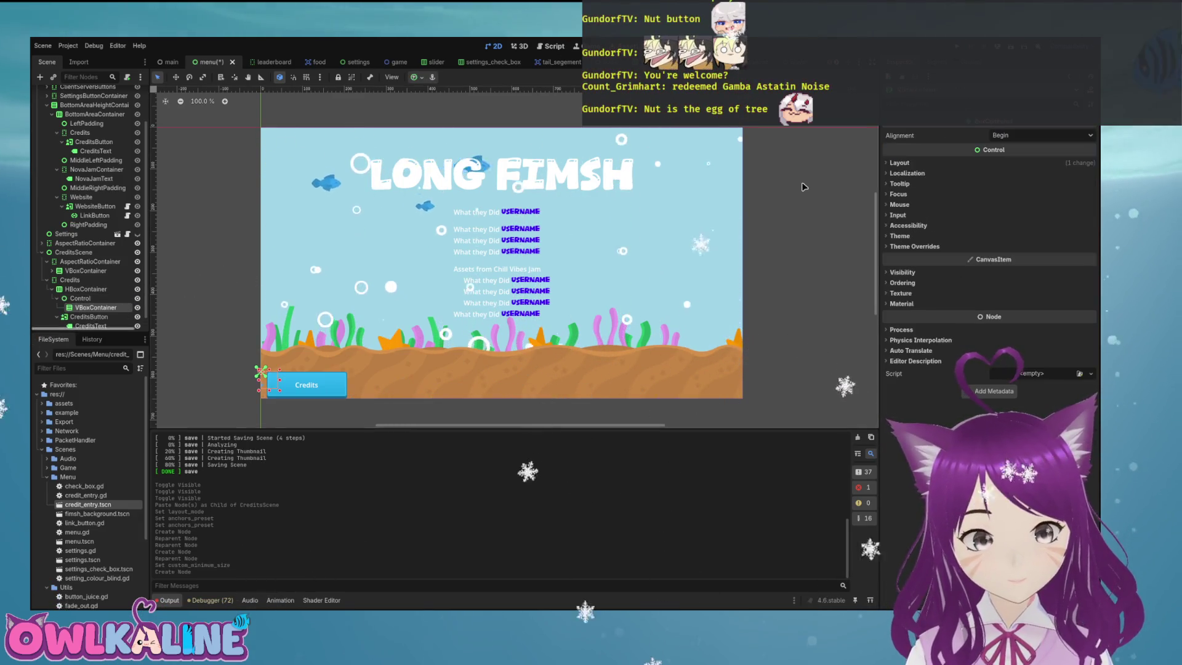
{"action": "mouse_move", "coordinate": [98, 299]}
{"action": "left_mouse_down"}
{"action": "mouse_move", "coordinate": [80, 311]}
{"action": "mouse_move", "coordinate": [93, 308]}
{"action": "left_mouse_up"}
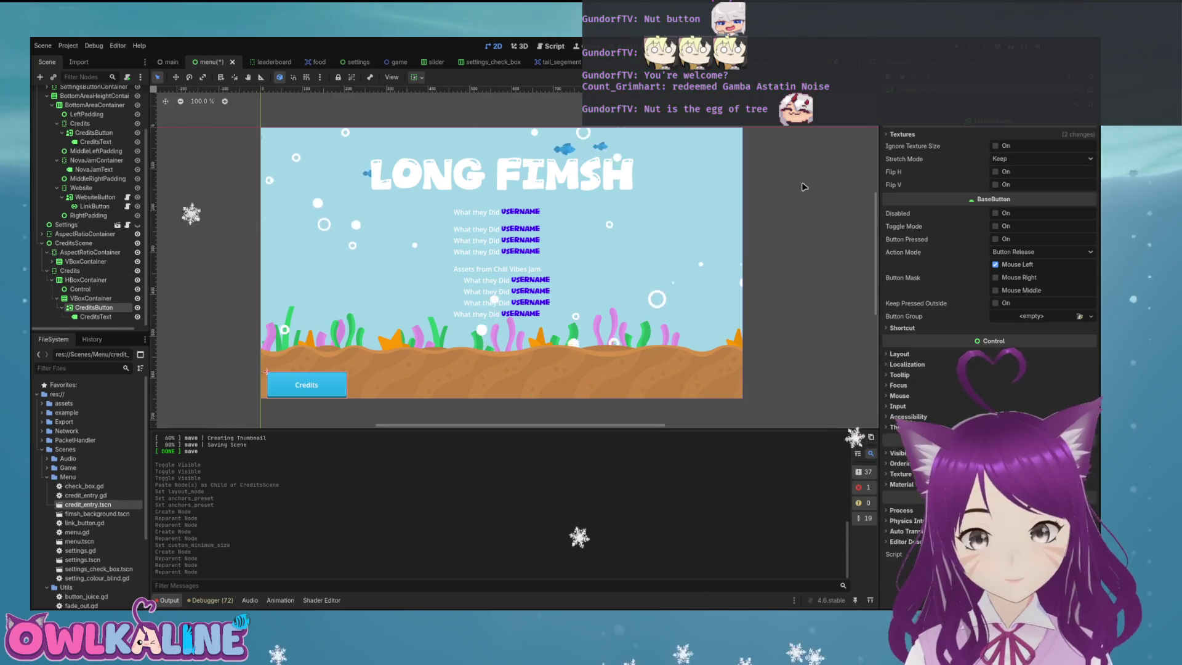
{"action": "key", "text": "Up"}
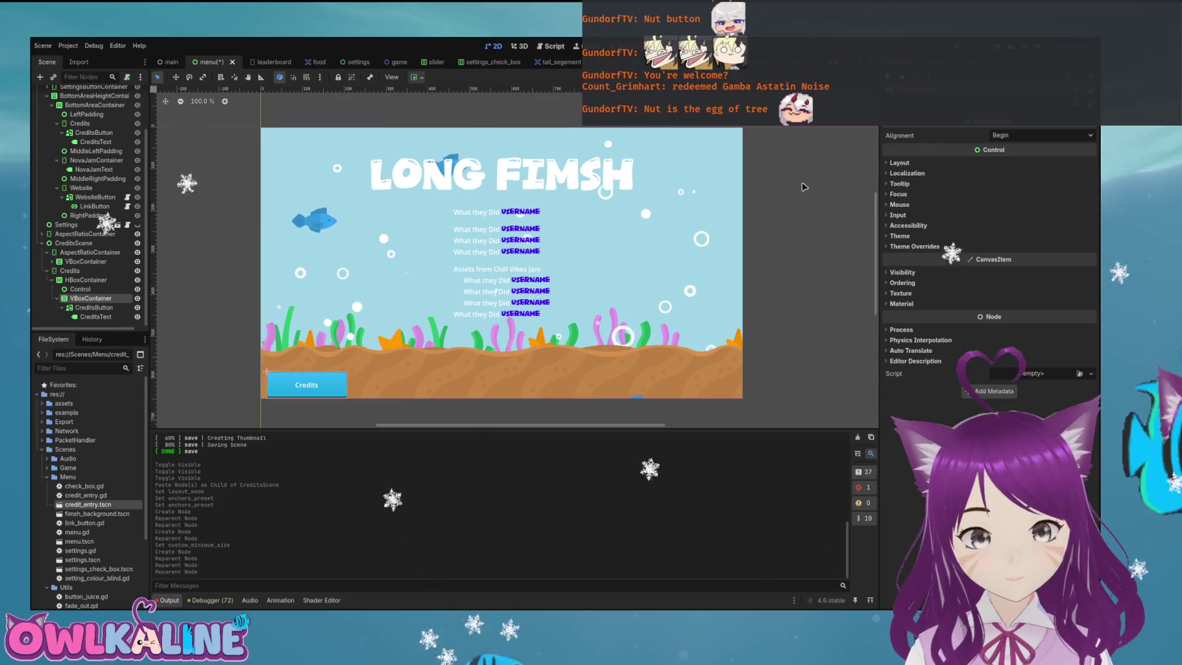
{"action": "key", "text": "ctrl+a"}
{"action": "key", "text": "Return"}
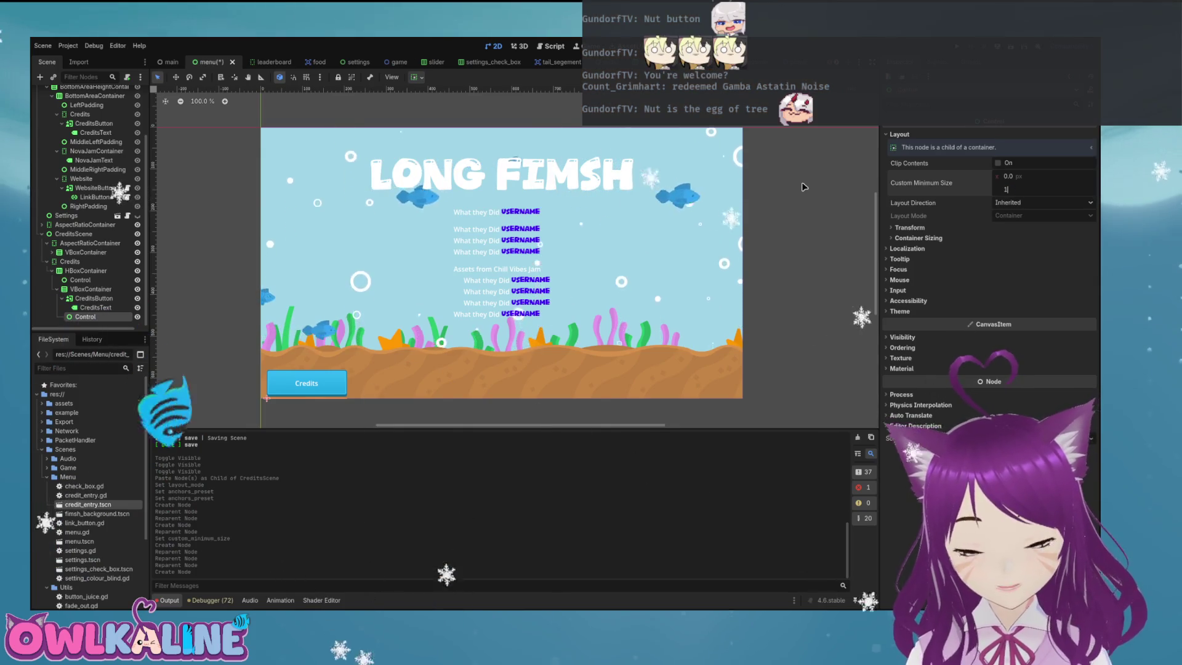
{"action": "type", "text": "0"}
{"action": "key", "text": "Return"}
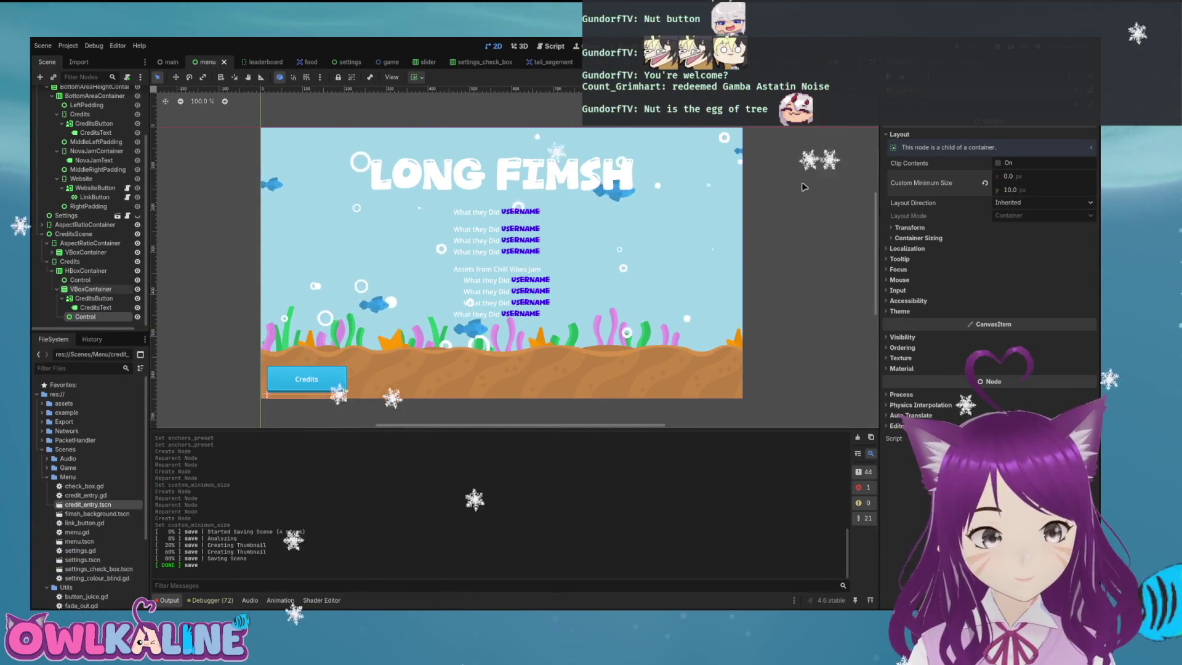
{"action": "key", "text": "Up"}
{"action": "key", "text": "Up"}
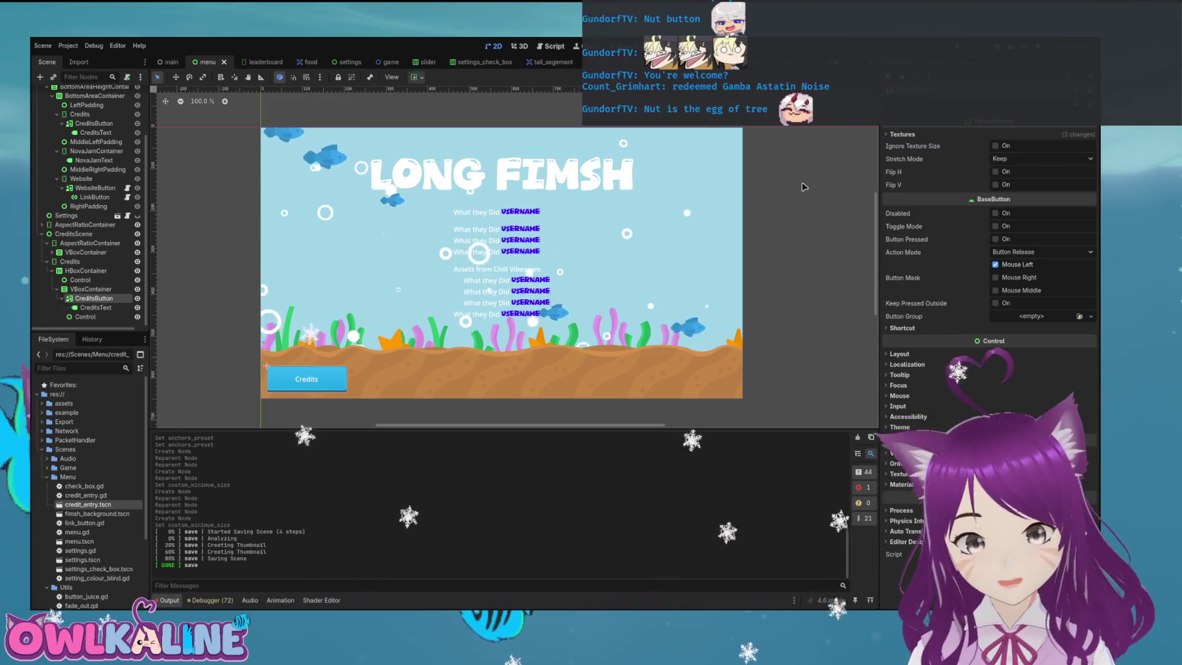
{"action": "key", "text": "Down"}
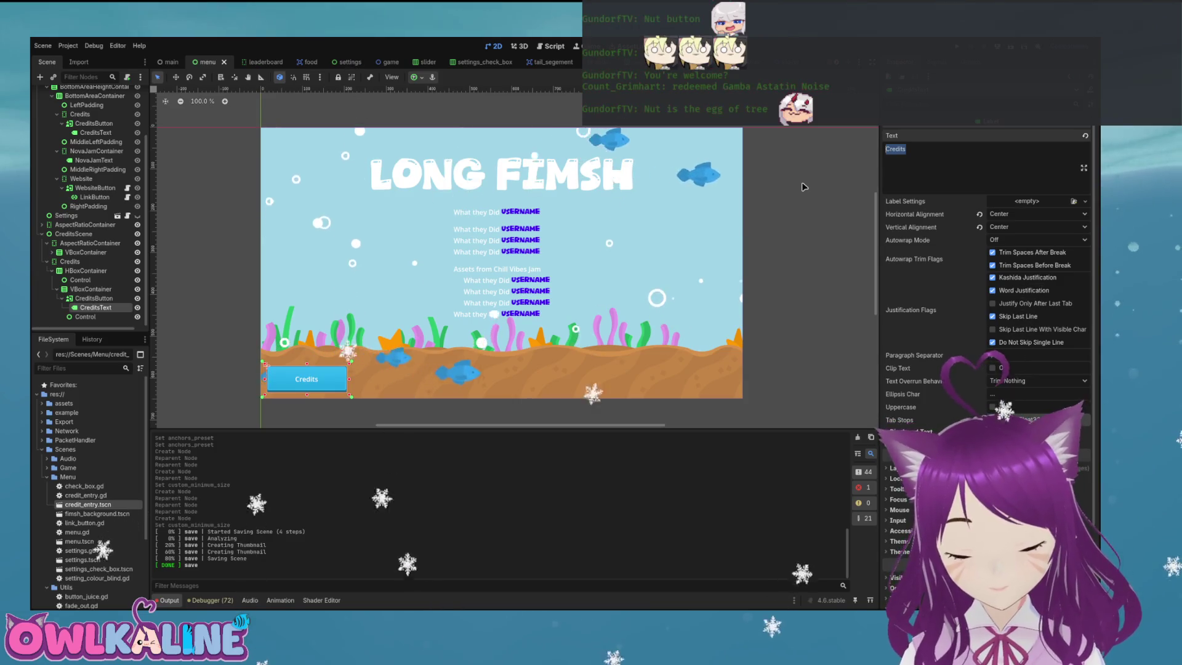
{"action": "type", "text": "Menu"}
Change the copied button's CreditsText to 'Menu', save the scene, and return to menu.gd
{"action": "key", "text": "ctrl+s"}
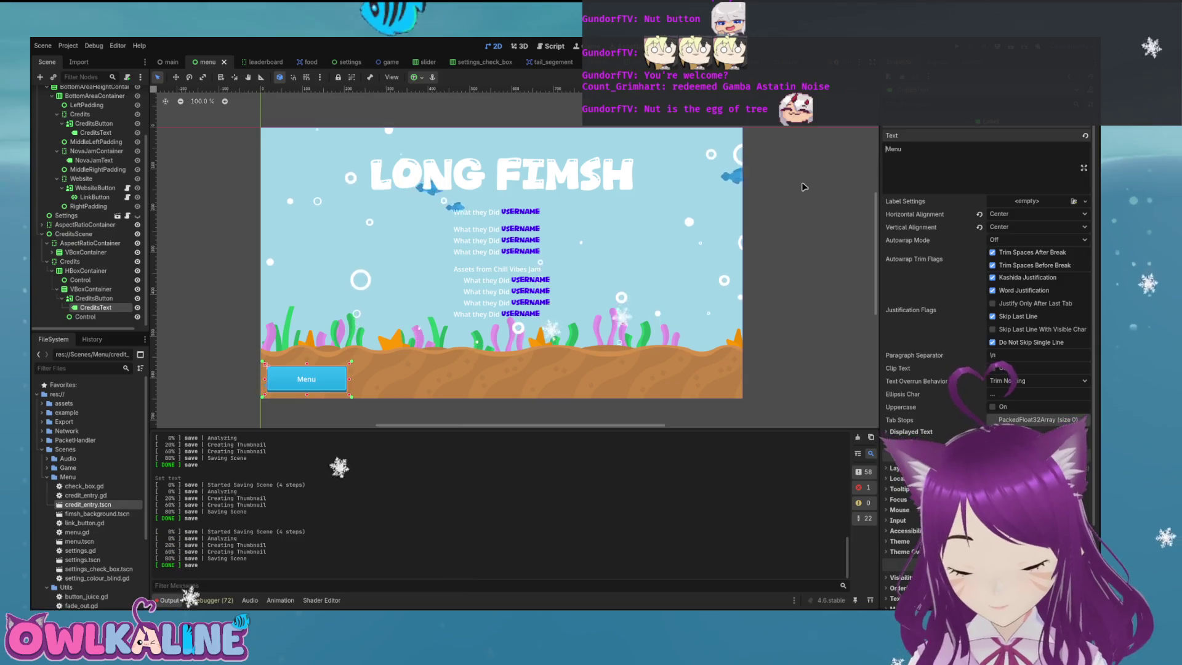
{"action": "type", "text": "Main"}
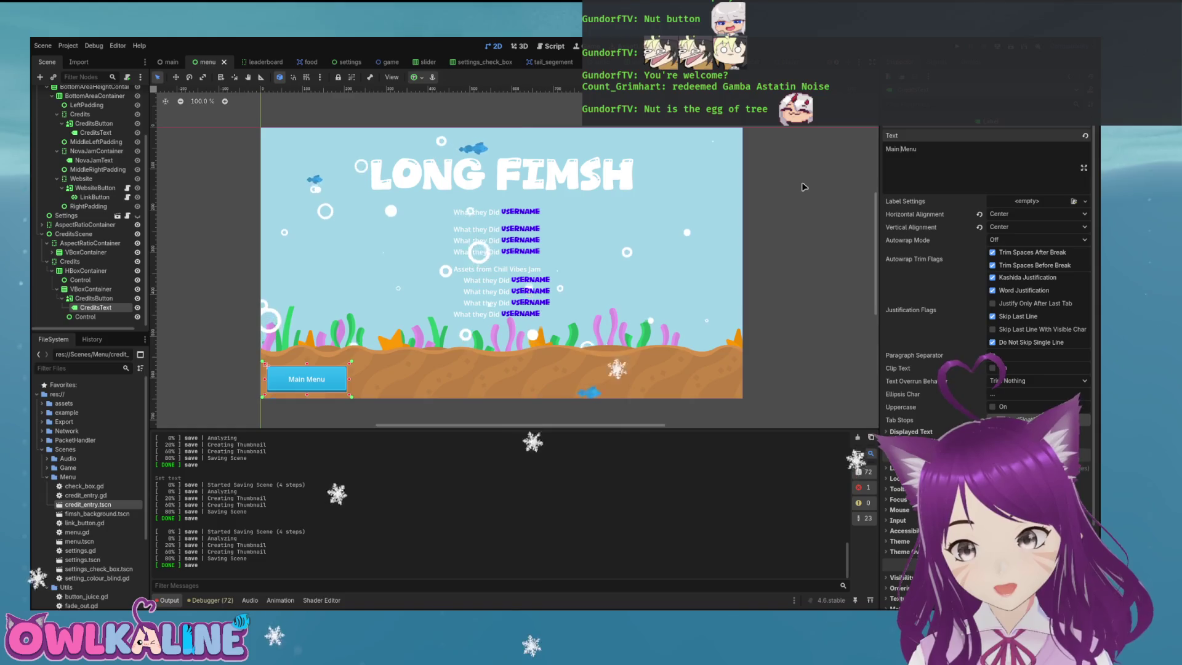
{"action": "key", "text": "BackSpace"}
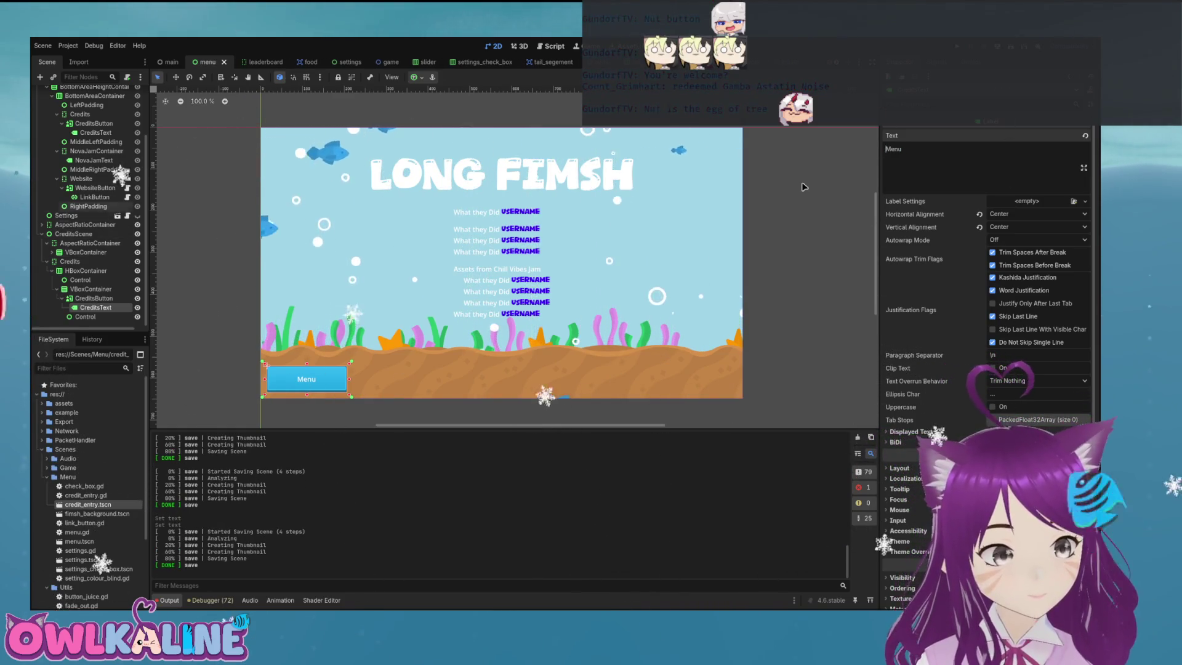
{"action": "key", "text": "ctrl+F3"}
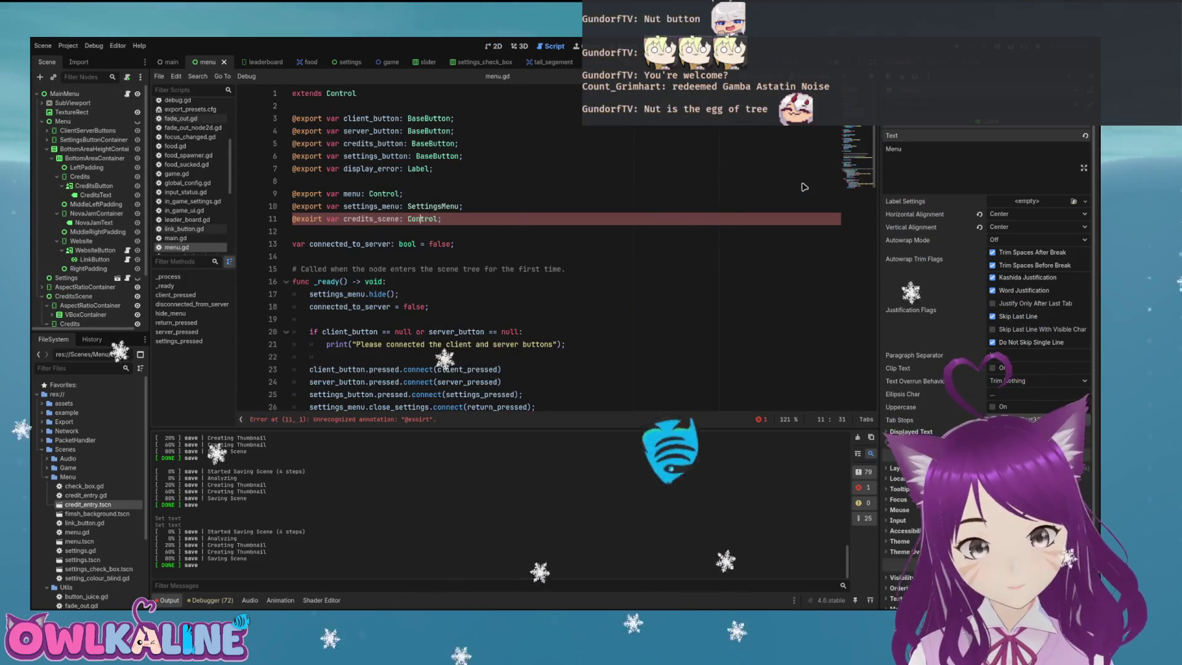
{"action": "key", "text": "End"}
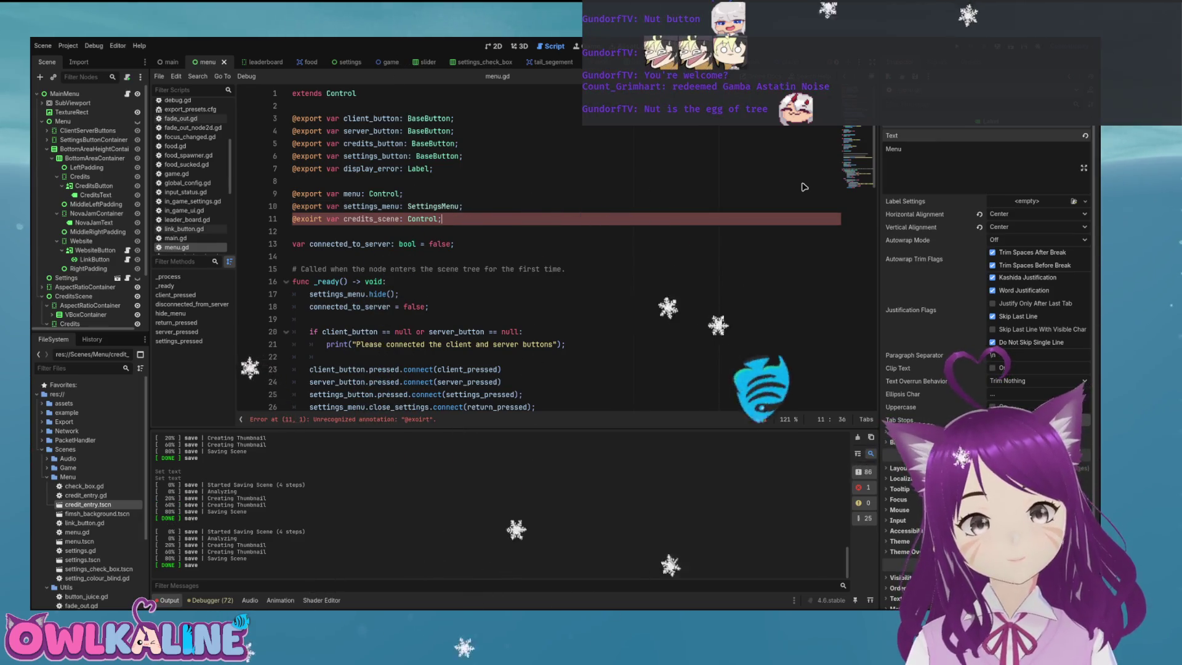
{"action": "key", "text": "Home"}
{"action": "key", "text": "Right"}
{"action": "key", "text": "Right"}
{"action": "key", "text": "Right"}
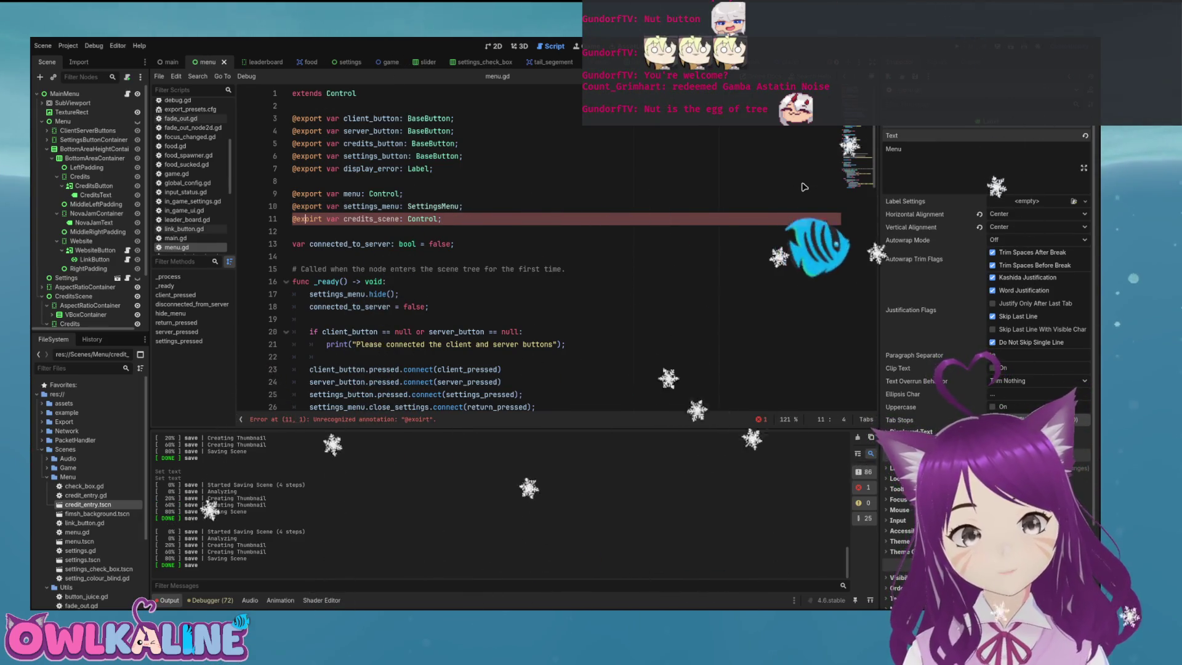
{"action": "key", "text": "BackSpace"}
{"action": "key", "text": "Left"}
{"action": "type", "text": "p"}
{"action": "key", "text": "Escape"}
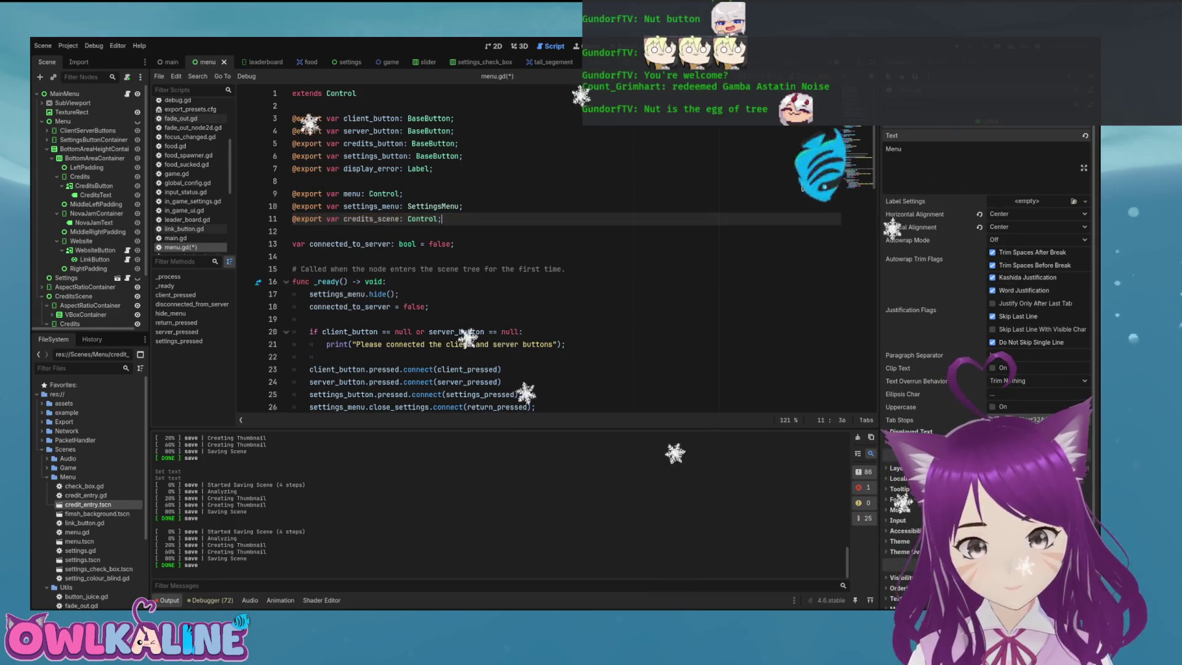
{"action": "key", "text": "ctrl+s"}
{"action": "key", "text": "End"}
{"action": "key", "text": "Return"}
{"action": "type", "text": "@export var "}
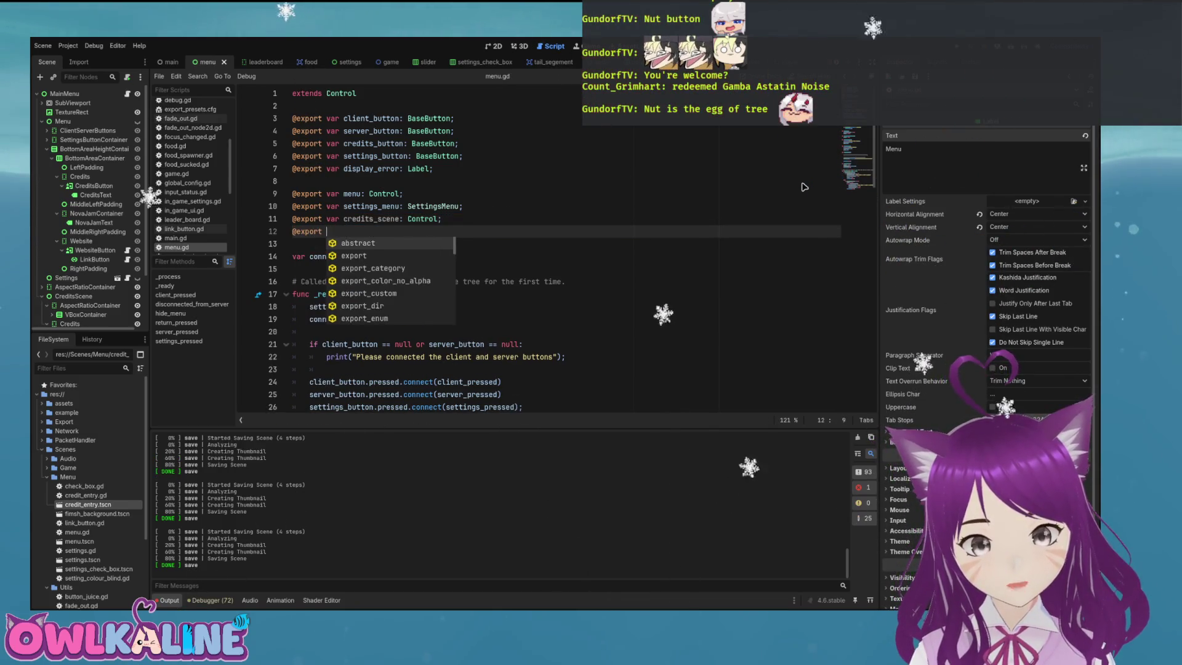
{"action": "type", "text": "r"}
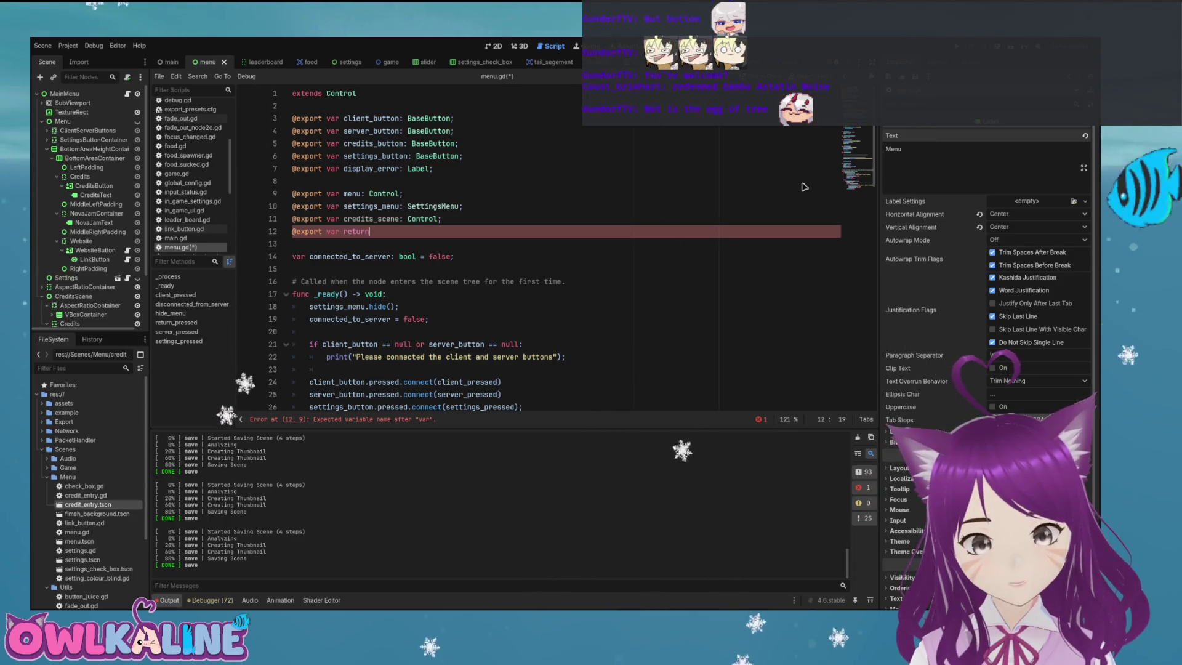
{"action": "type", "text": "_to_menu_"}
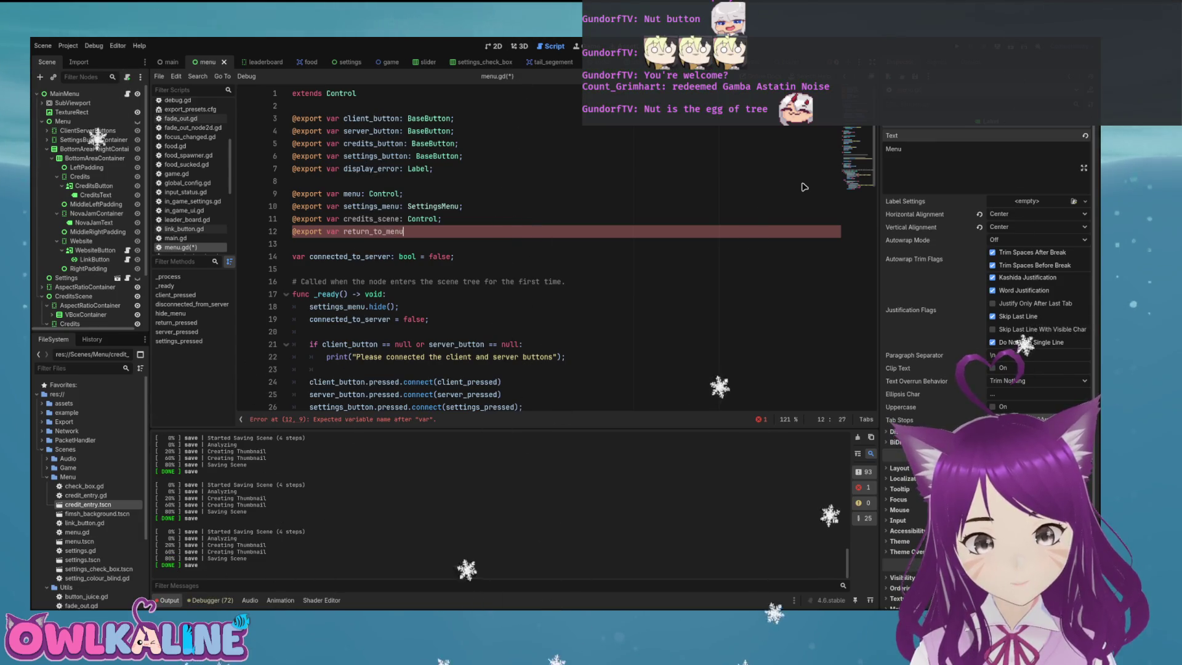
{"action": "type", "text": "BaseB"}
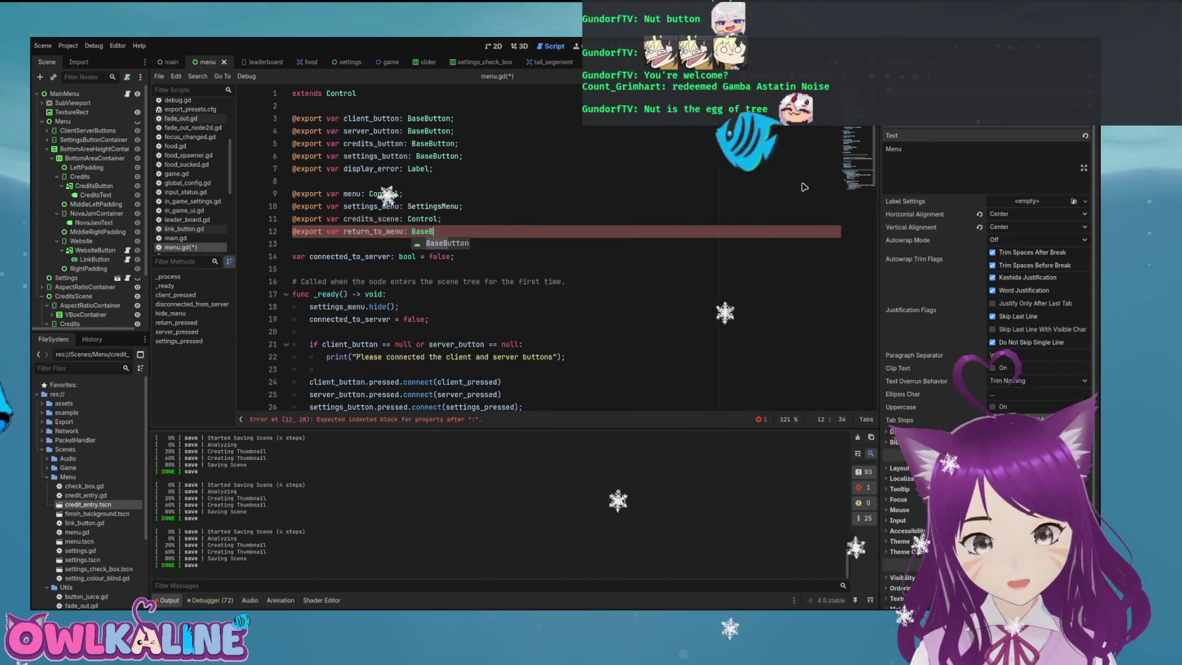
{"action": "type", "text": ";"}
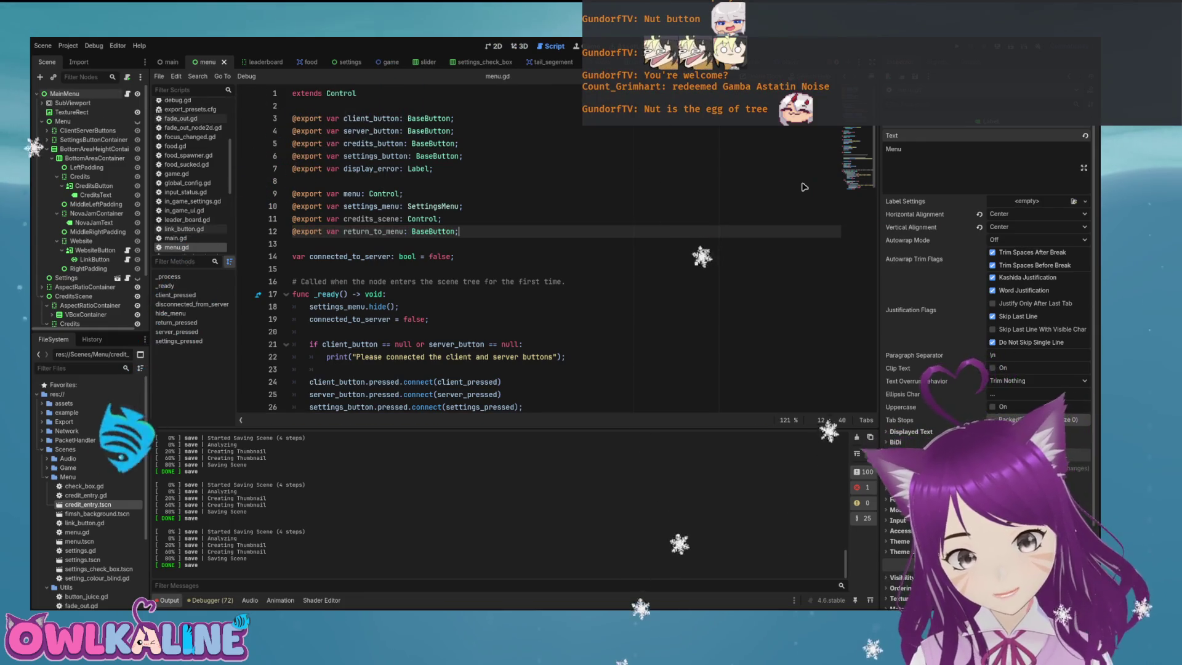
{"action": "key", "text": "ctrl+s"}
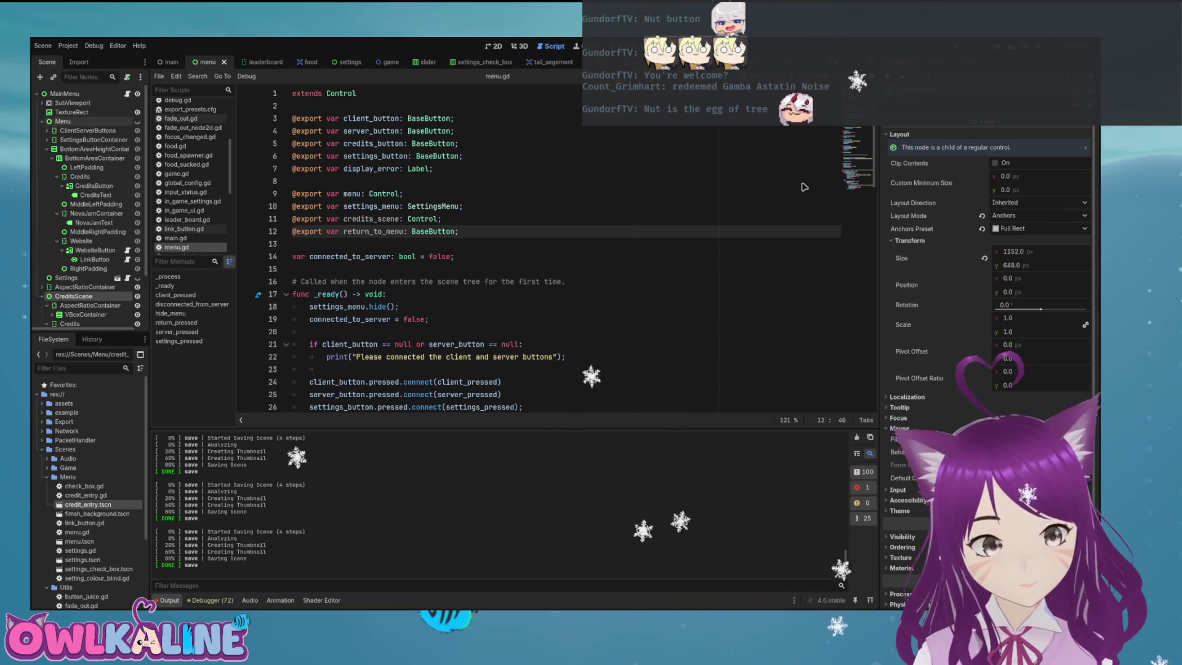
Assign CreditsScene and CreditsButton to the Credits Scene and Return to Menu inspector fields, then save
{"action": "scroll", "coordinate": [86, 203], "scroll_direction": "down", "scroll_amount": 3}
{"action": "left_click_drag", "start_coordinate": [70, 234], "coordinate": [1021, 229]}
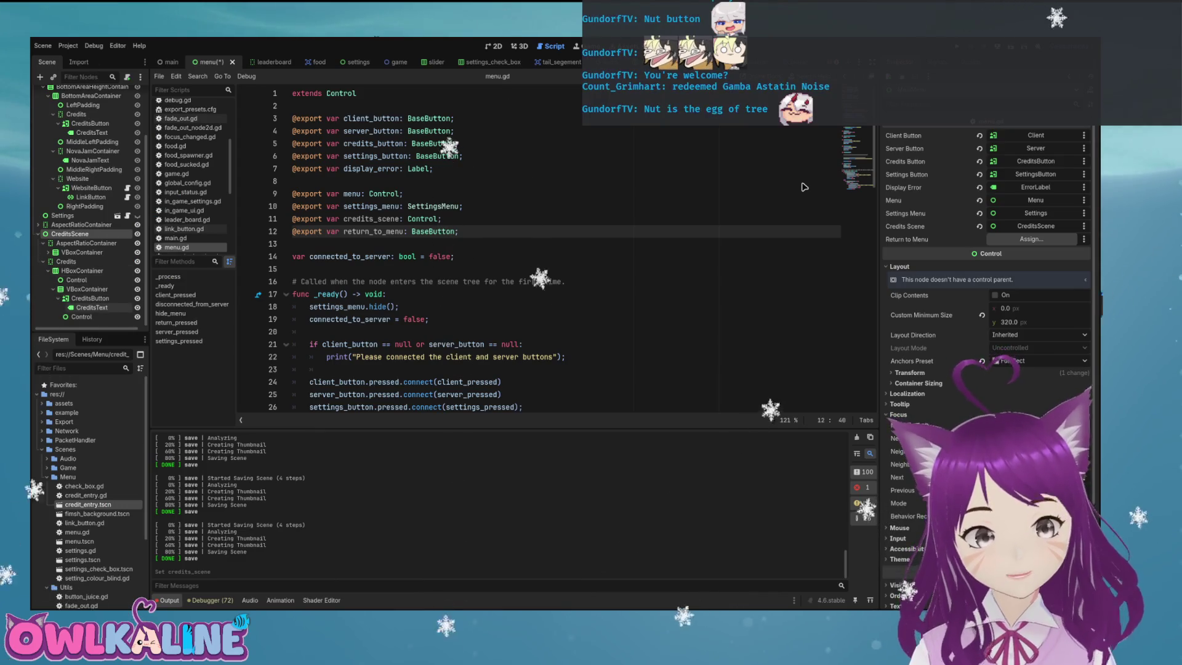
{"action": "left_click_drag", "start_coordinate": [90, 298], "coordinate": [1030, 239]}
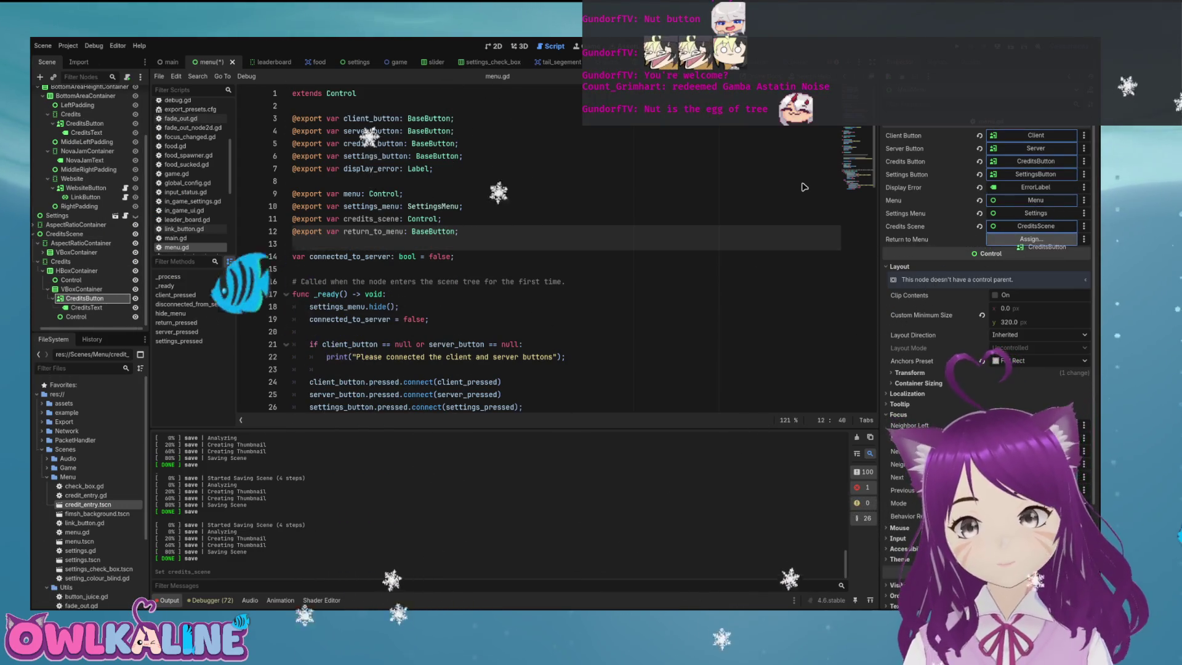
{"action": "key", "text": "ctrl+s"}
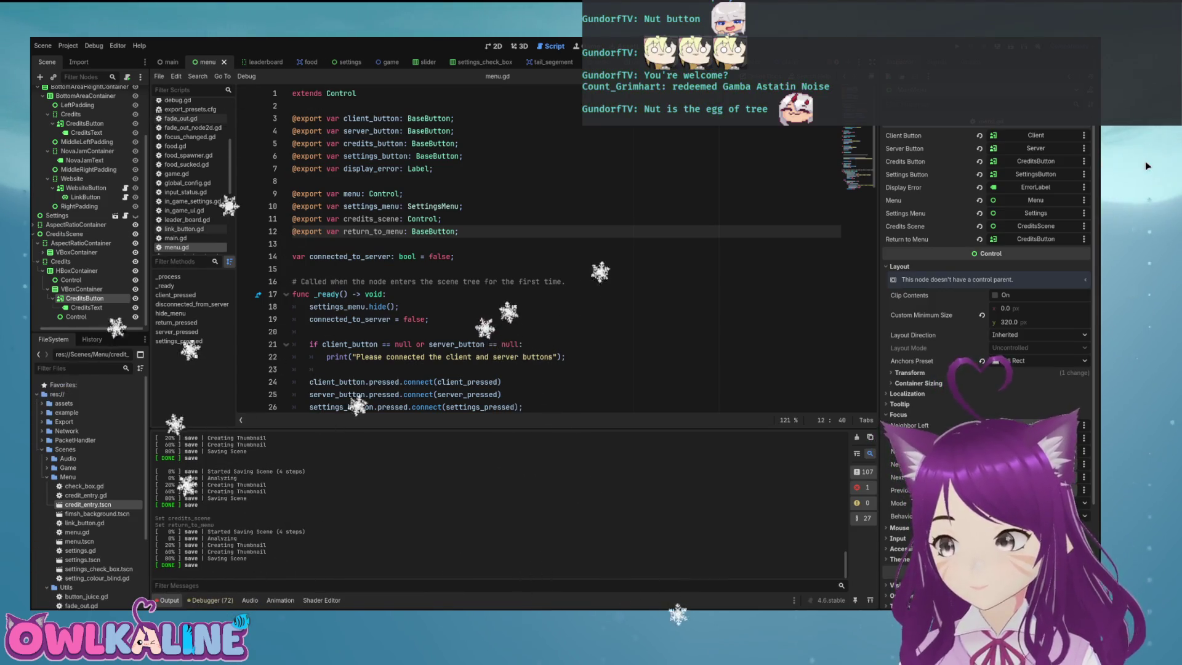
{"action": "scroll", "coordinate": [86, 203], "scroll_direction": "up", "scroll_amount": 3}
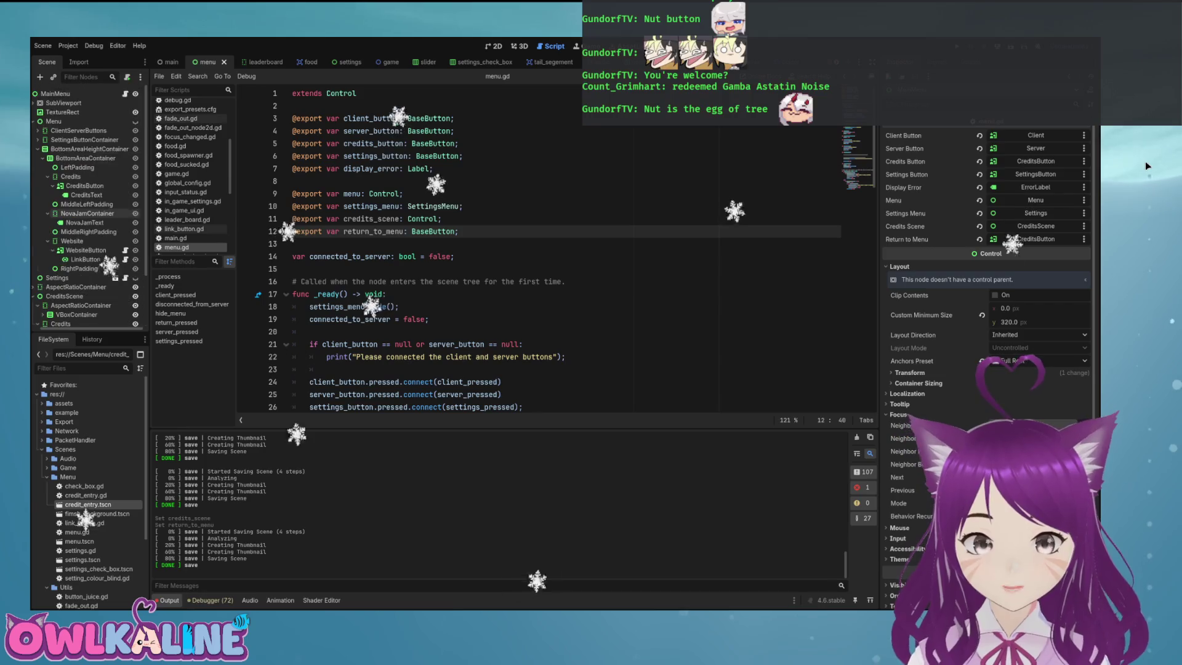
Add credits_scene.hide(); after the settings-menu hide line in _ready
{"action": "left_click", "coordinate": [449, 156]}
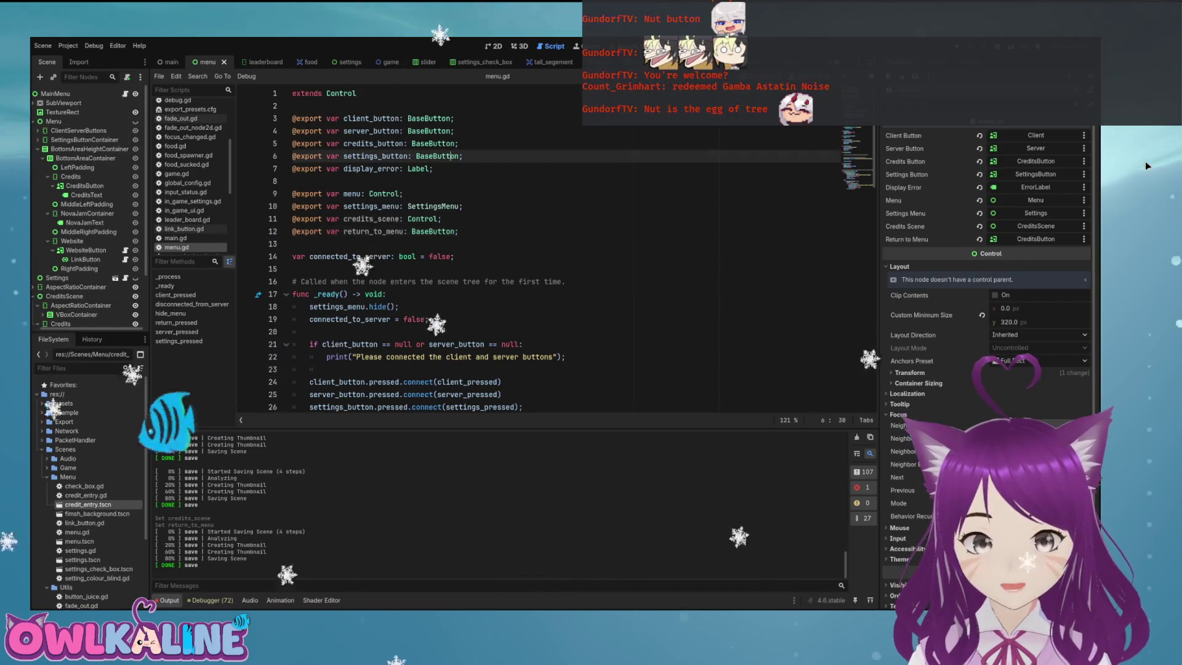
{"action": "scroll", "coordinate": [493, 246], "scroll_direction": "down", "scroll_amount": 4}
{"action": "left_click", "coordinate": [403, 156]}
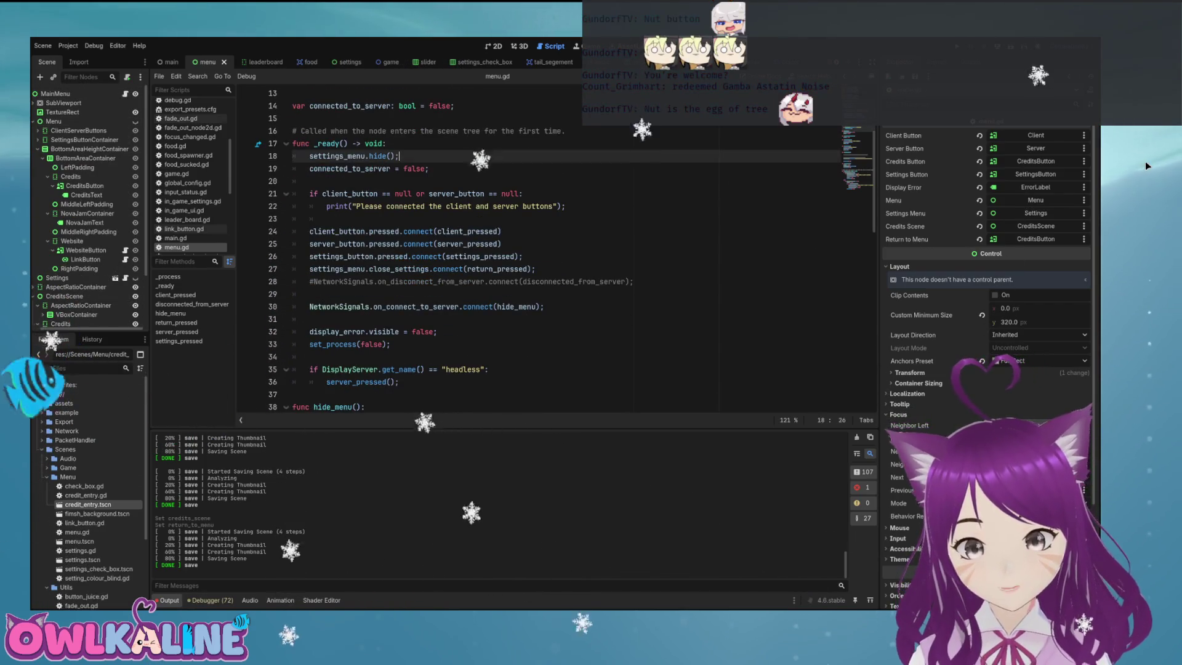
{"action": "key", "text": "Return"}
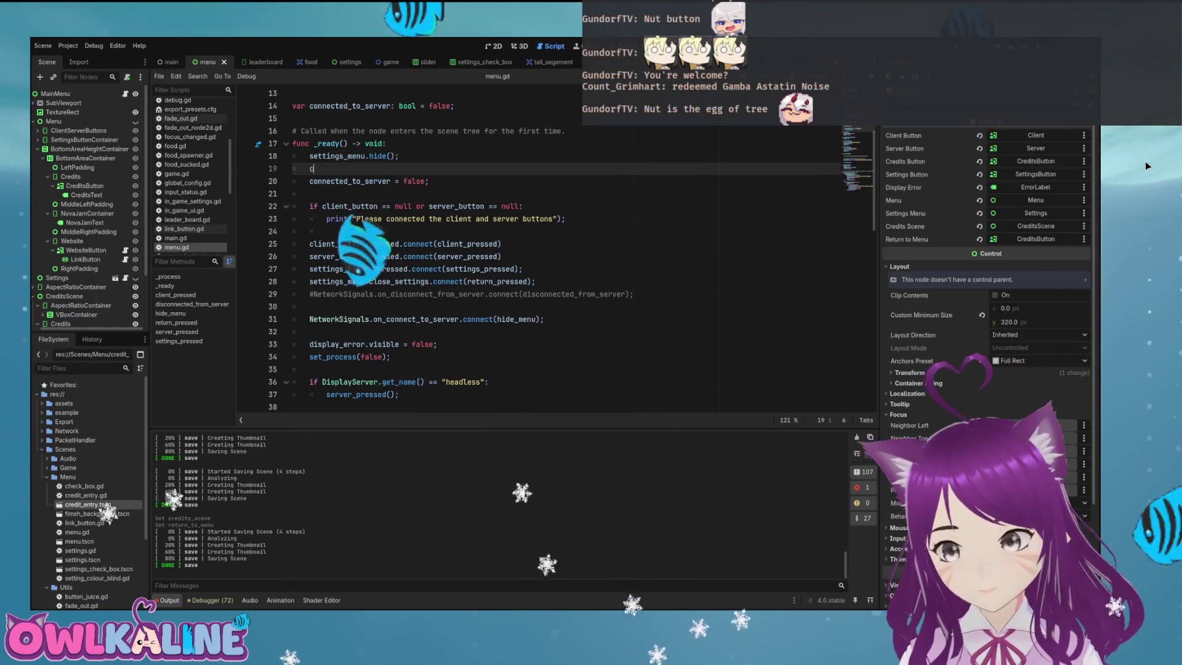
{"action": "type", "text": "credits_scene.hide()"}
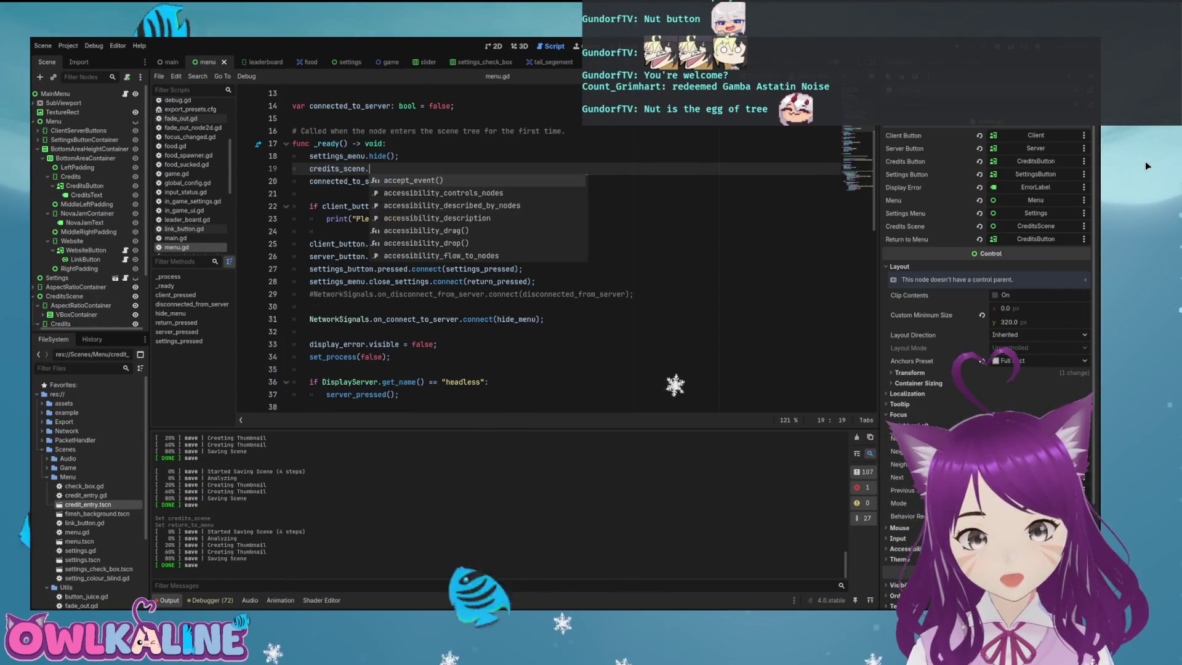
{"action": "type", "text": ";"}
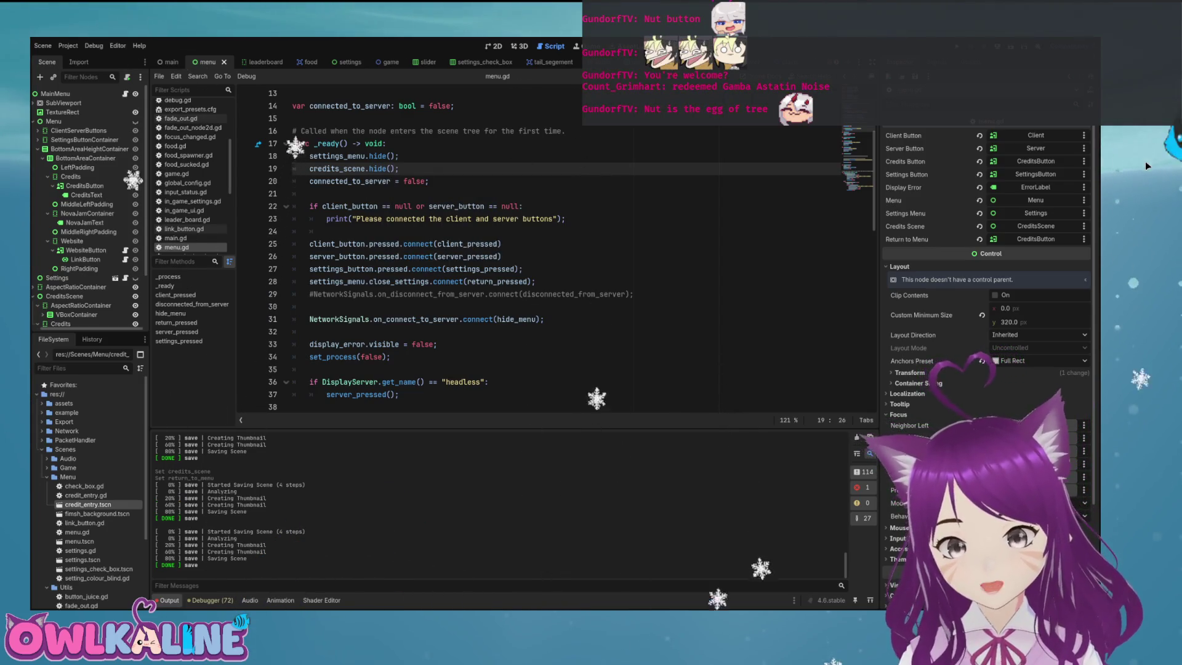
Connect credits_button to show_credit_scene on a new line 29 and save
{"action": "key", "text": "Down"}
{"action": "key", "text": "Down"}
{"action": "key", "text": "Down"}
{"action": "key", "text": "End"}
{"action": "key", "text": "Return"}
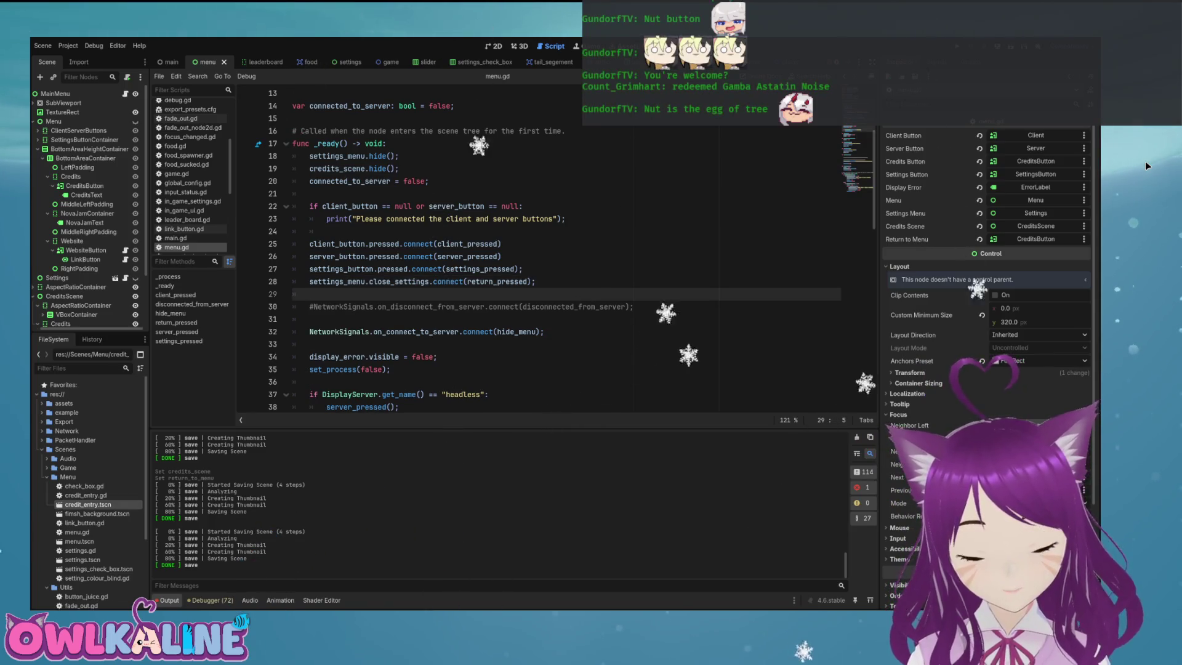
{"action": "type", "text": "cr"}
{"action": "key", "text": "BackSpace"}
{"action": "key", "text": "BackSpace"}
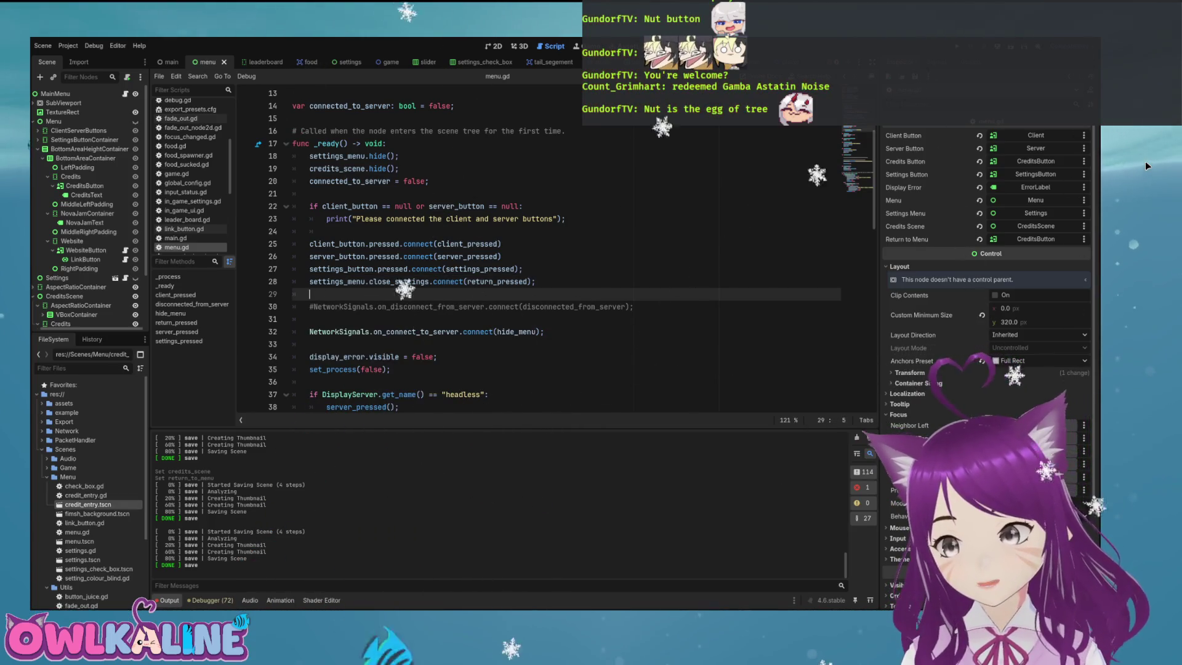
{"action": "scroll", "coordinate": [511, 246], "scroll_direction": "up", "scroll_amount": 4}
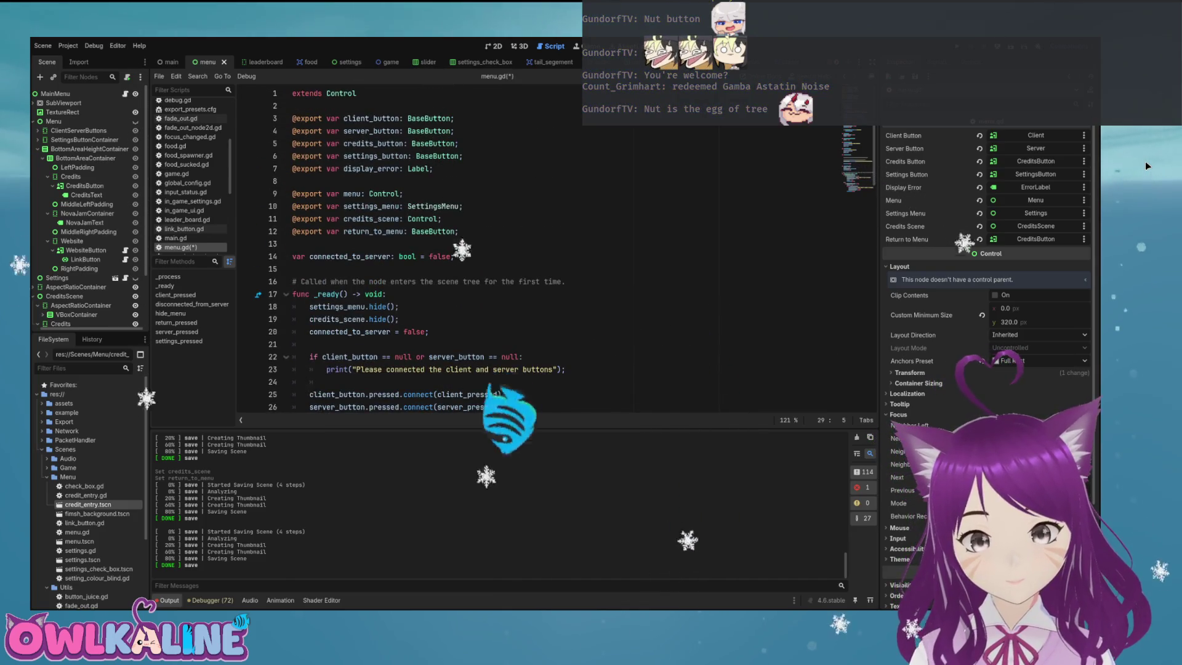
{"action": "scroll", "coordinate": [511, 246], "scroll_direction": "down", "scroll_amount": 5}
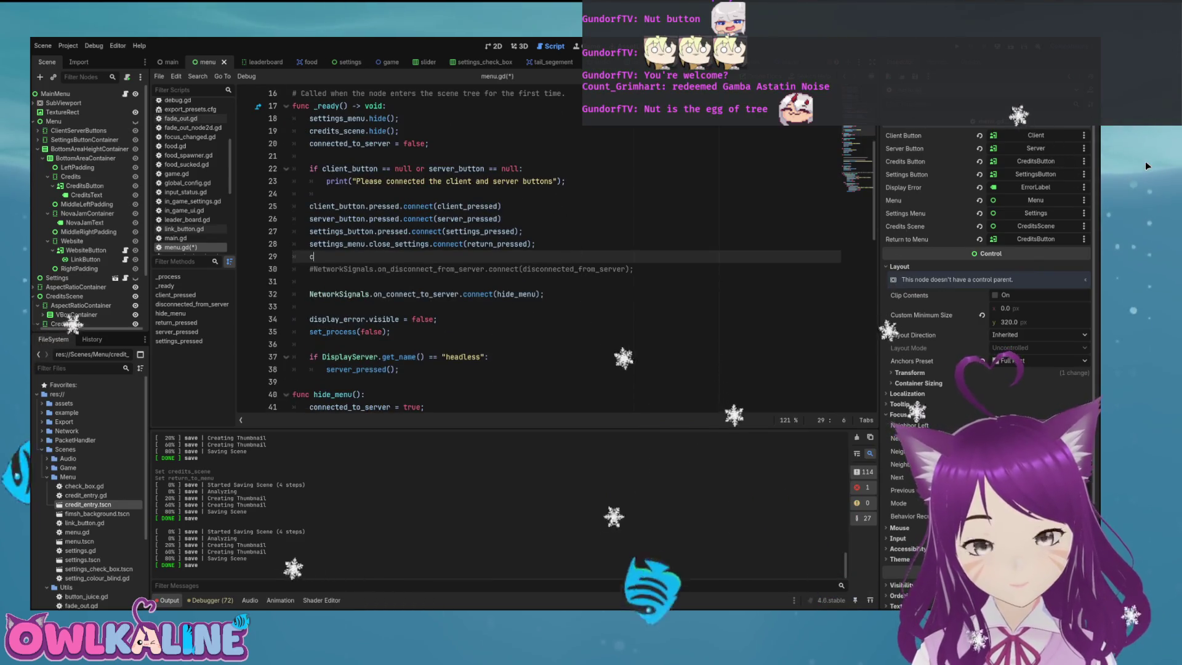
{"action": "type", "text": "credits_button.connect("}
{"action": "key", "text": "Return"}
{"action": "type", "text": "show_credit"}
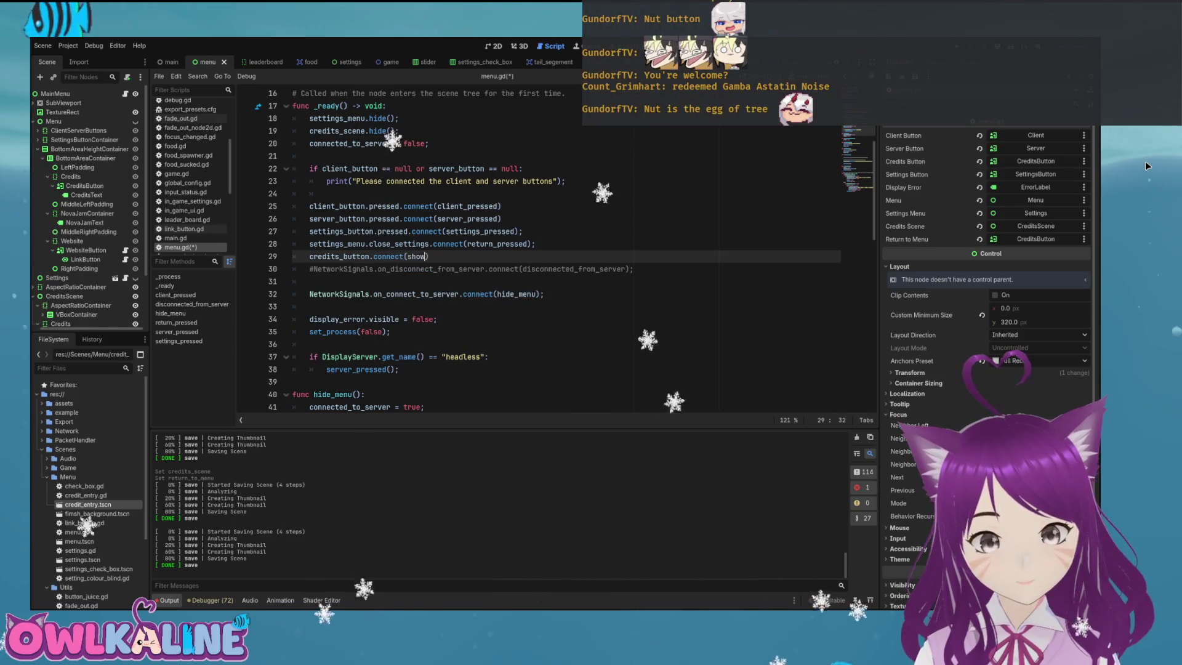
{"action": "type", "text": "_scene"}
{"action": "key", "text": "End"}
{"action": "type", "text": ";"}
{"action": "key", "text": "ctrl+s"}
Write func show_credit_scene() whose body calls credits_scene.show()
{"action": "key", "text": "Down"}
{"action": "key", "text": "Down"}
{"action": "key", "text": "Down"}
{"action": "key", "text": "Down"}
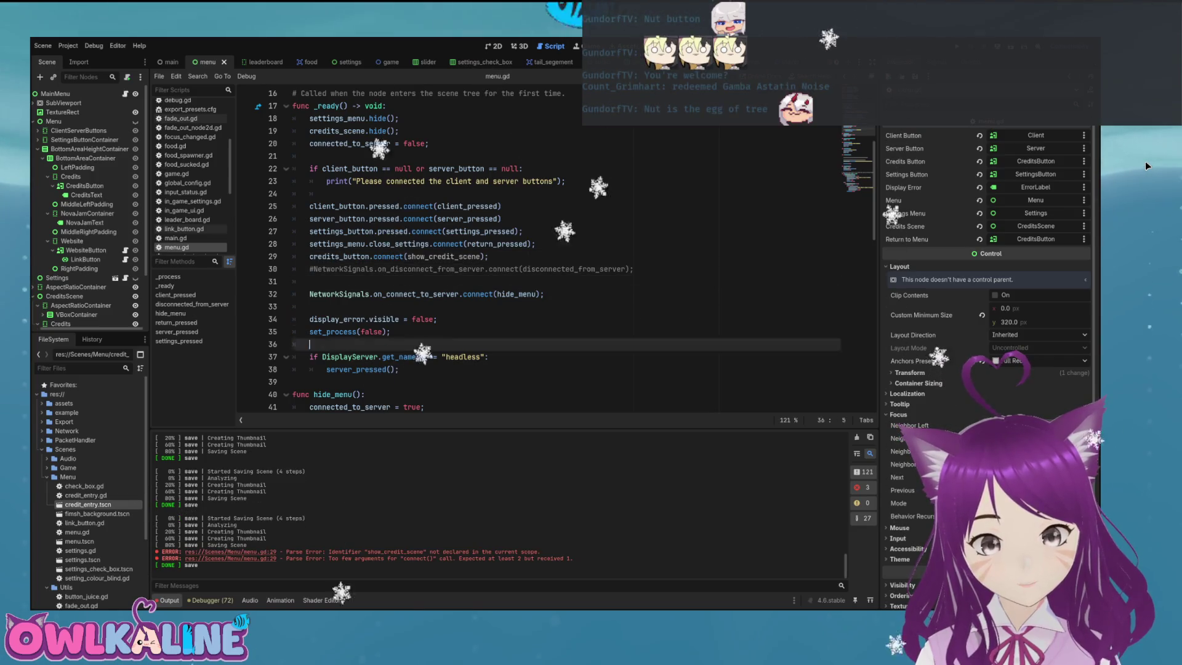
{"action": "key", "text": "Return"}
{"action": "type", "text": "how_credit"}
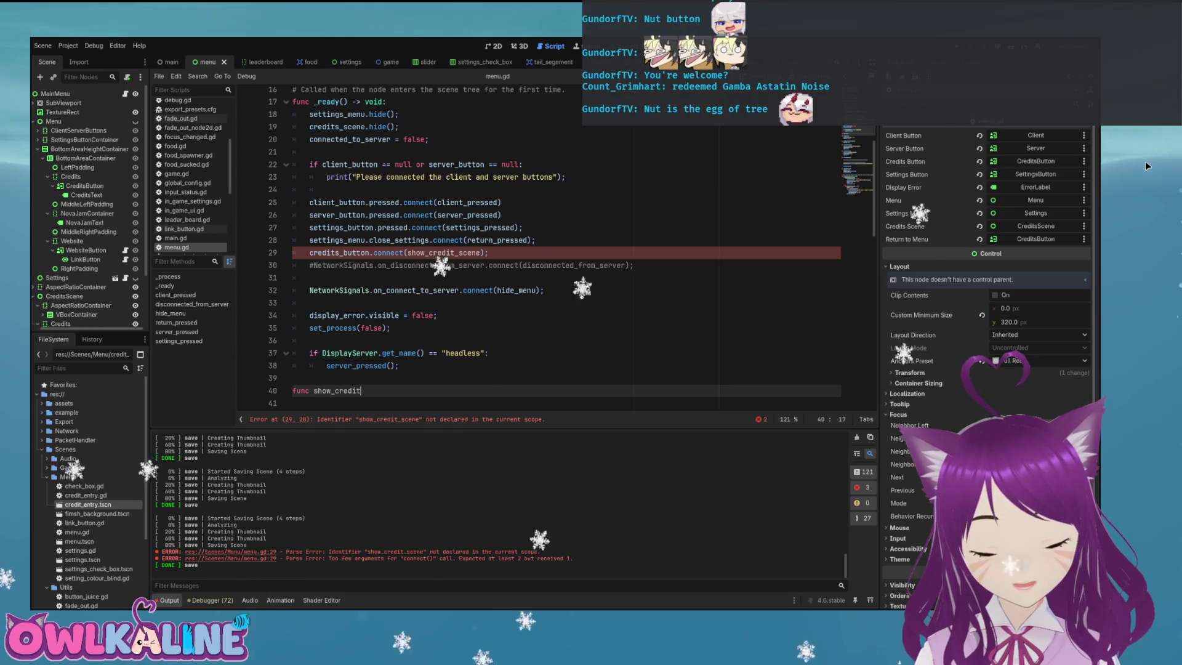
{"action": "type", "text": "_scene():"}
{"action": "key", "text": "Return"}
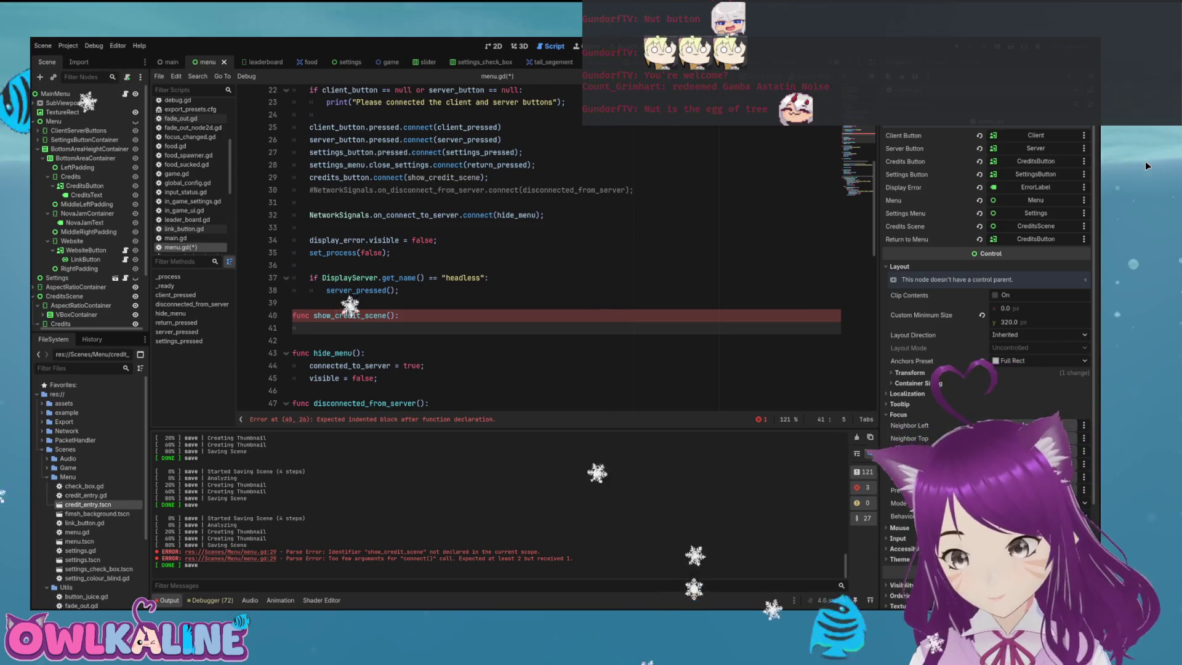
{"action": "type", "text": "cre"}
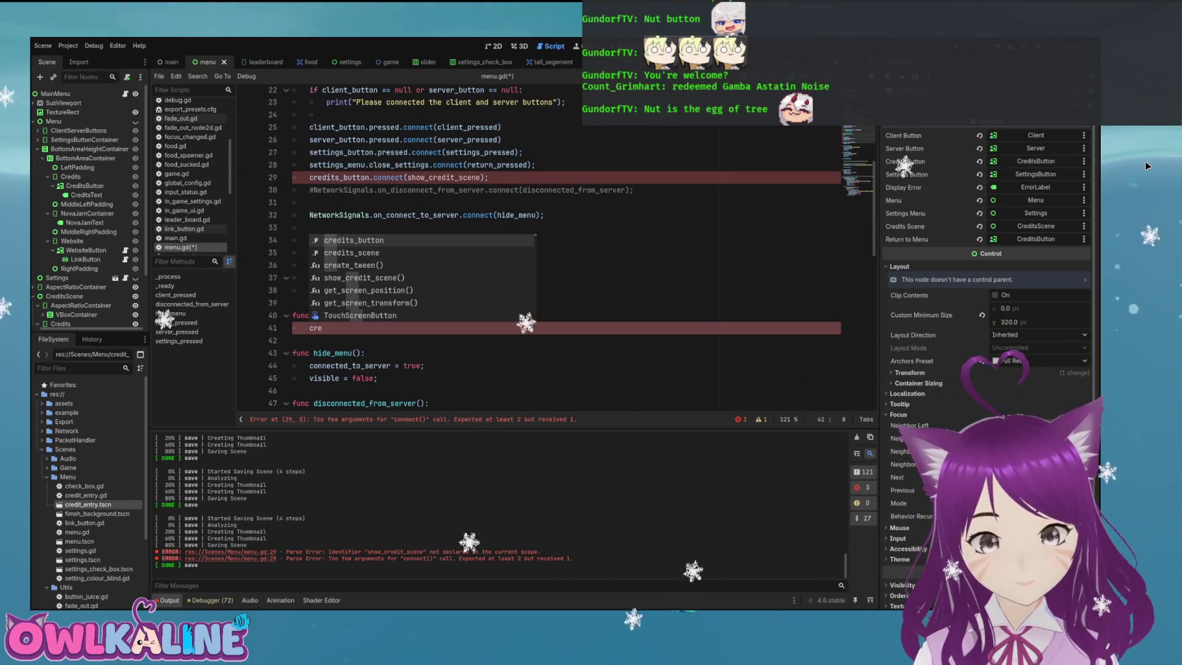
{"action": "key", "text": "Down"}
{"action": "key", "text": "Return"}
{"action": "type", "text": ".sho"}
{"action": "key", "text": "Return"}
{"action": "type", "text": ";"}
{"action": "key", "text": "Return"}
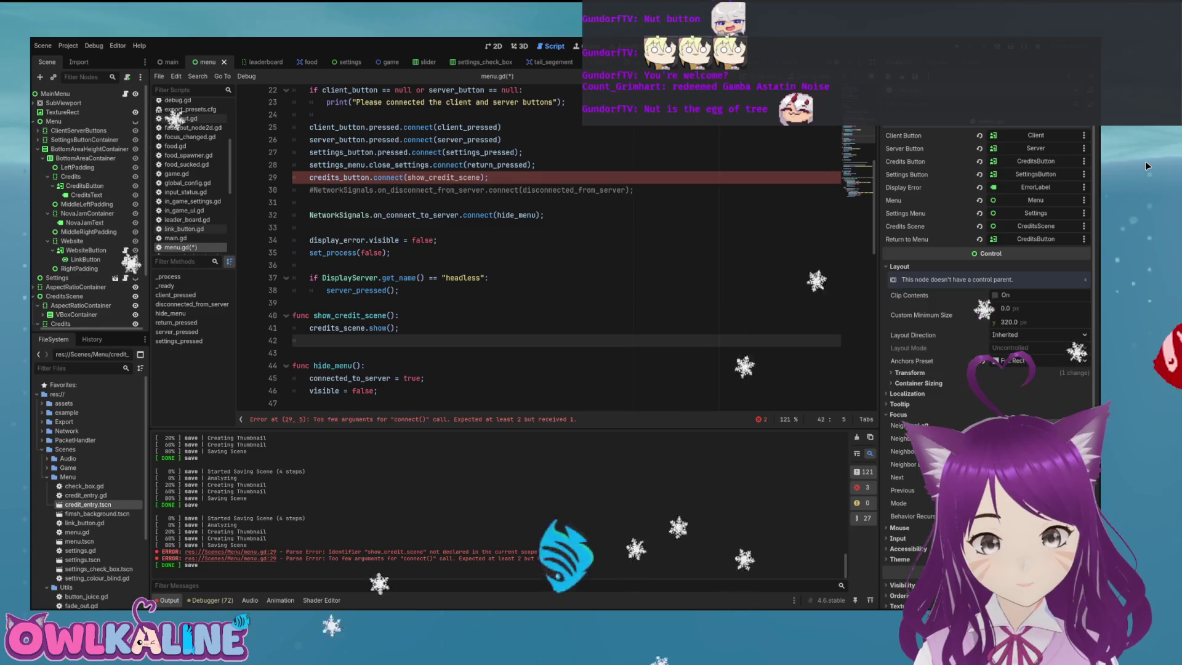
Make line 29 read credits_button.pressed.connect(show_credit_scene) and save
{"action": "left_click", "coordinate": [373, 178]}
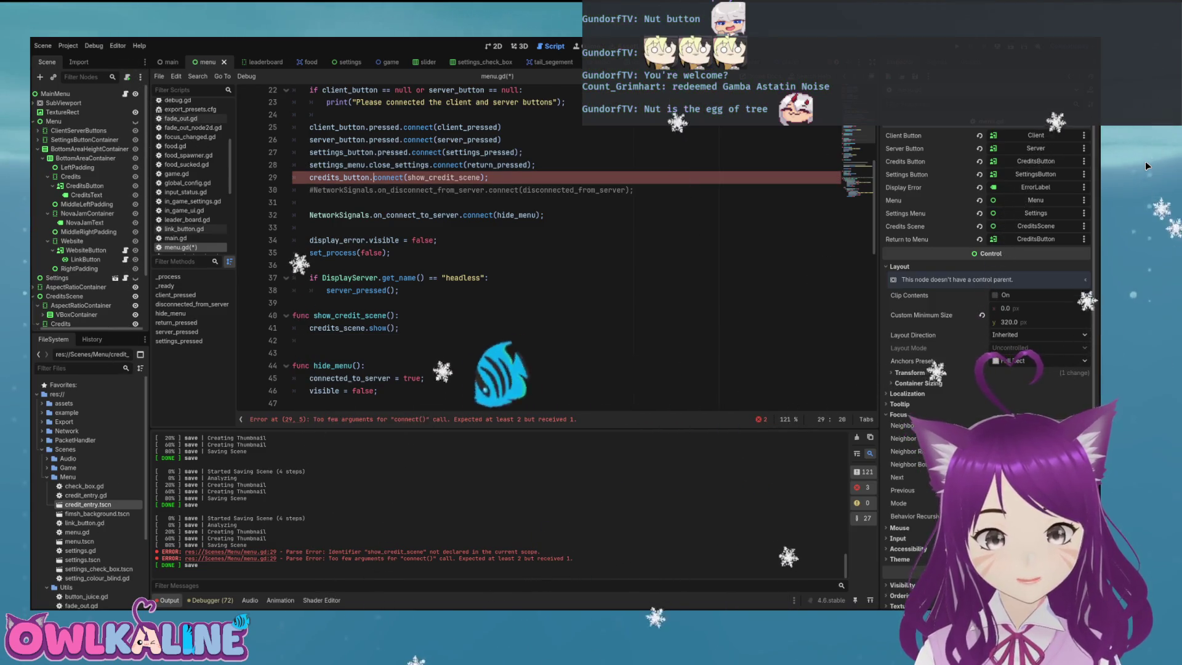
{"action": "type", "text": "pressed."}
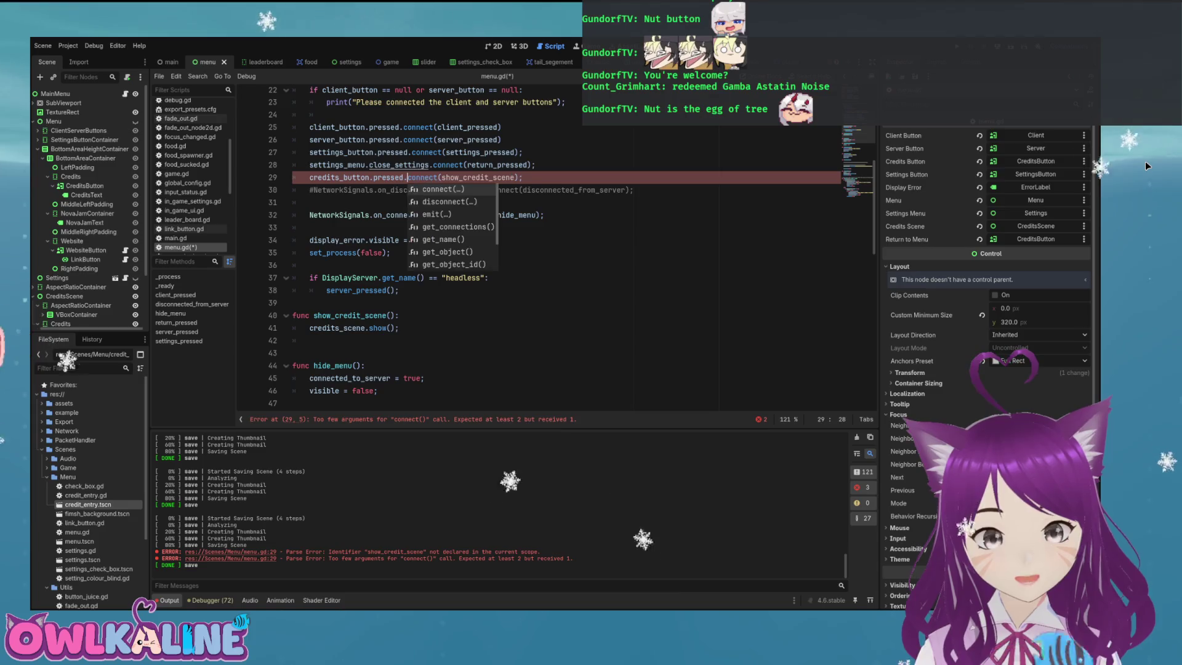
{"action": "key", "text": "Escape"}
{"action": "key", "text": "Down"}
{"action": "key", "text": "Down"}
{"action": "key", "text": "Down"}
{"action": "key", "text": "ctrl+s"}
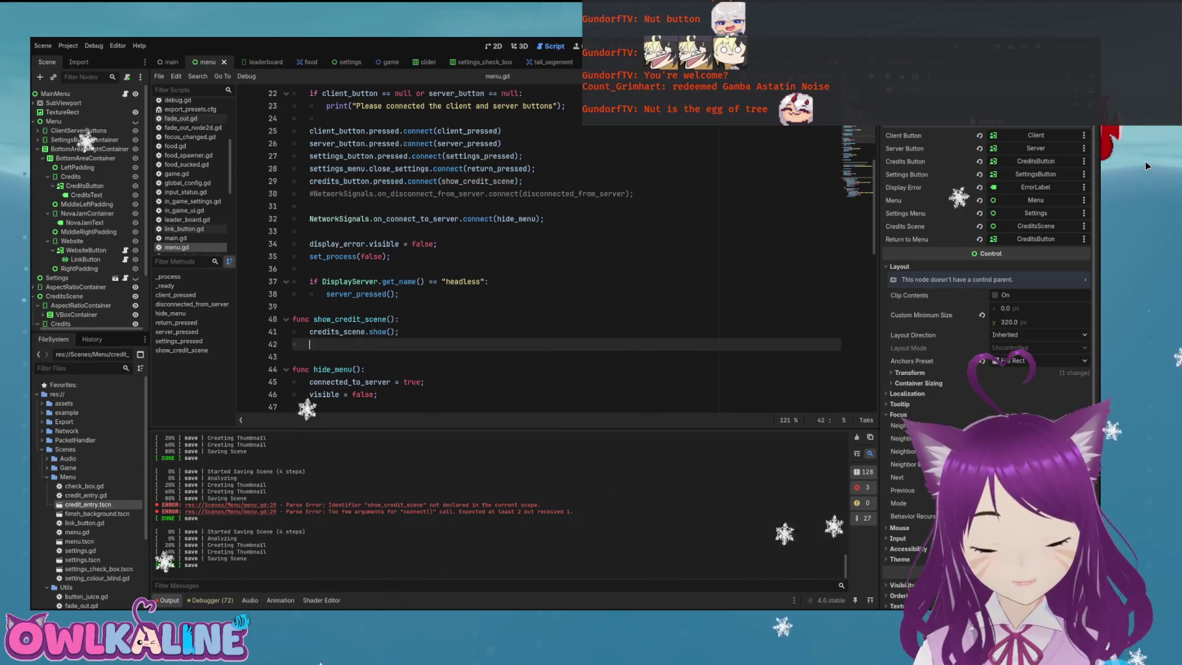
Add menu.hide(); under credits_scene.show() in show_credit_scene
{"action": "scroll", "coordinate": [553, 247], "scroll_direction": "down", "scroll_amount": 1}
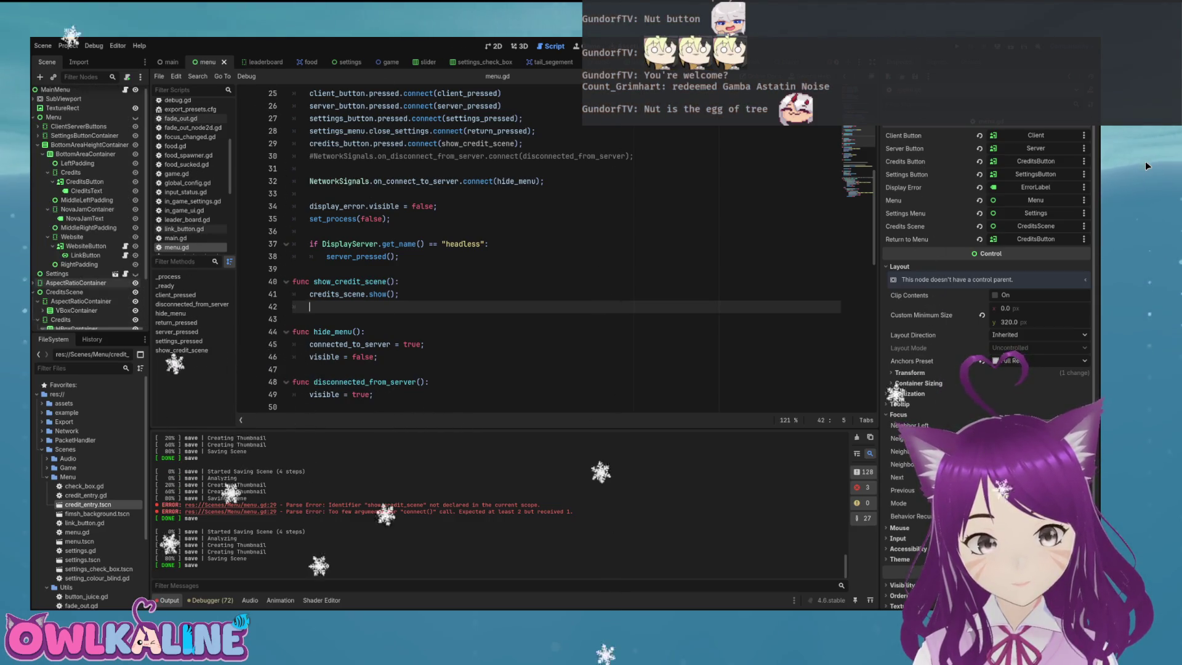
{"action": "scroll", "coordinate": [554, 246], "scroll_direction": "up", "scroll_amount": 2}
{"action": "scroll", "coordinate": [554, 246], "scroll_direction": "up", "scroll_amount": 2}
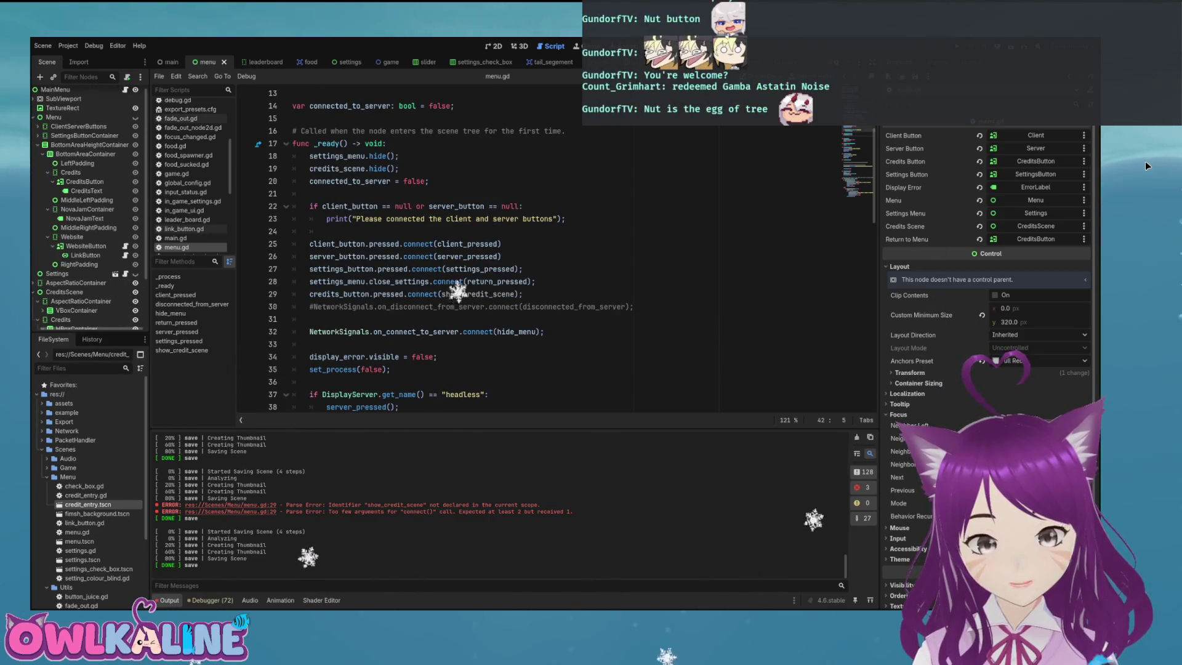
{"action": "scroll", "coordinate": [554, 246], "scroll_direction": "up", "scroll_amount": 2}
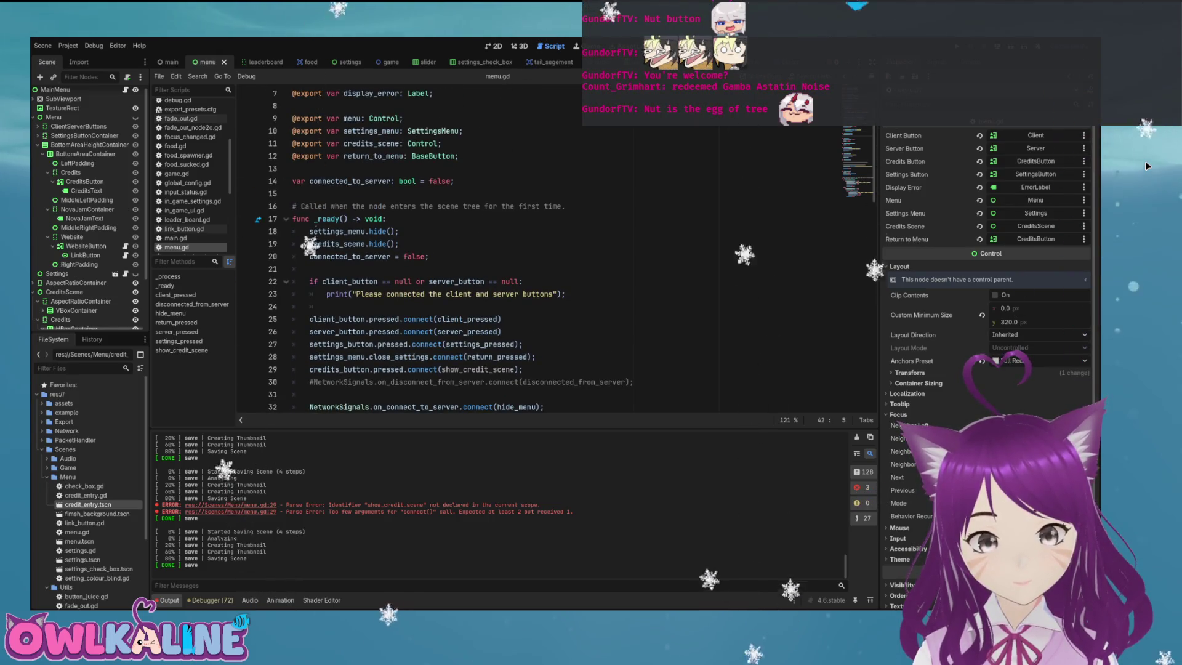
{"action": "scroll", "coordinate": [553, 247], "scroll_direction": "up", "scroll_amount": 2}
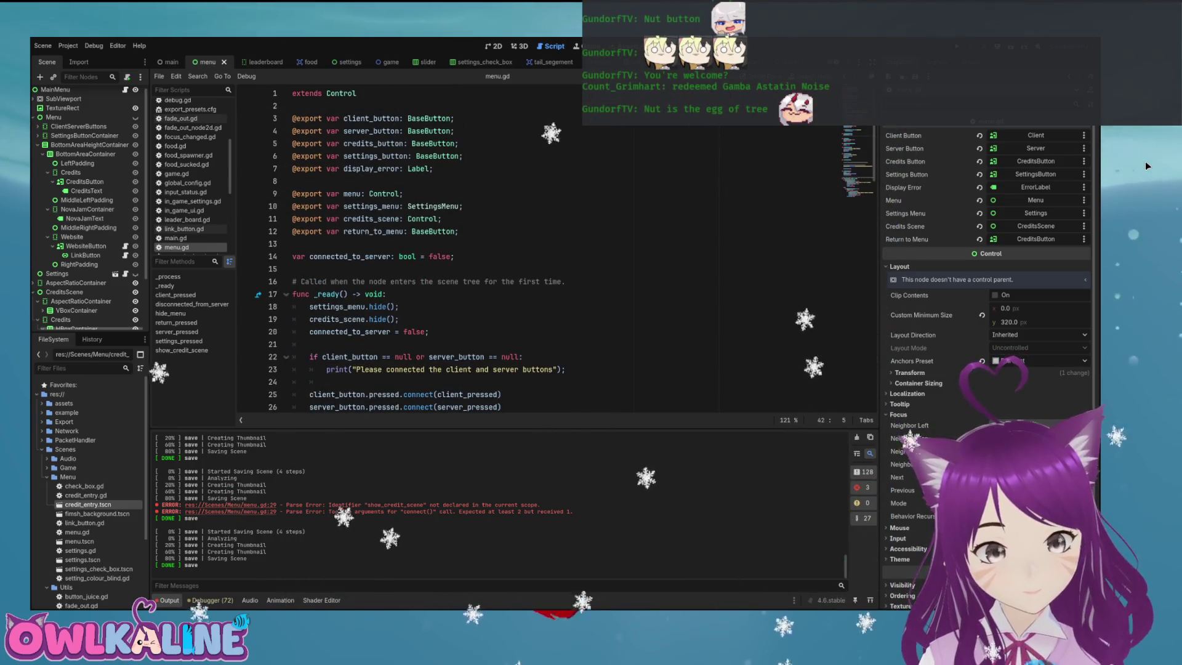
{"action": "scroll", "coordinate": [554, 246], "scroll_direction": "down", "scroll_amount": 8}
{"action": "type", "text": "menu.hide();"}
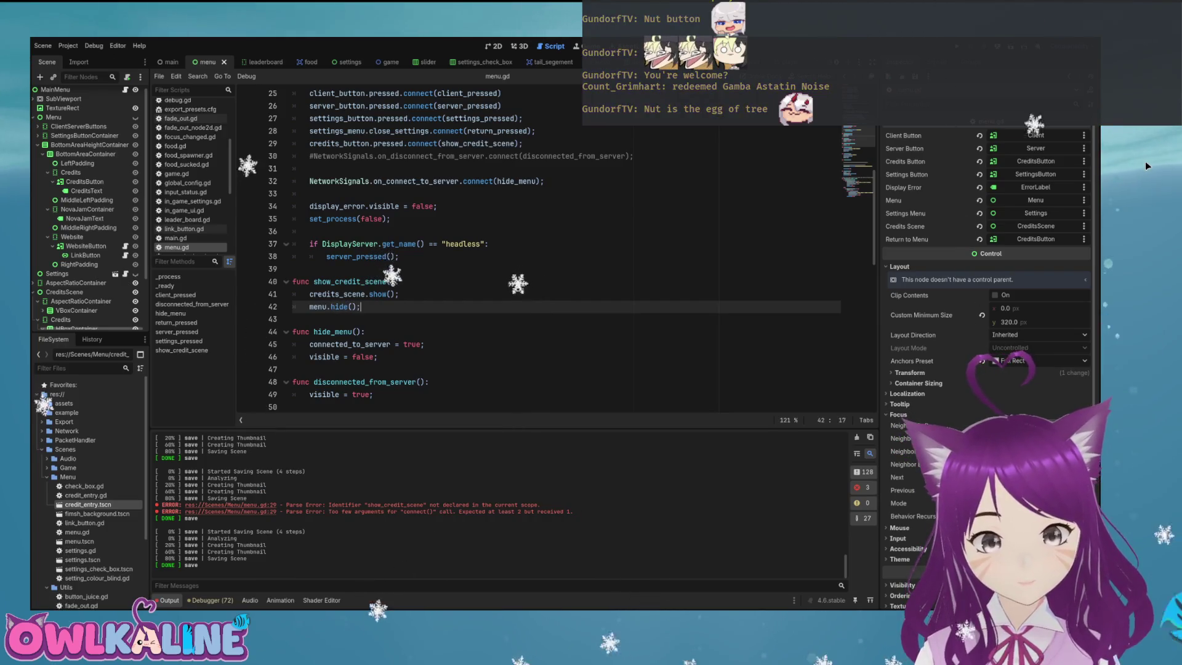
Begin a return_to_menu line below the credits_button connection
{"action": "key", "text": "Up"}
{"action": "key", "text": "Up"}
{"action": "key", "text": "Up"}
{"action": "scroll", "coordinate": [554, 246], "scroll_direction": "up", "scroll_amount": 2}
{"action": "key", "text": "Up"}
{"action": "key", "text": "Up"}
{"action": "key", "text": "Up"}
{"action": "key", "text": "End"}
{"action": "key", "text": "Return"}
{"action": "type", "text": "retur"}
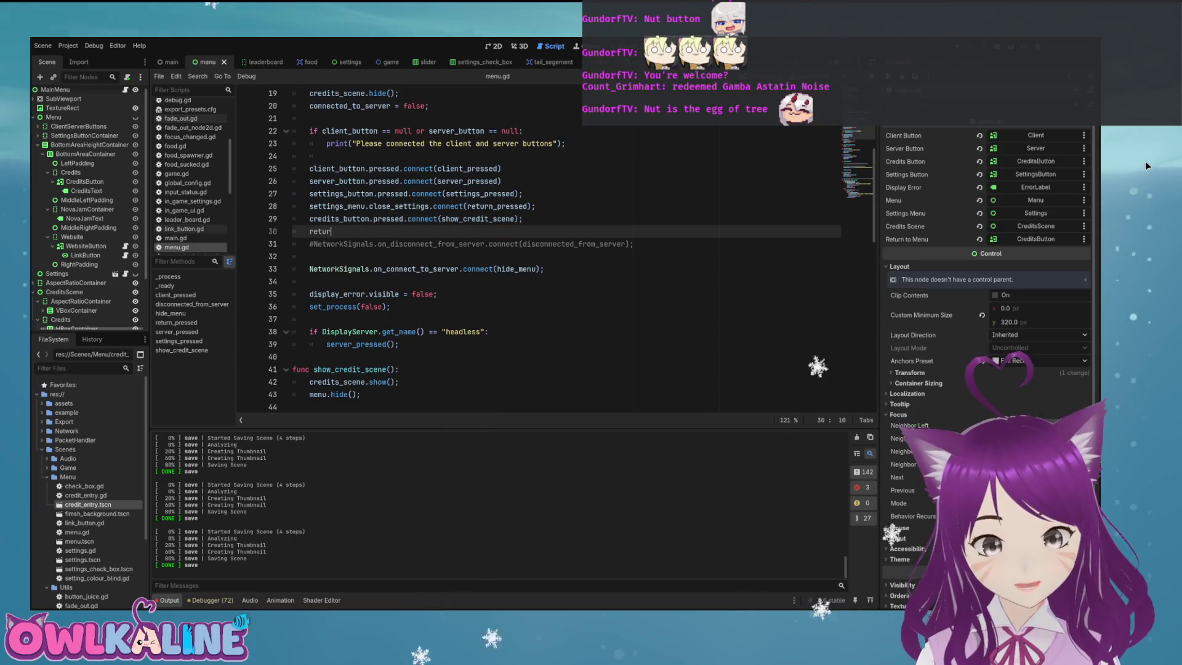
{"action": "type", "text": "n_t"}
Connect return_to_menu.pressed to hide_screeit_scene (misspelled) in _ready and save
{"action": "key", "text": "Return"}
{"action": "type", "text": ".c"}
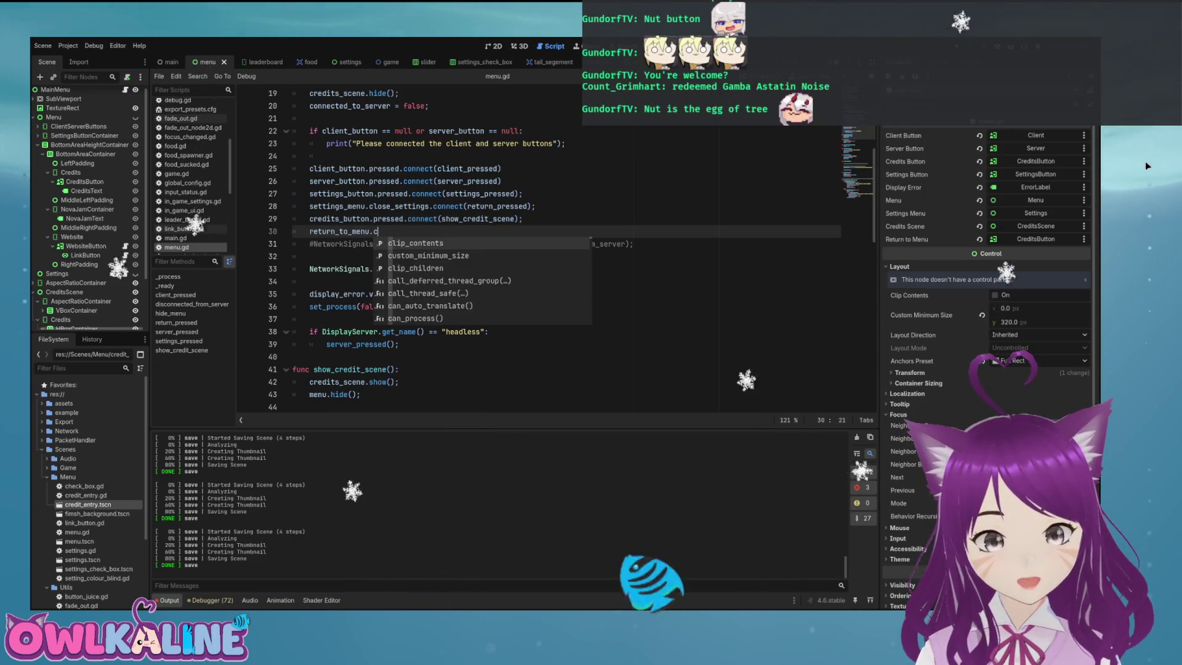
{"action": "key", "text": "BackSpace"}
{"action": "type", "text": "pressed.connect(hide_scree"}
{"action": "type", "text": "it_scene);"}
{"action": "key", "text": "ctrl+s"}
Write func hide_credit_scene() with credits_scene.hide() and menu.show(), then run the project
{"action": "scroll", "coordinate": [554, 246], "scroll_direction": "down", "scroll_amount": 4}
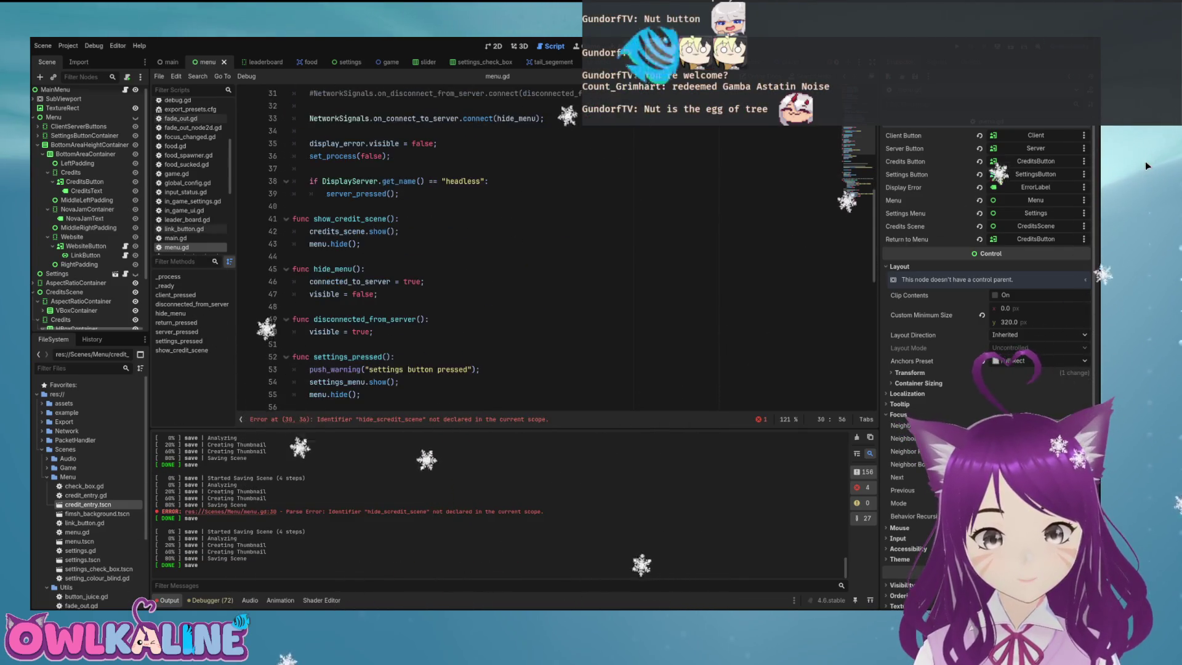
{"action": "left_click", "coordinate": [320, 256]}
{"action": "key", "text": "Return"}
{"action": "key", "text": "Return"}
{"action": "key", "text": "Up"}
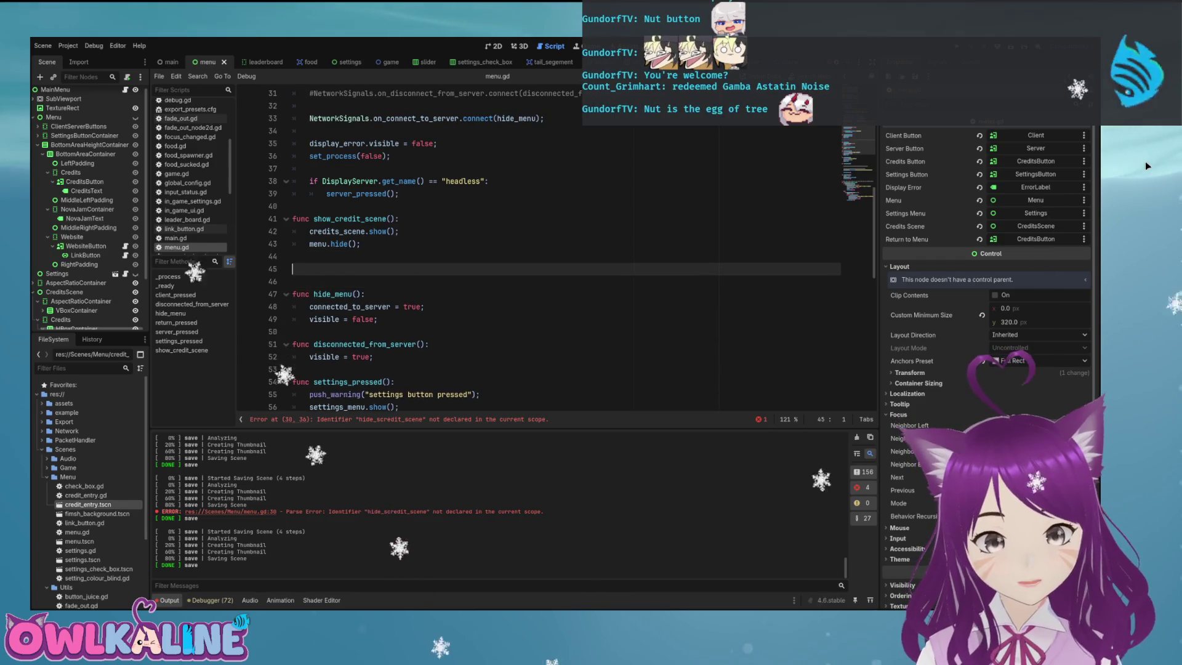
{"action": "type", "text": "func hide_c"}
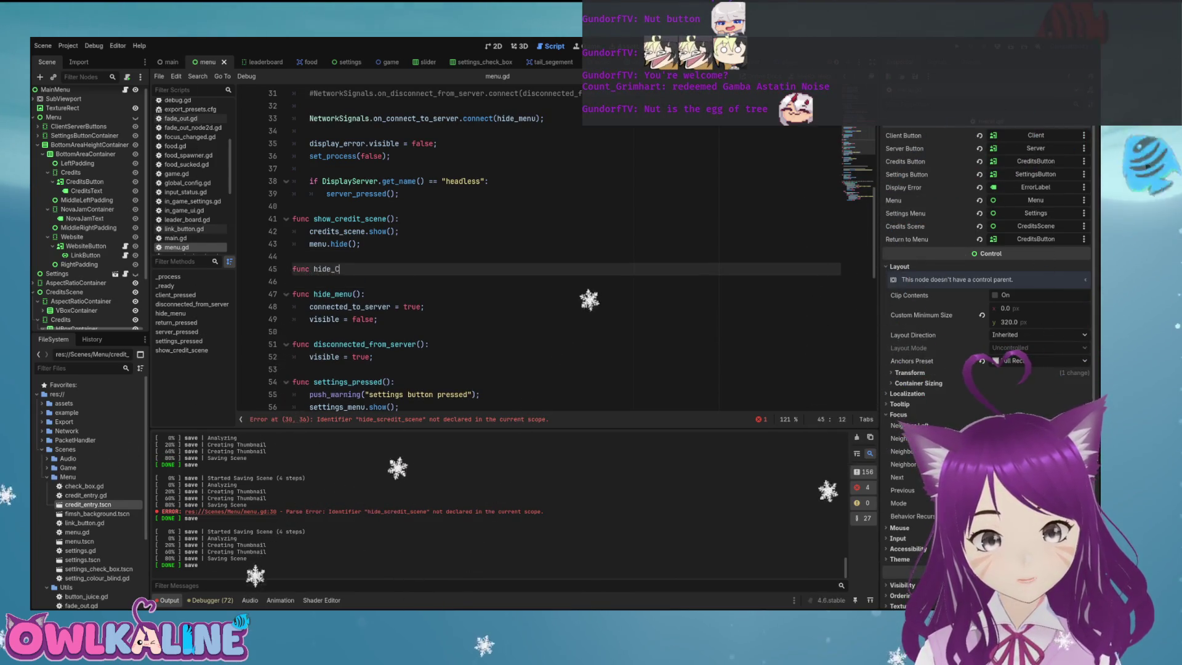
{"action": "type", "text": "redit_scene():"}
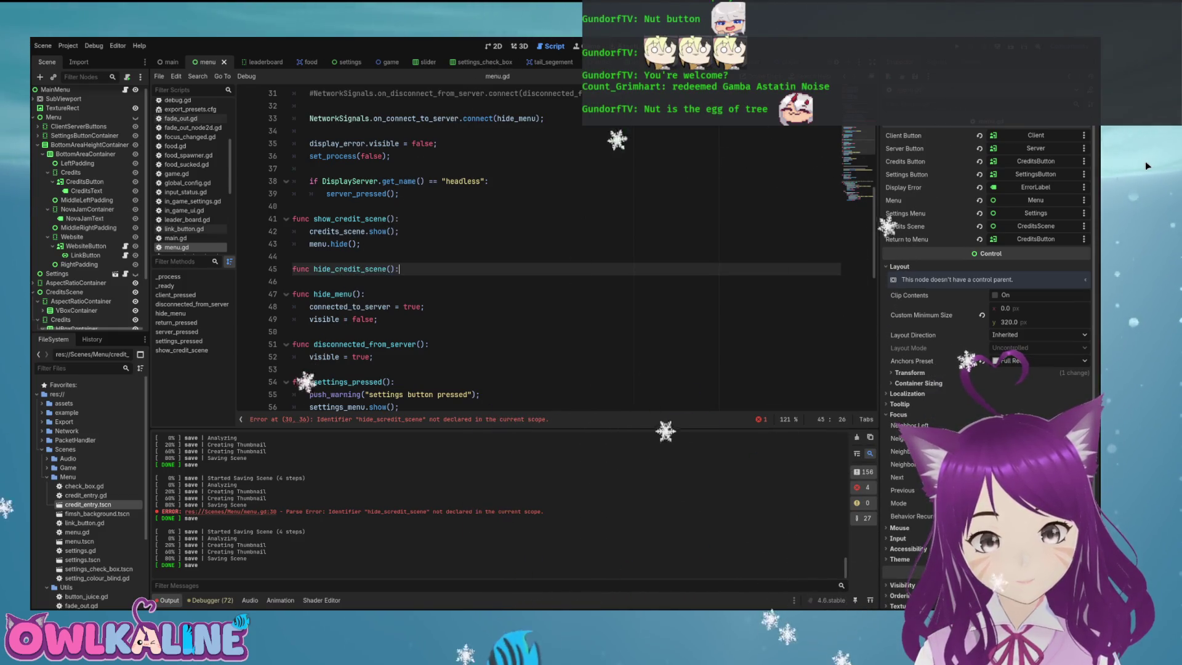
{"action": "key", "text": "Return"}
{"action": "type", "text": "menu.show();"}
{"action": "key", "text": "ctrl+shift+Return"}
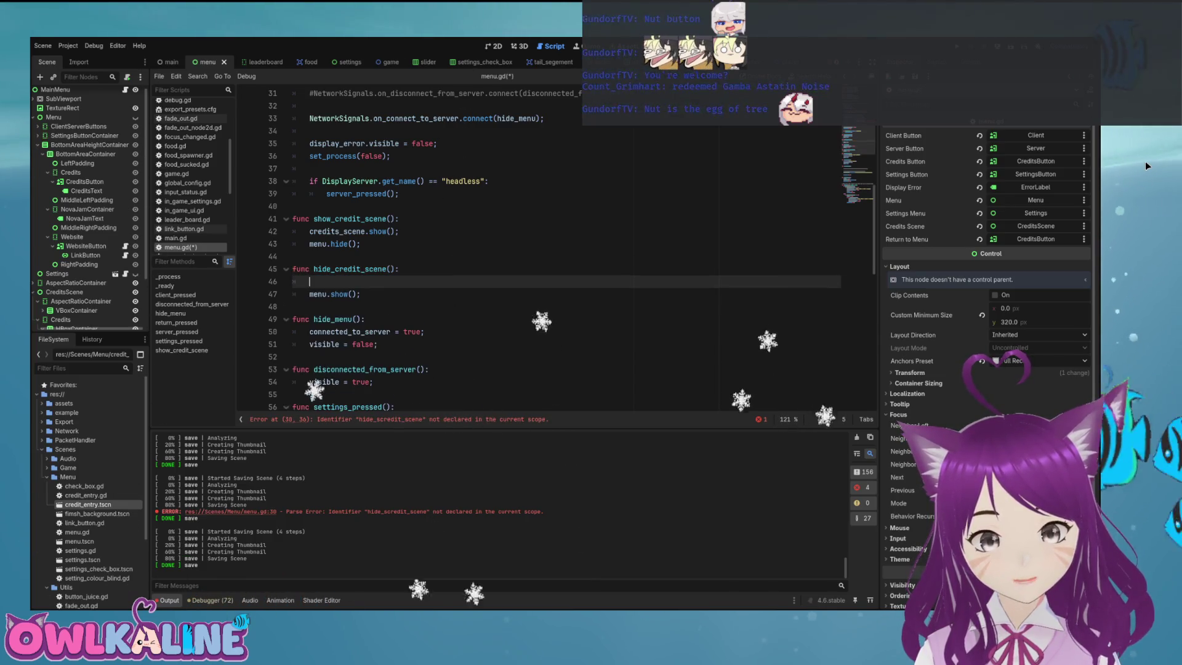
{"action": "type", "text": "credits_"}
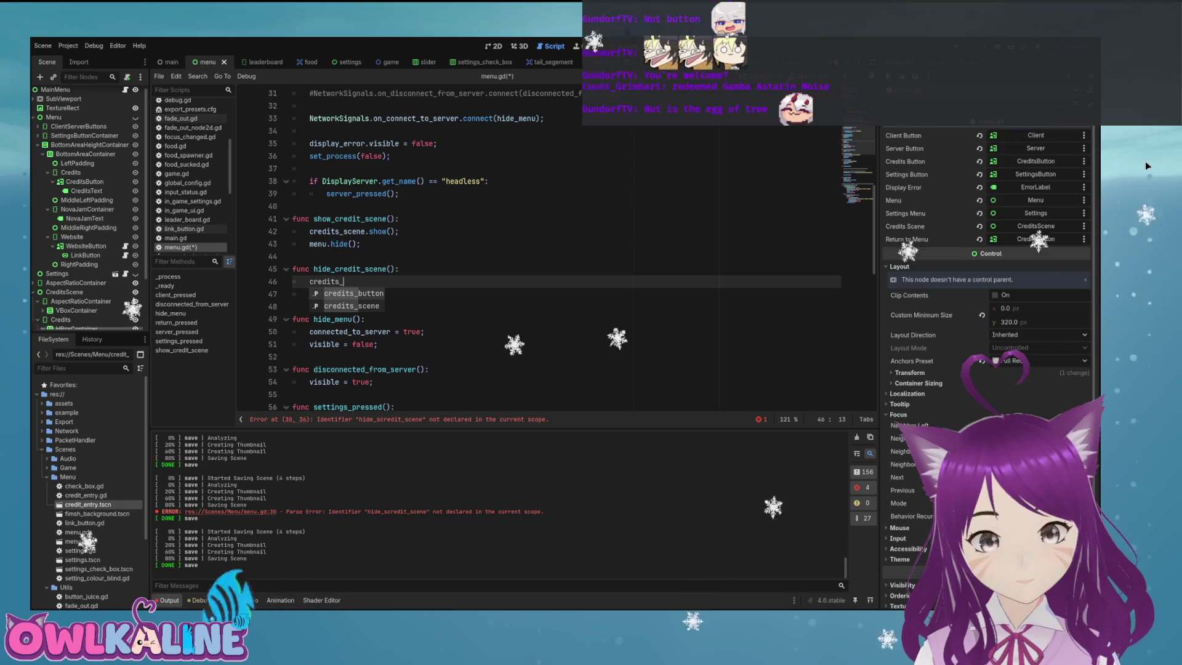
{"action": "type", "text": "scene.hide();"}
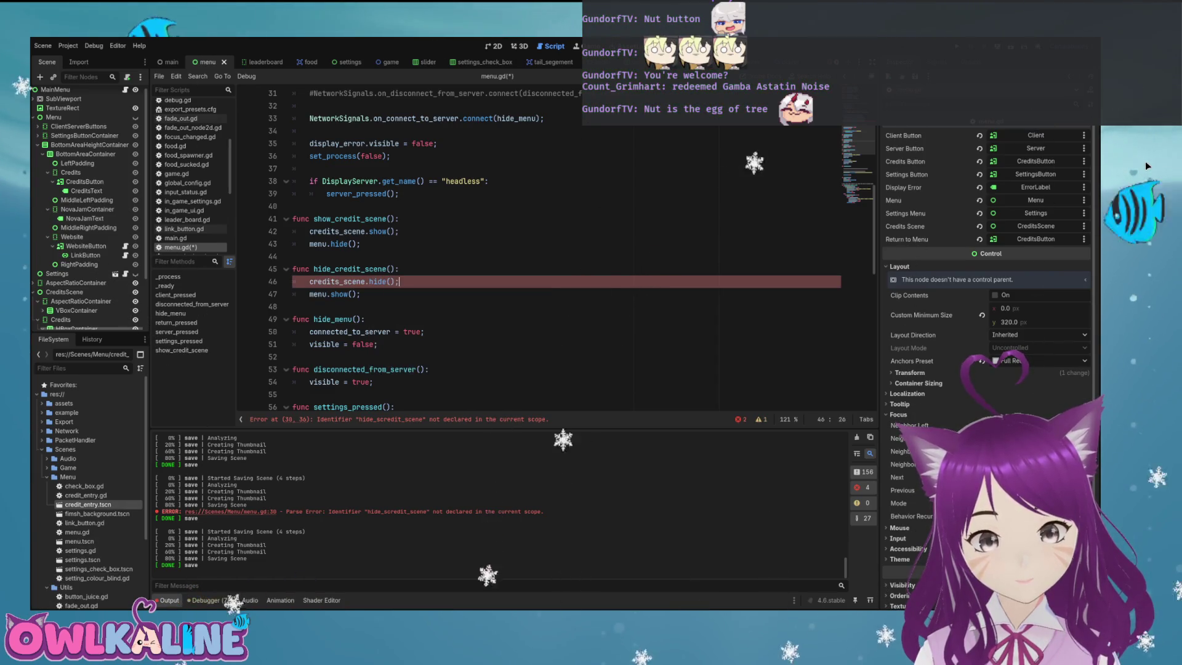
{"action": "key", "text": "F5"}
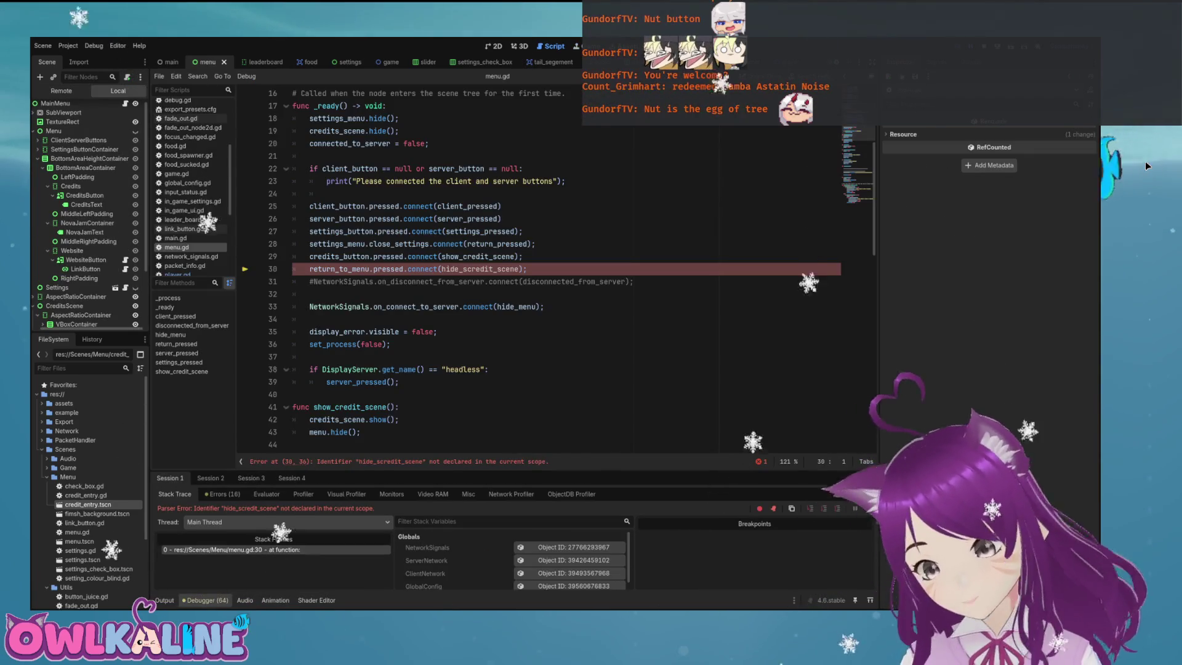
Stop the game and correct the line 30 typo to hide_credit_scene
{"action": "key", "text": "F8"}
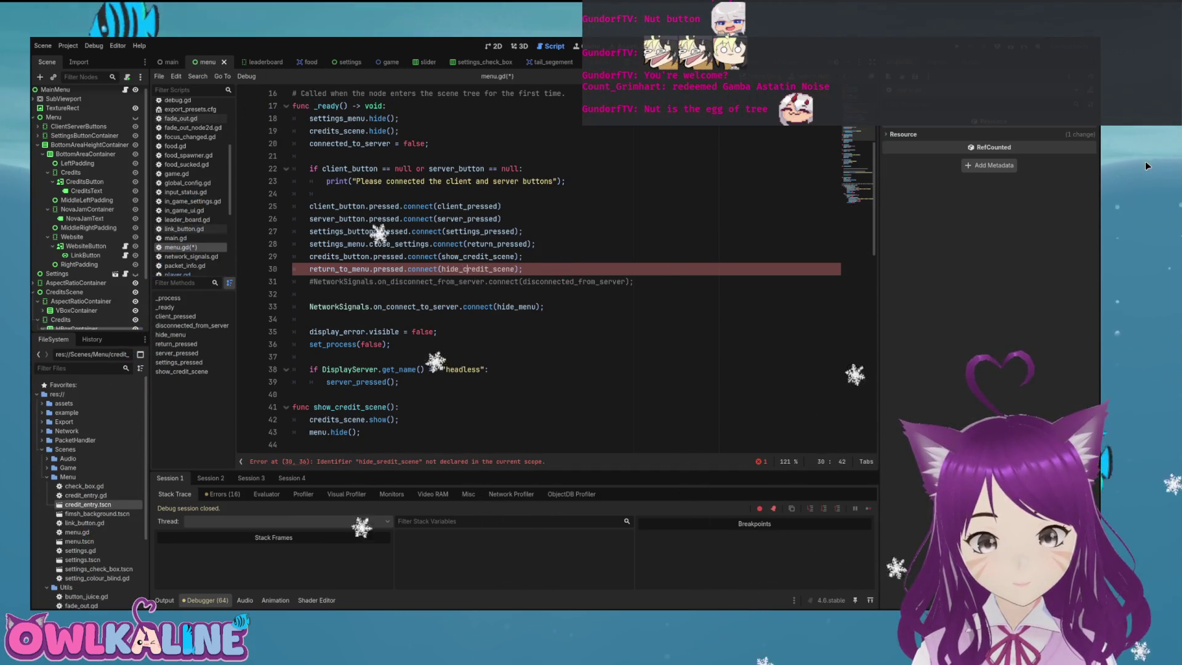
{"action": "key", "text": "BackSpace"}
{"action": "key", "text": "Delete"}
{"action": "key", "text": "Delete"}
{"action": "key", "text": "Delete"}
{"action": "type", "text": "credi"}
Test-run the project, stop it, and return to the 2D workspace
{"action": "key", "text": "F5"}
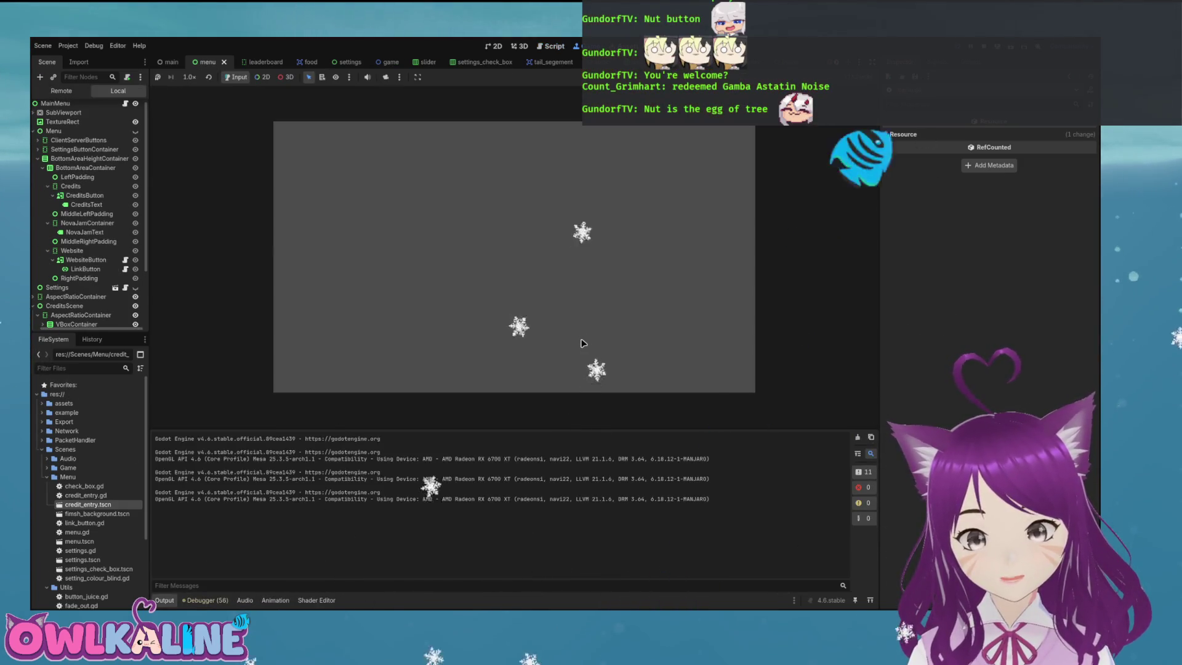
{"action": "key", "text": "F8"}
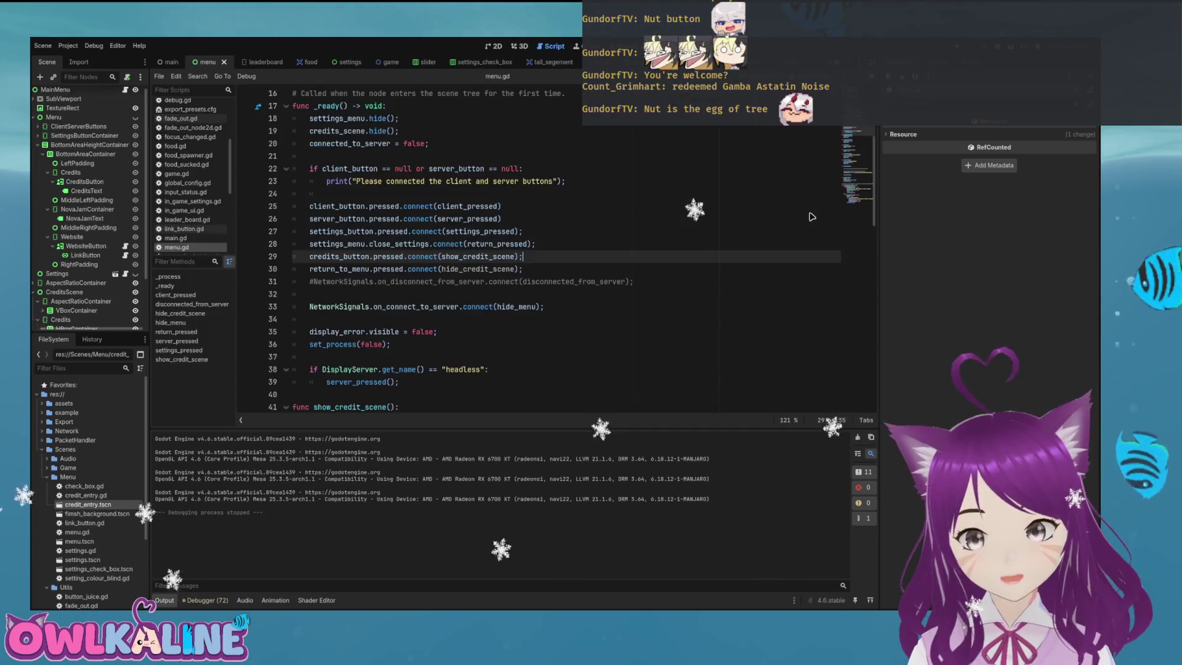
{"action": "key", "text": "ctrl+F1"}
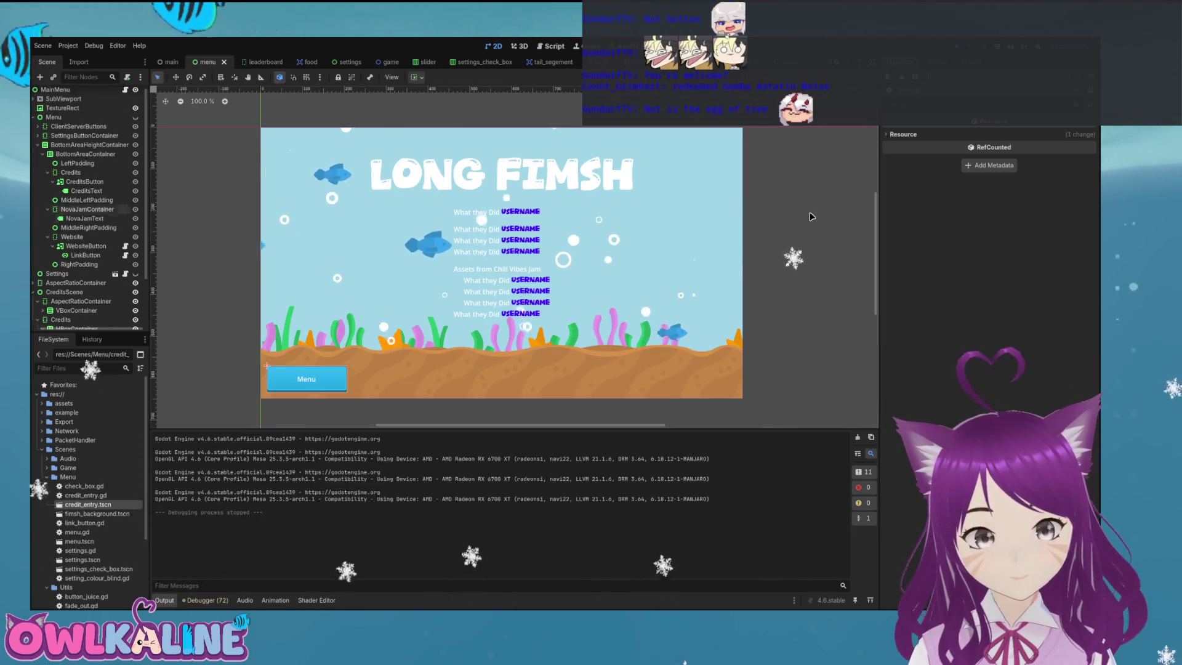
Toggle CreditsScene's editor visibility, save the menu scene, and test-run then stop the game
{"action": "key", "text": "ctrl+z"}
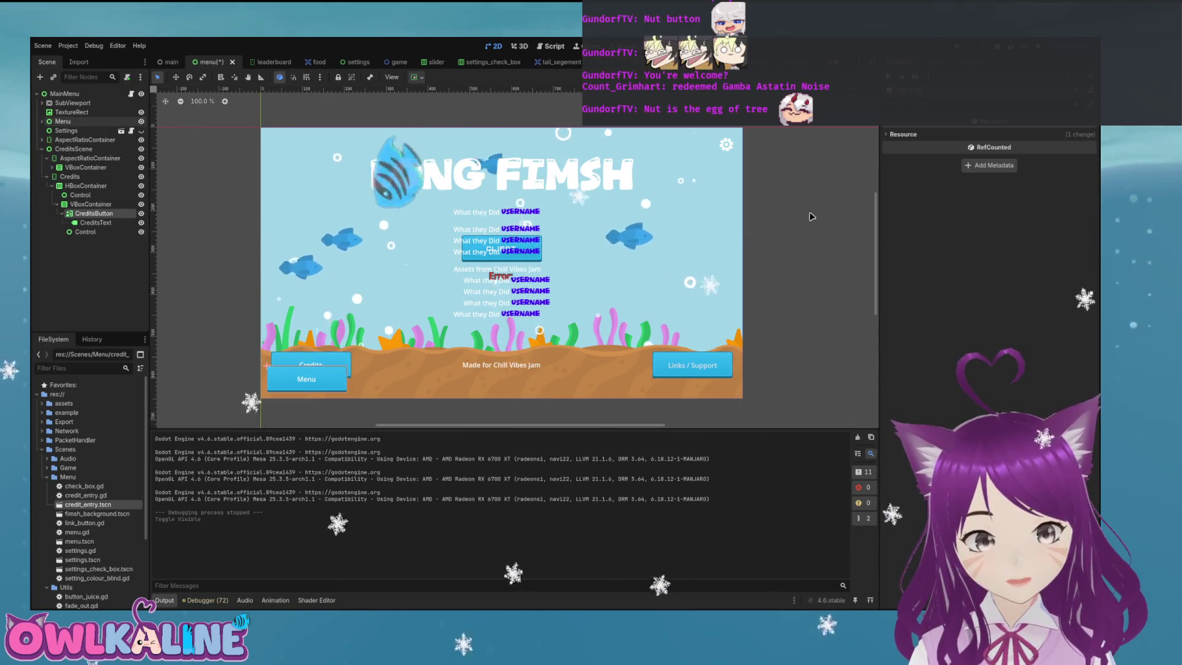
{"action": "key", "text": "ctrl+s"}
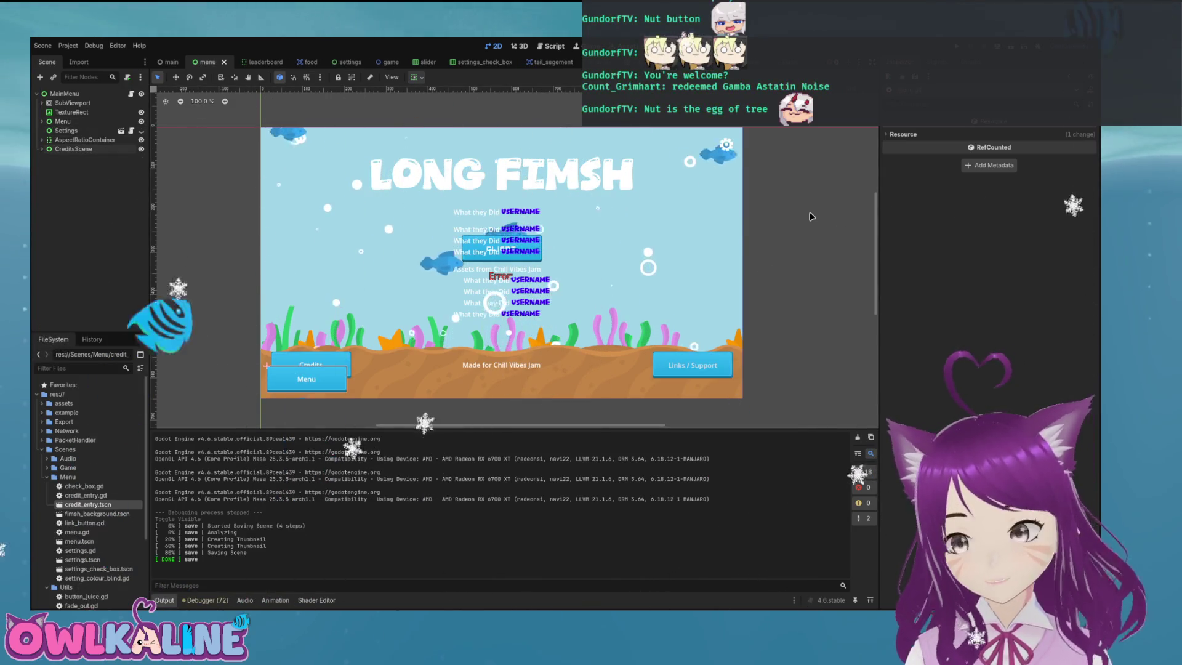
{"action": "key", "text": "F5"}
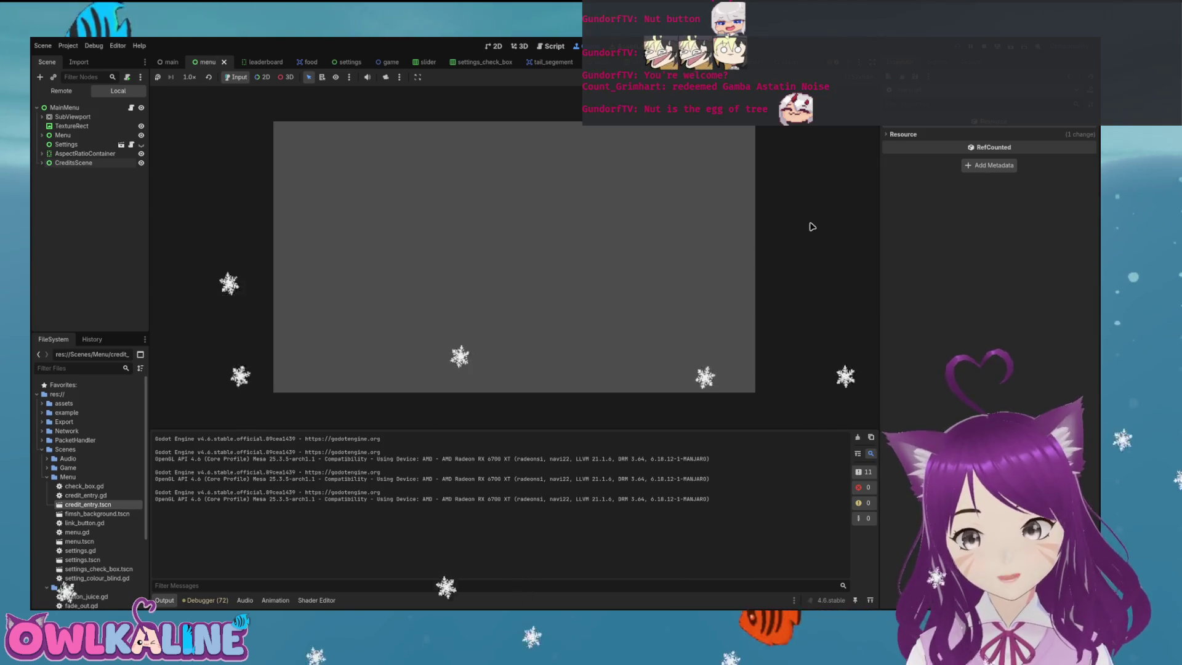
{"action": "key", "text": "F8"}
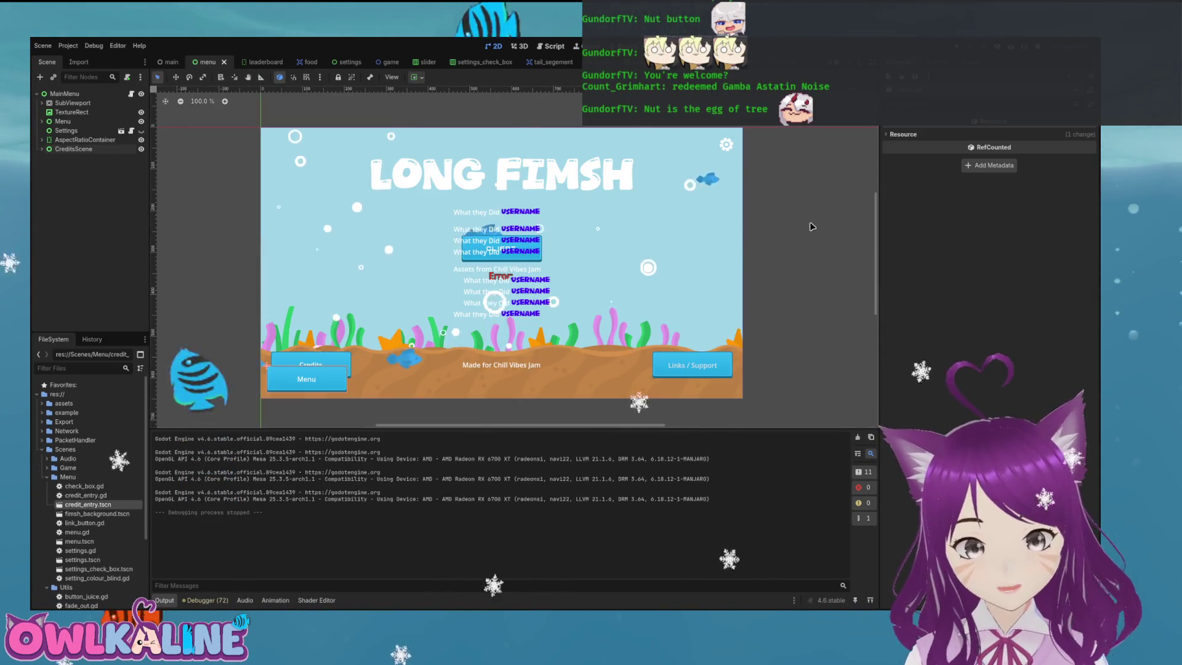
{"action": "left_click", "coordinate": [809, 227]}
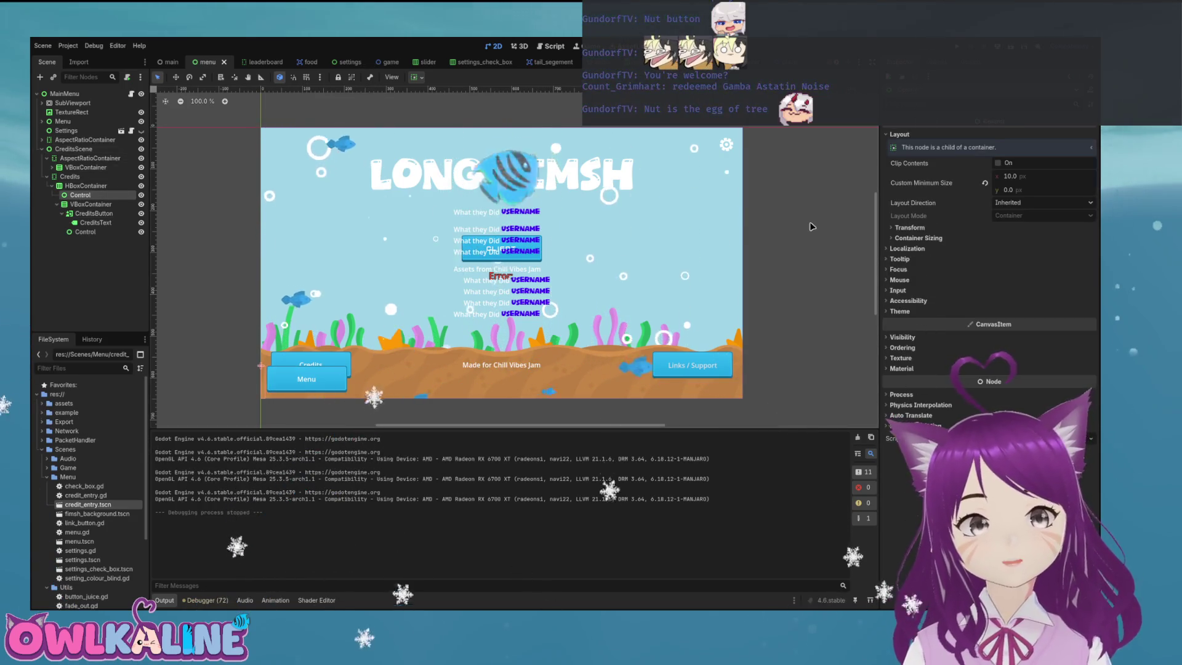
Set the first spacer Control's minimum width to 20 px
{"action": "key", "text": "Tab"}
{"action": "type", "text": "20"}
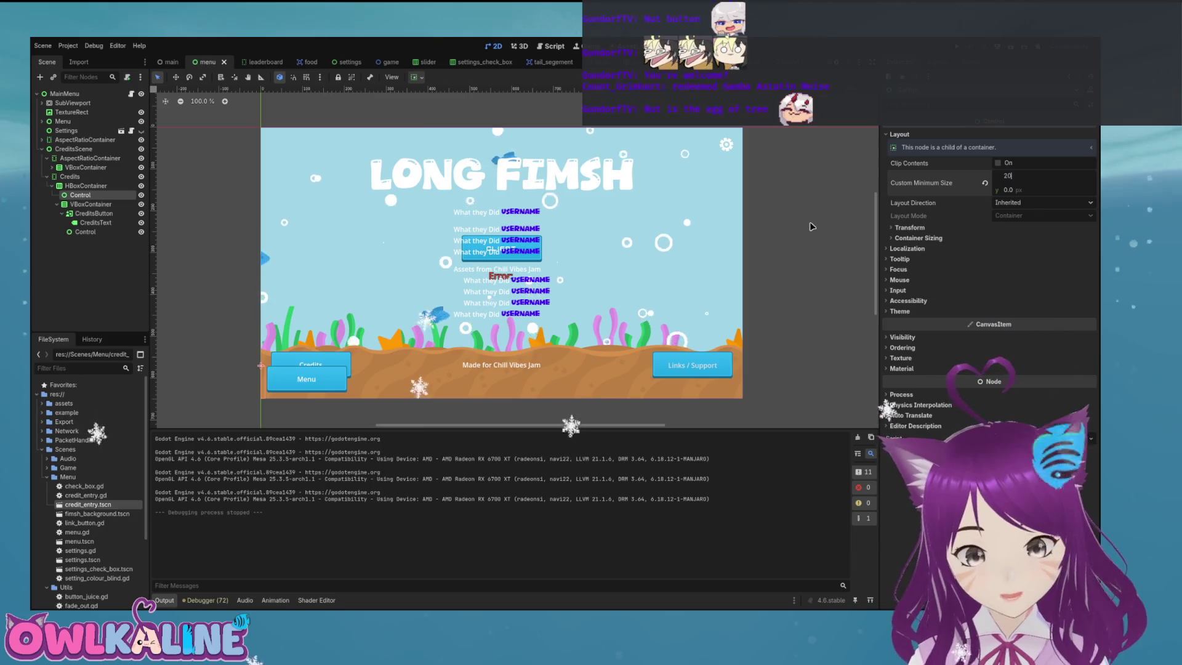
{"action": "key", "text": "Down"}
{"action": "key", "text": "Down"}
{"action": "key", "text": "Down"}
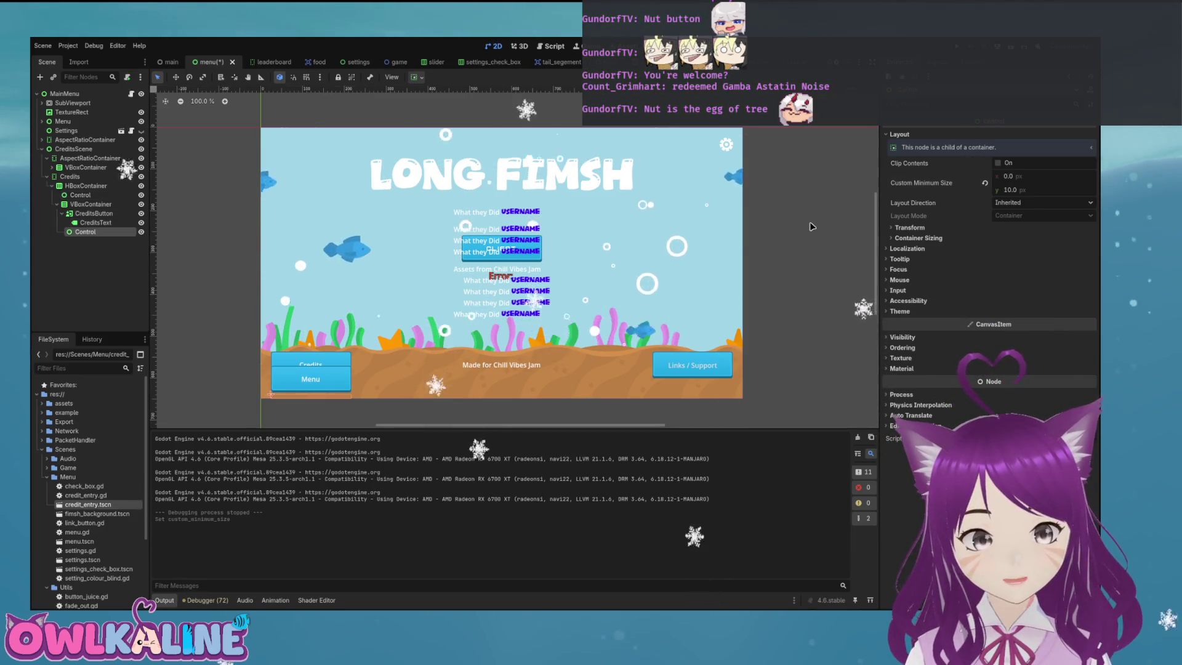
Give the lower spacer a 45 px minimum height, save, and run to check the Menu button
{"action": "type", "text": "20"}
{"action": "key", "text": "Return"}
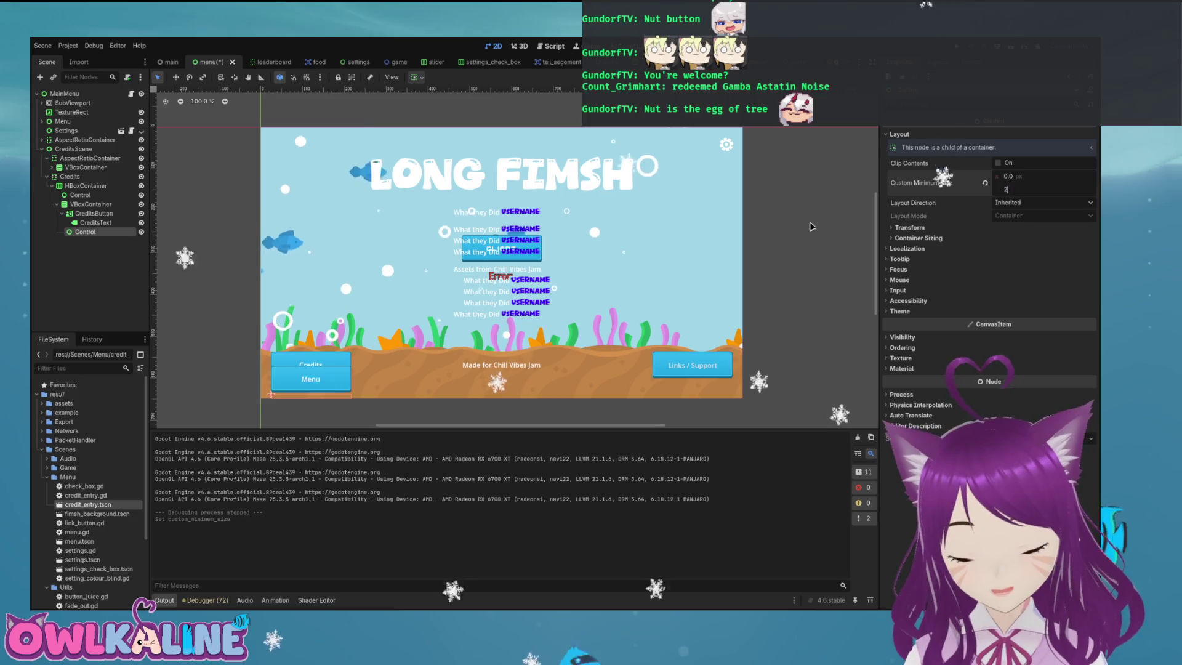
{"action": "type", "text": "30"}
{"action": "key", "text": "Return"}
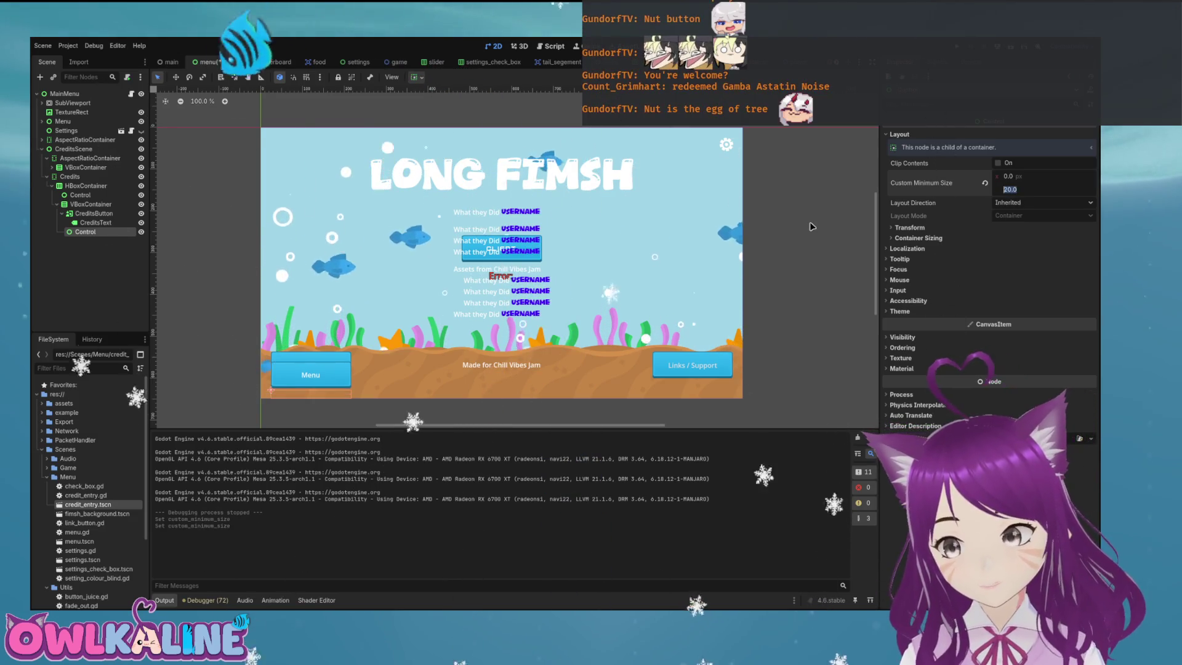
{"action": "key", "text": "Return"}
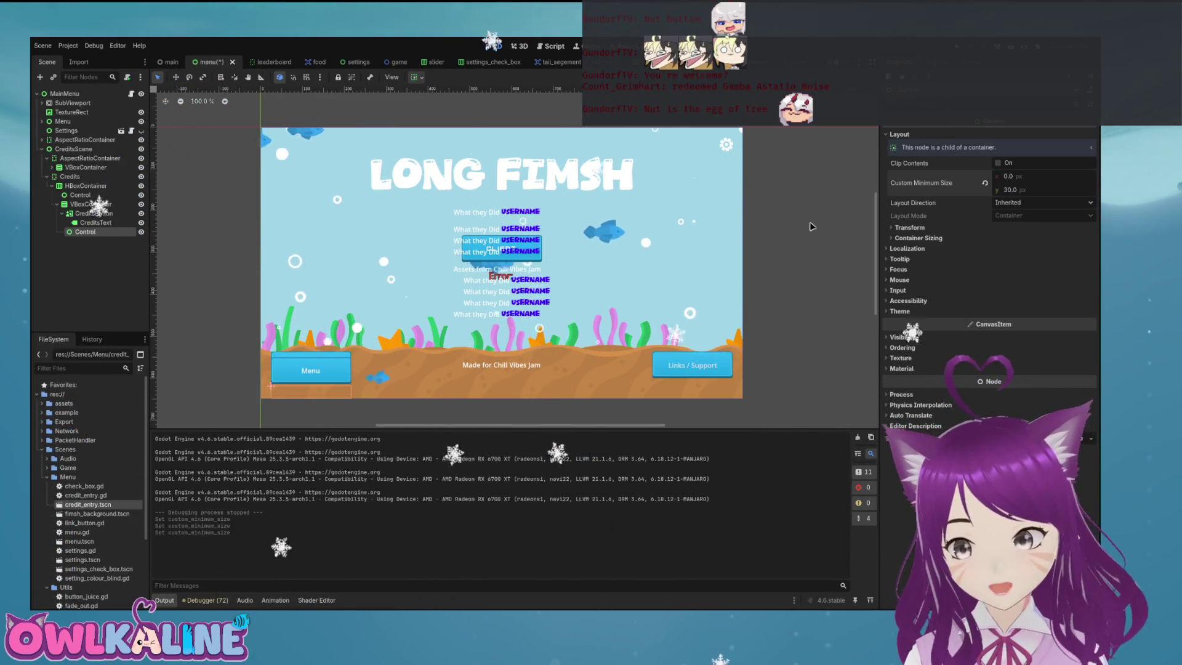
{"action": "type", "text": "50"}
{"action": "key", "text": "Return"}
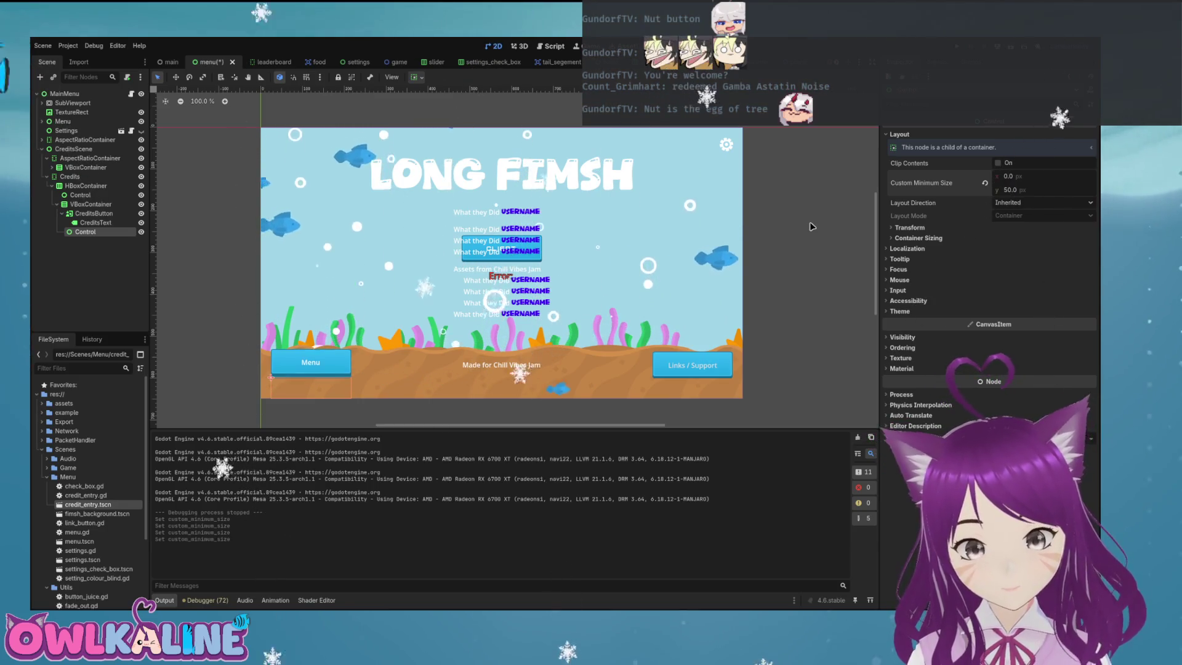
{"action": "key", "text": "Return"}
{"action": "type", "text": "45"}
{"action": "key", "text": "Return"}
{"action": "key", "text": "ctrl+s"}
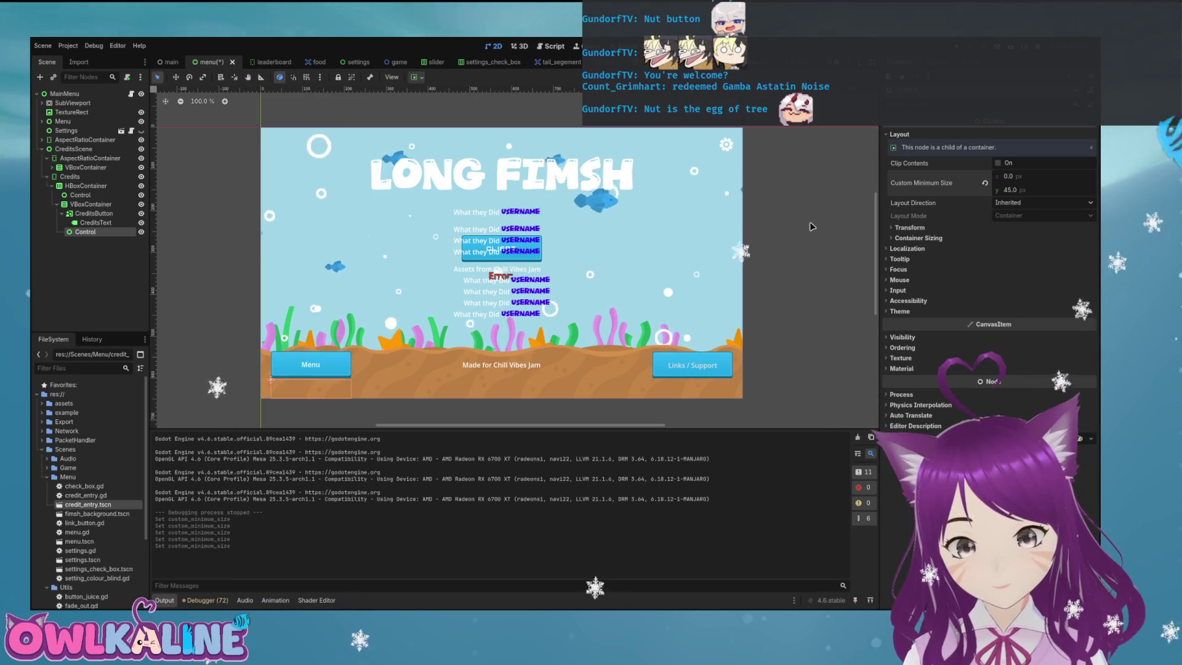
{"action": "key", "text": "F6"}
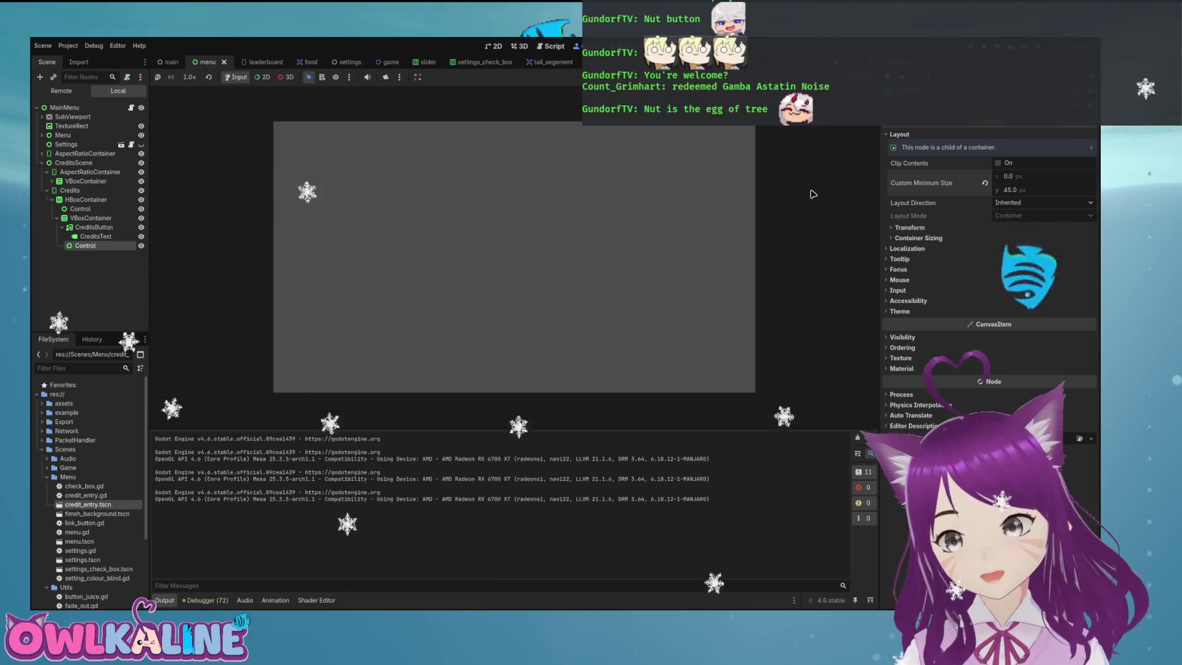
{"action": "key", "text": "F8"}
{"action": "key", "text": "ctrl+s"}
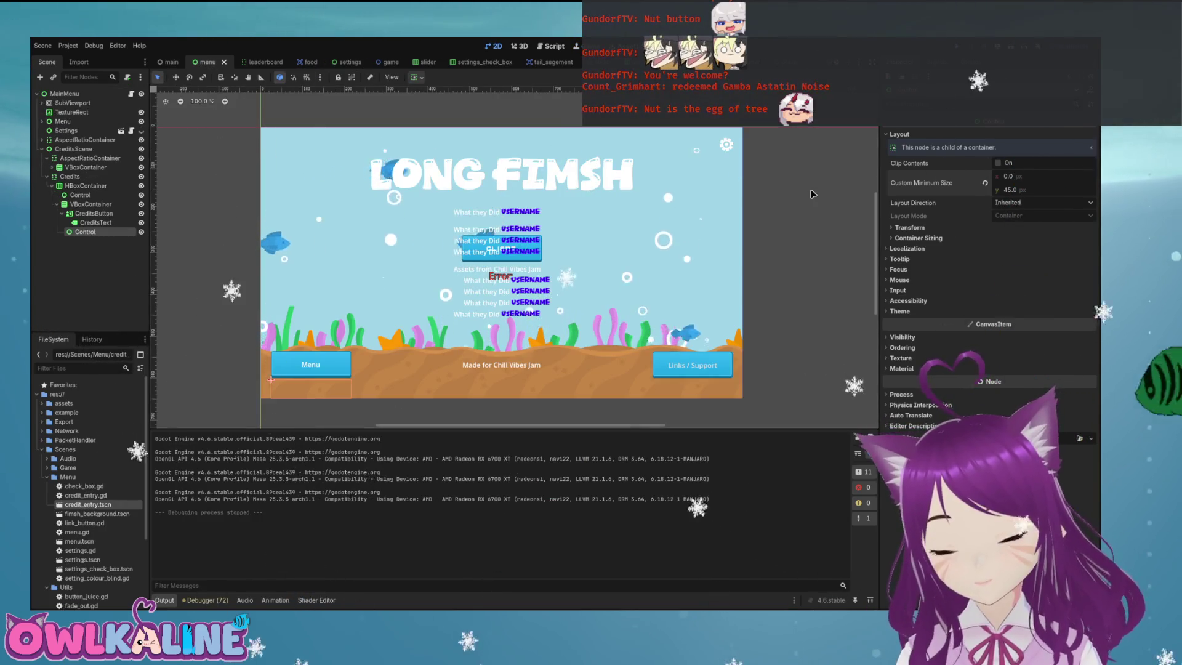